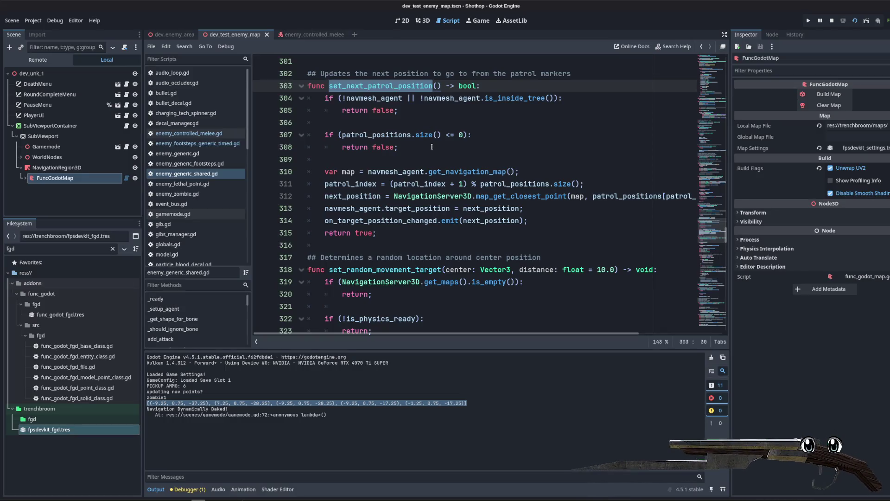
- Review the shared enemy script and highlight the other uses of patrol_index
click(438, 171)
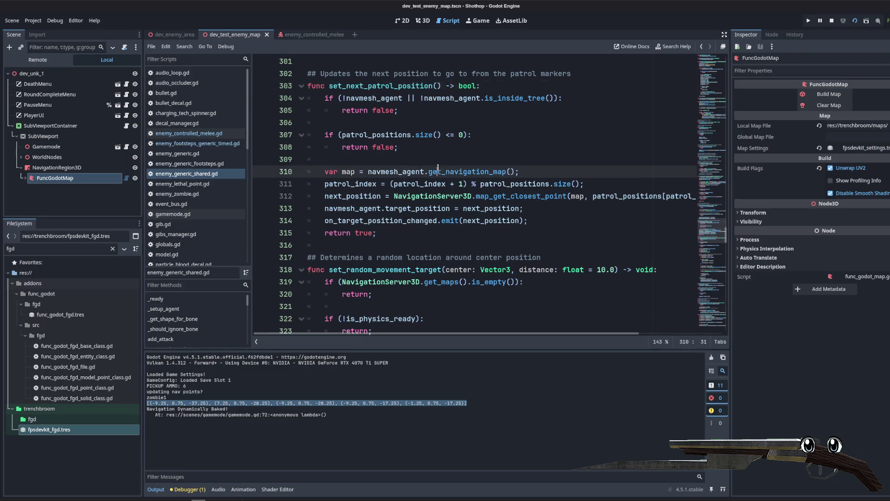
click(506, 147)
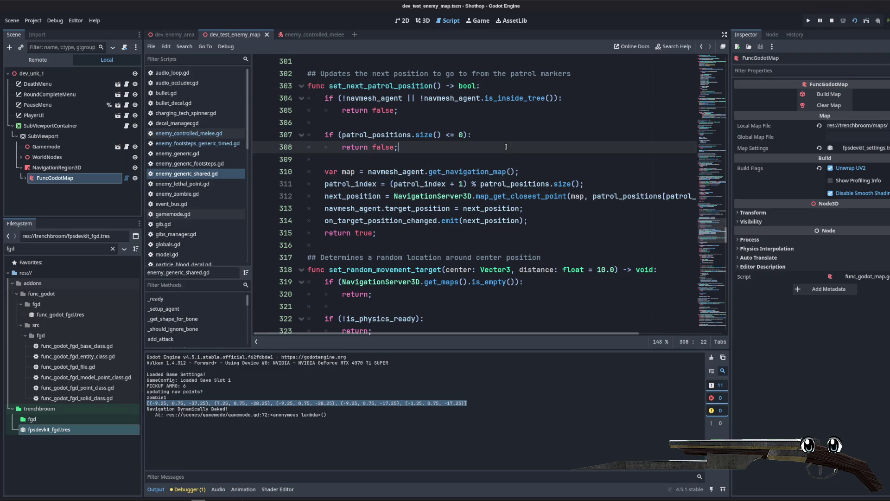
double_click(443, 184)
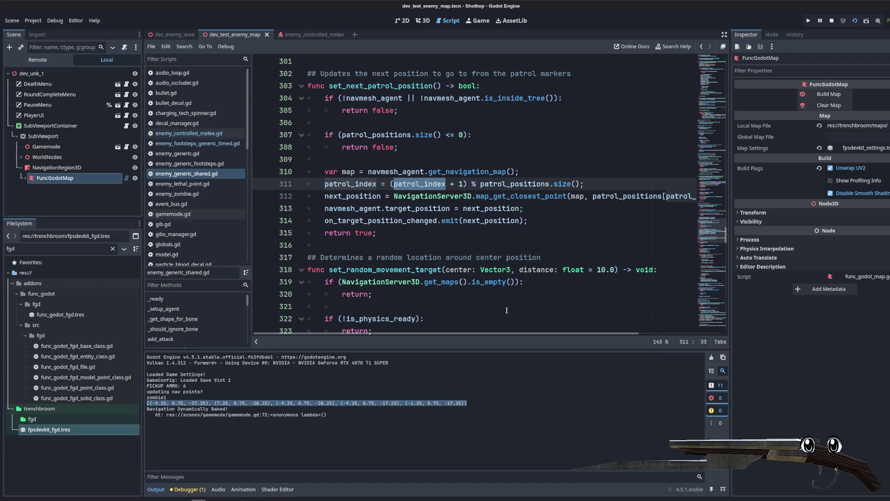
scroll(492, 320, right, 3)
scroll(485, 323, left, 3)
mouse_move(493, 333)
mouse_down()
mouse_move(574, 331)
mouse_move(465, 330)
mouse_up()
scroll(382, 227, up, 10)
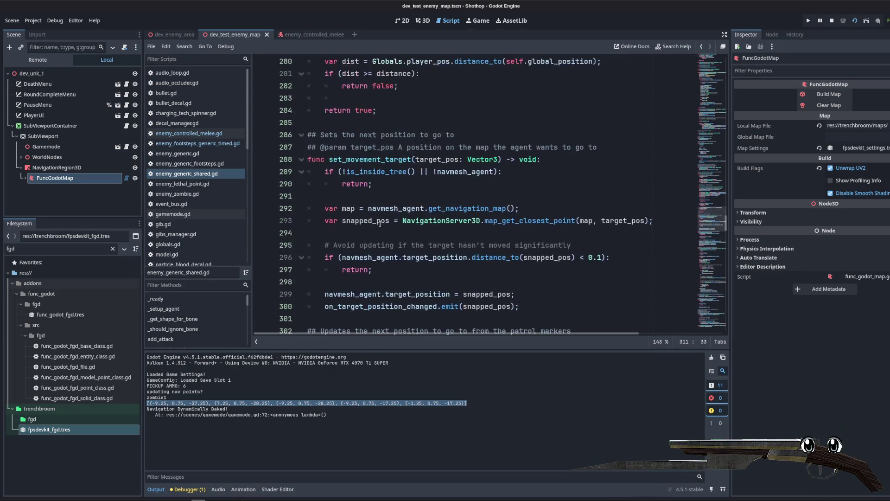
click(383, 225)
scroll(383, 224, up, 5)
scroll(383, 224, up, 7)
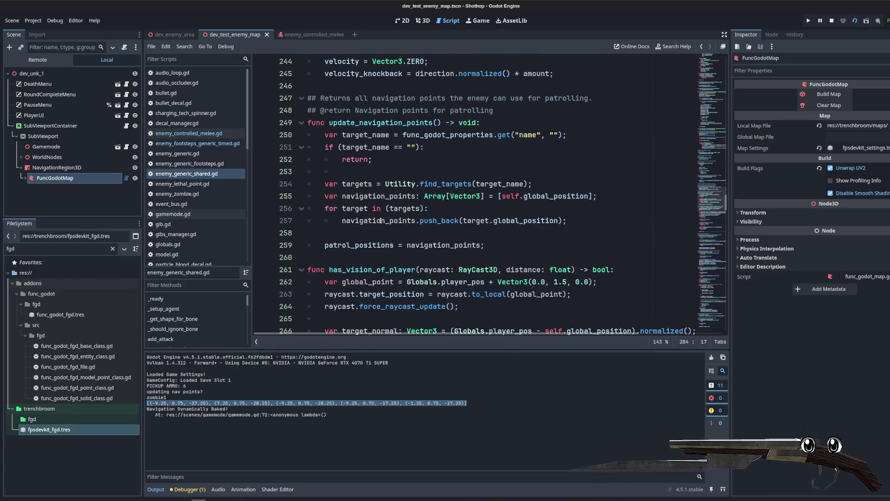
scroll(359, 186, down, 3)
- Write has_patrol_points() -> bool returning patrol_positions.size() >= 1 on blank line 260
click(502, 260)
key(Return)
key(Return)
key(Up)
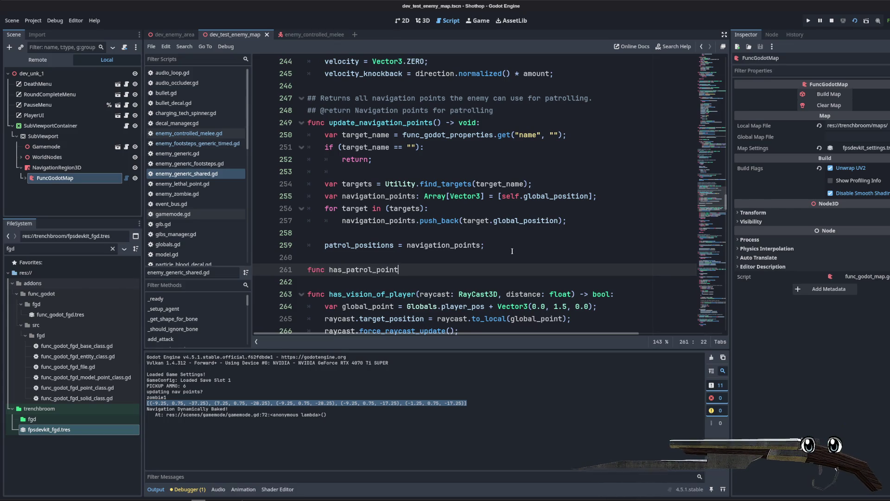
key(BackSpace)
key(BackSpace)
text(bool:)
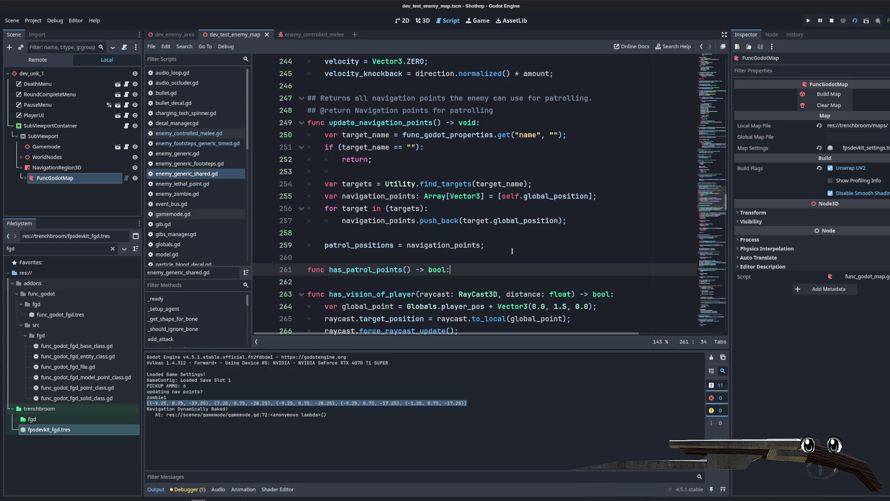
key(Return)
text(return patrol)
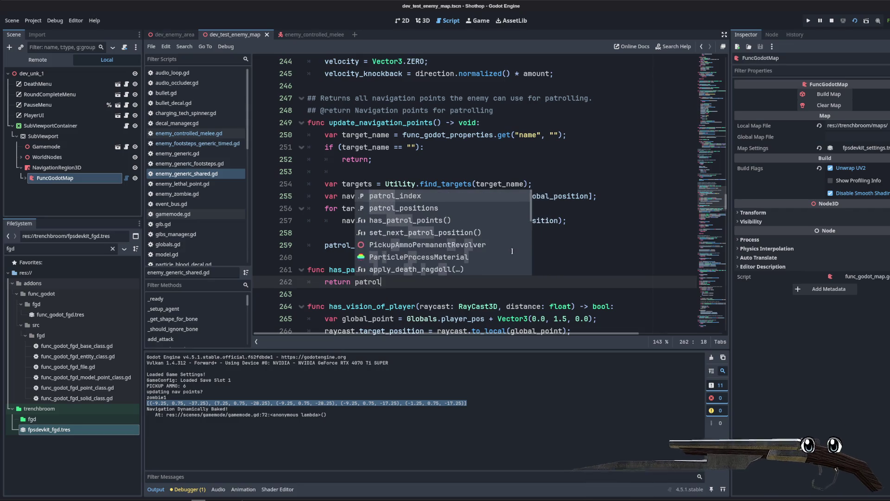
key(Return)
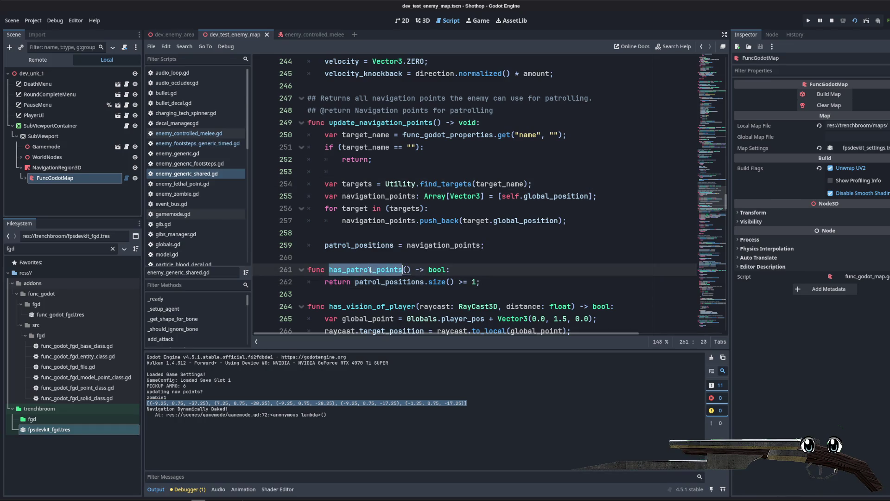
- Add a ## doc comment about having a set patrol path and save the script
click(389, 253)
text(##)
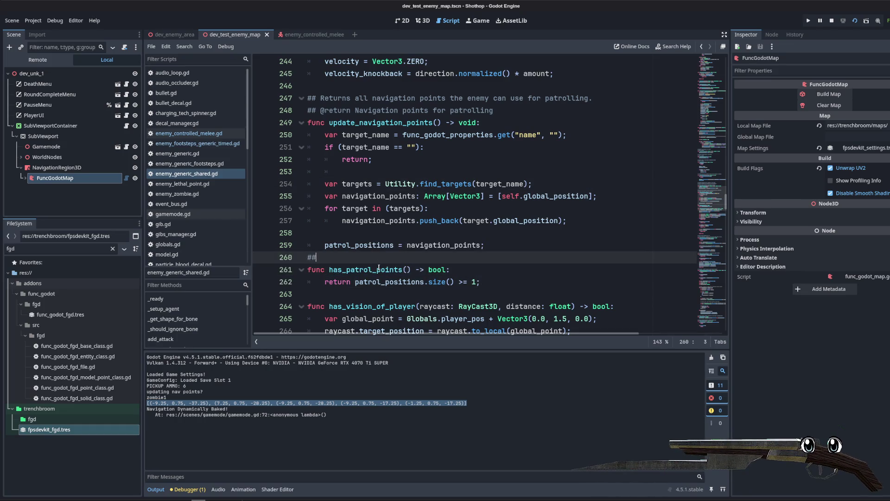
key(Return)
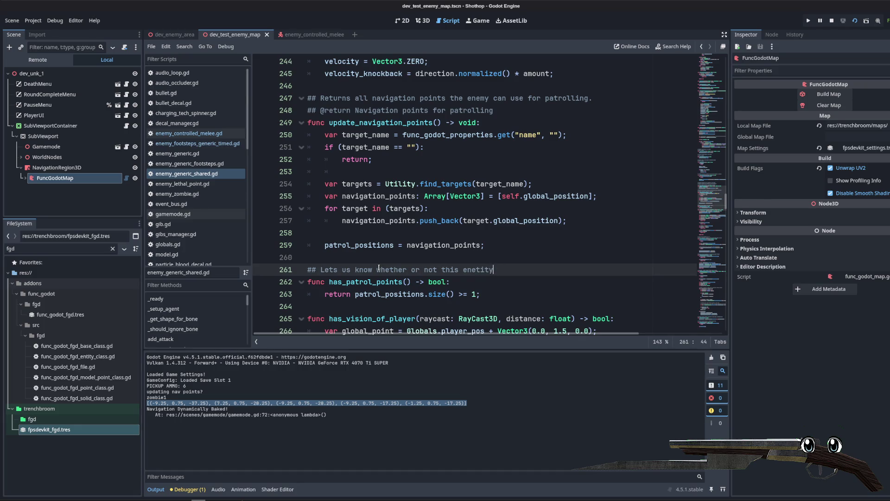
text(a set patrol path)
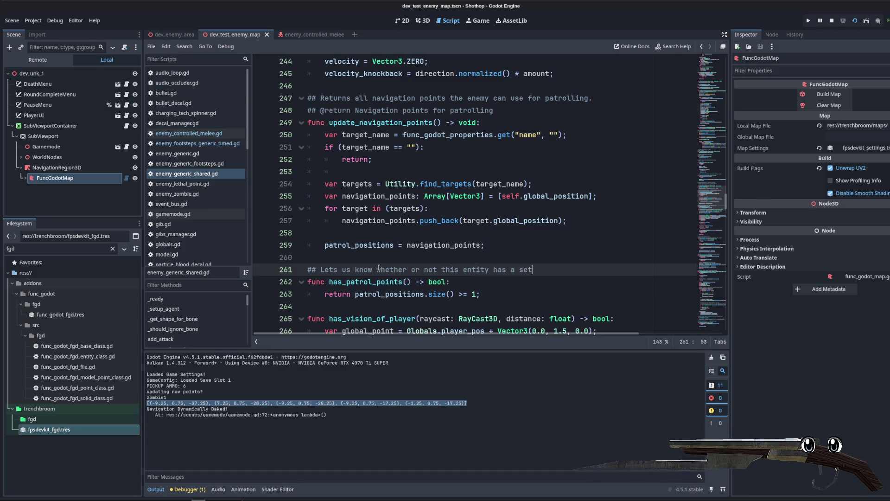
key(ctrl+s)
click(420, 208)
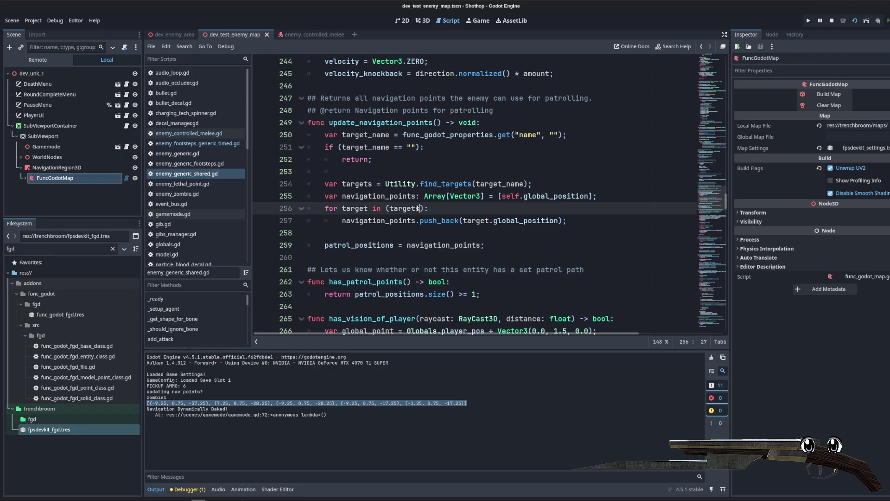
double_click(367, 282)
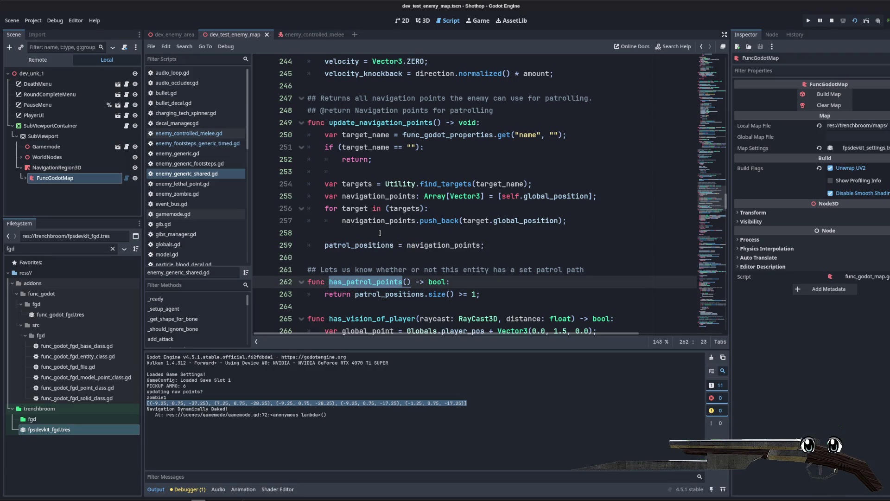
- Open enemy_controlled_melee.gd, browse it and set a breakpoint on line 272
click(186, 133)
scroll(723, 114, down, 10)
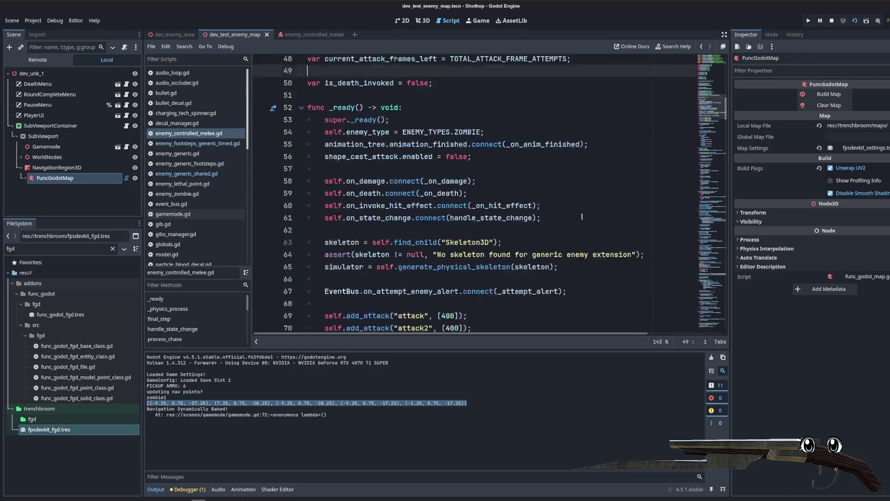
drag(724, 115, 709, 227)
scroll(494, 198, down, 8)
scroll(498, 197, up, 2)
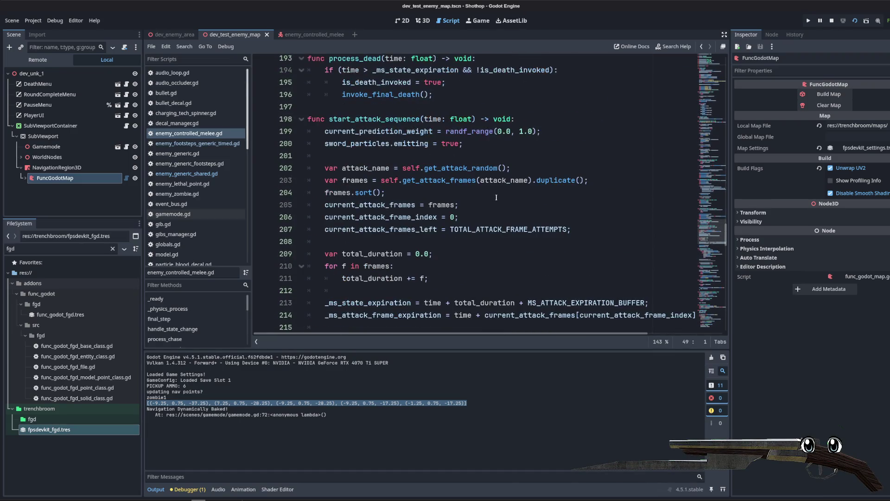
scroll(497, 197, down, 11)
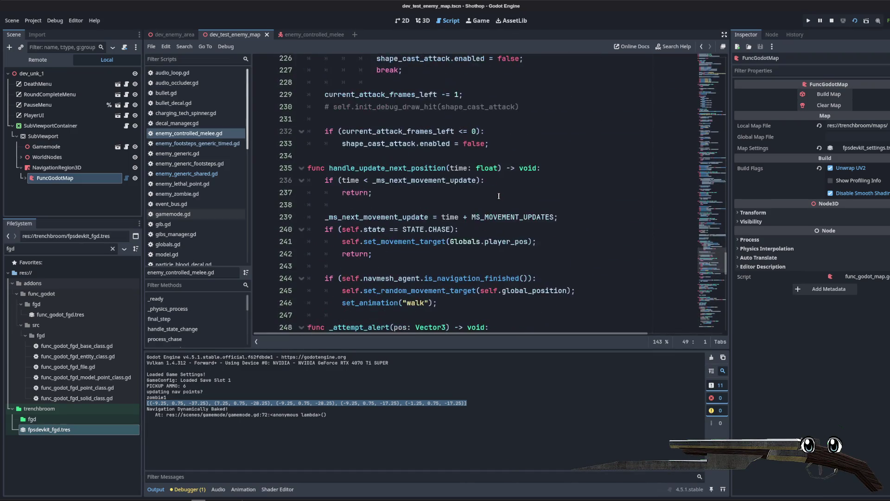
scroll(501, 197, up, 4)
scroll(501, 197, down, 10)
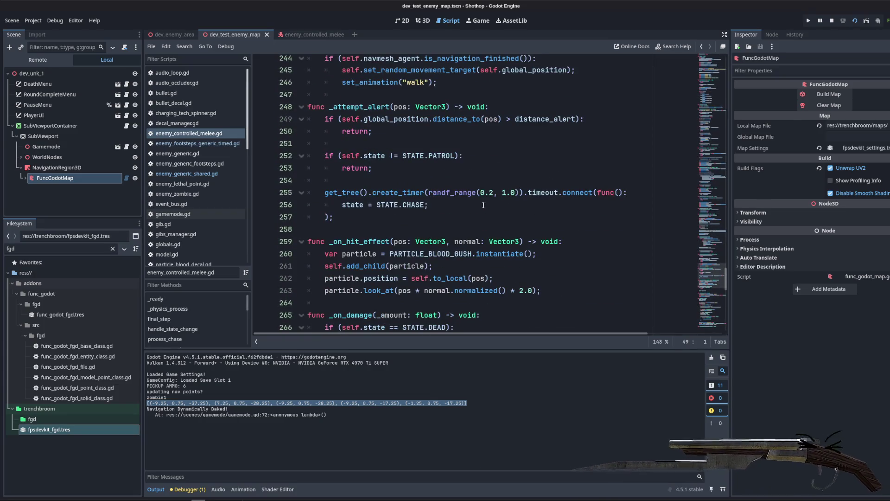
scroll(484, 204, down, 1)
scroll(484, 204, down, 5)
click(262, 217)
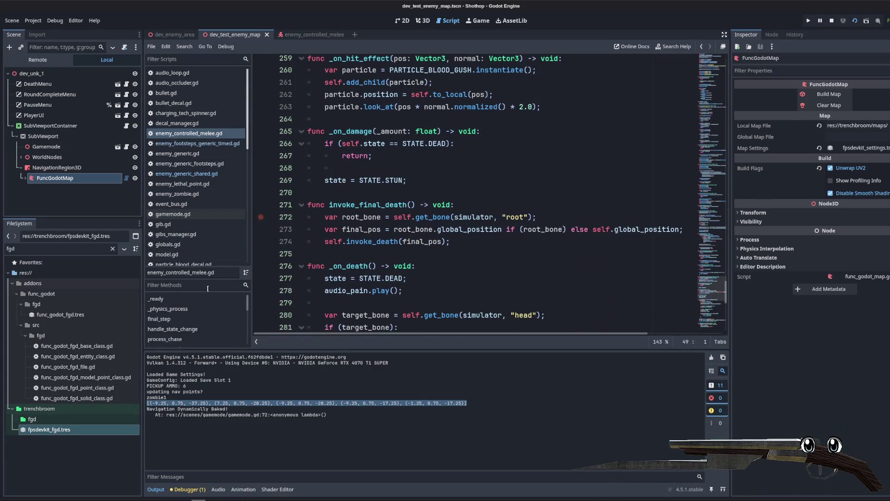
- Filter the method list by 'idle' and jump to process_idle
click(185, 285)
text(move)
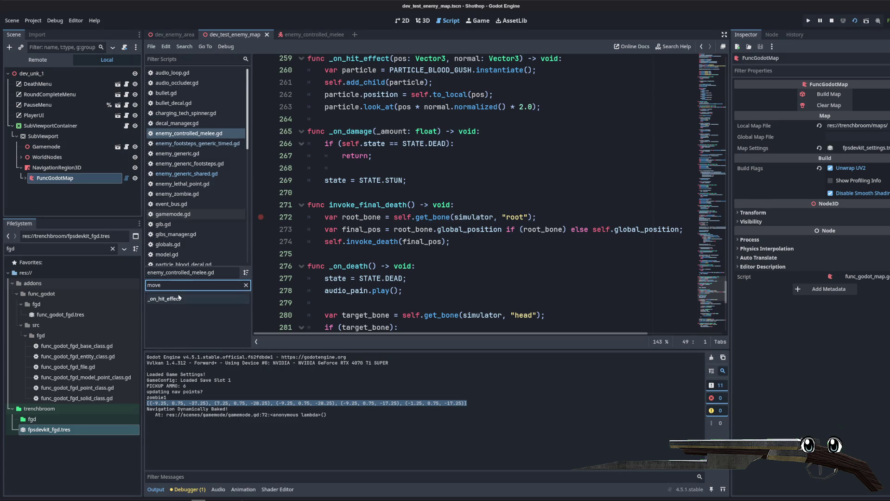
key(BackSpace)
key(BackSpace)
key(BackSpace)
text(handl)
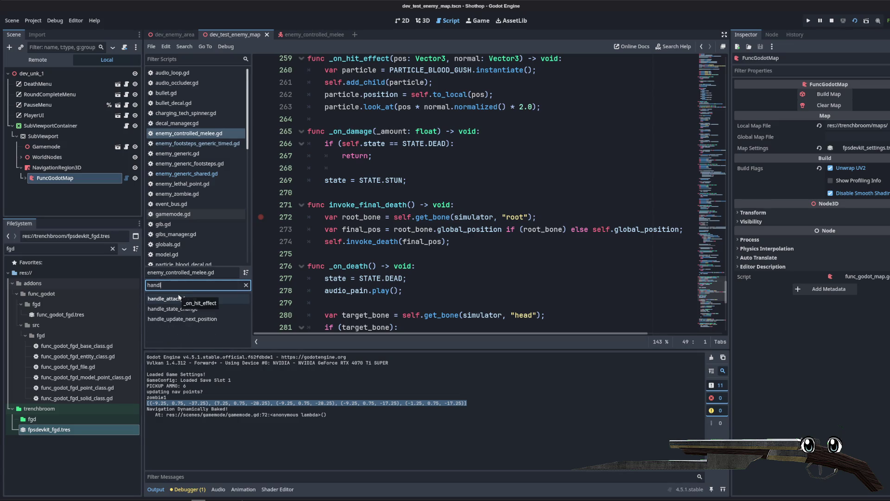
key(BackSpace)
key(BackSpace)
key(BackSpace)
click(189, 133)
click(170, 285)
scroll(411, 251, down, 4)
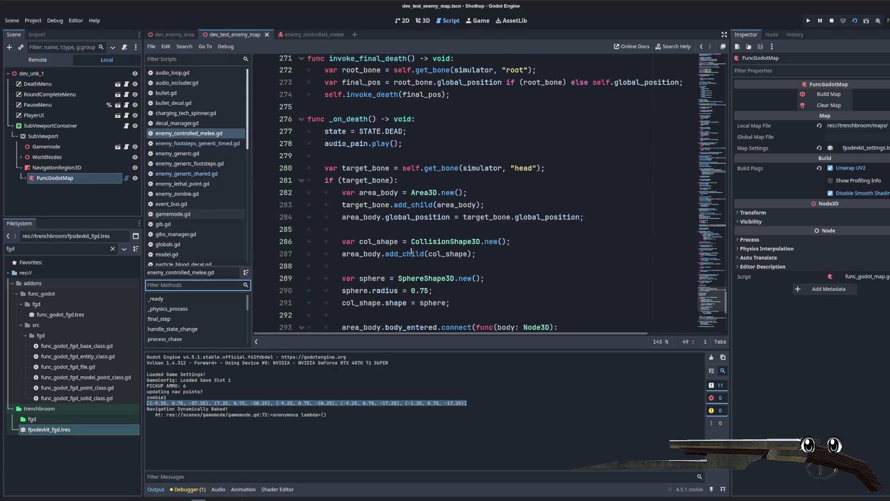
text(mo)
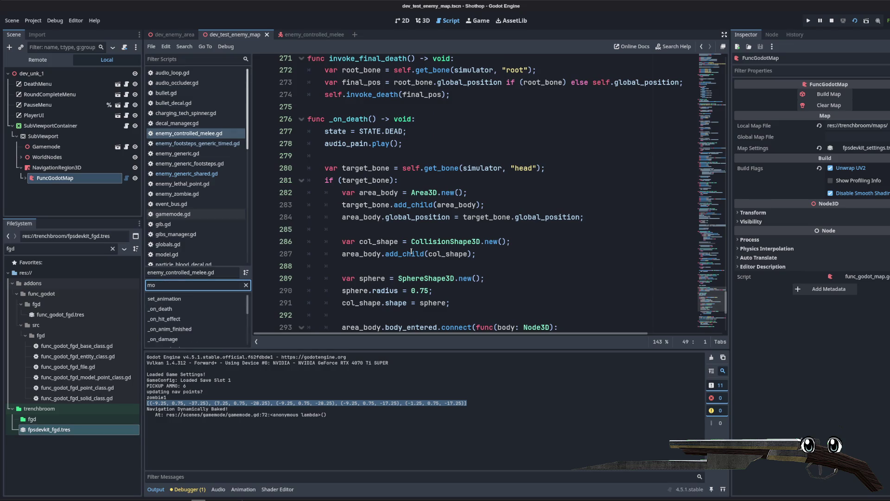
key(BackSpace)
key(BackSpace)
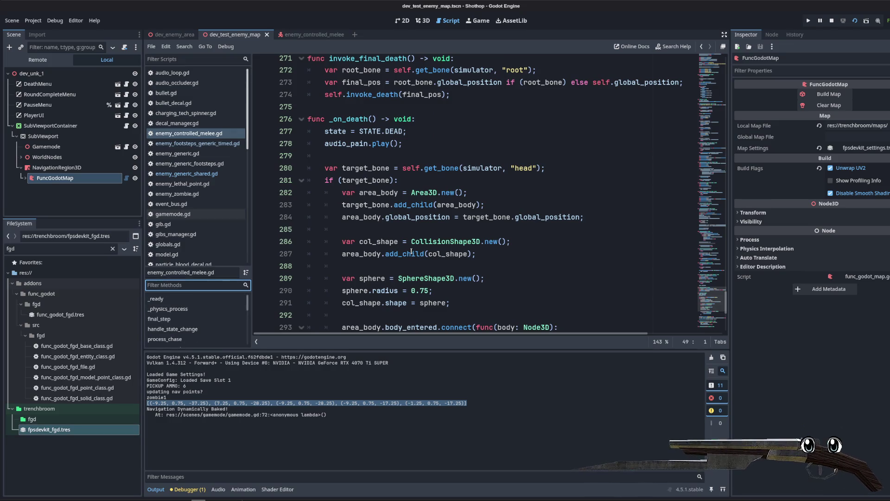
text(idle)
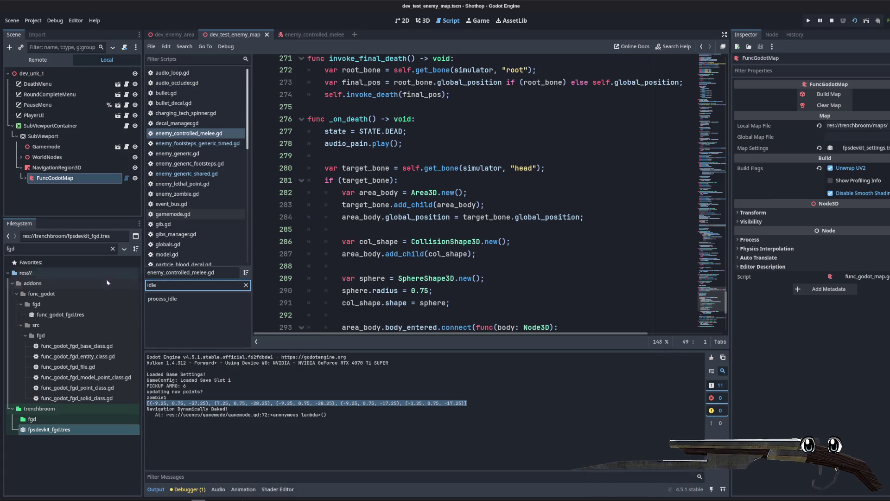
click(169, 299)
- Follow process_idle's handle_update_next_position call to its definition
scroll(464, 182, down, 3)
click(427, 152)
double_click(355, 86)
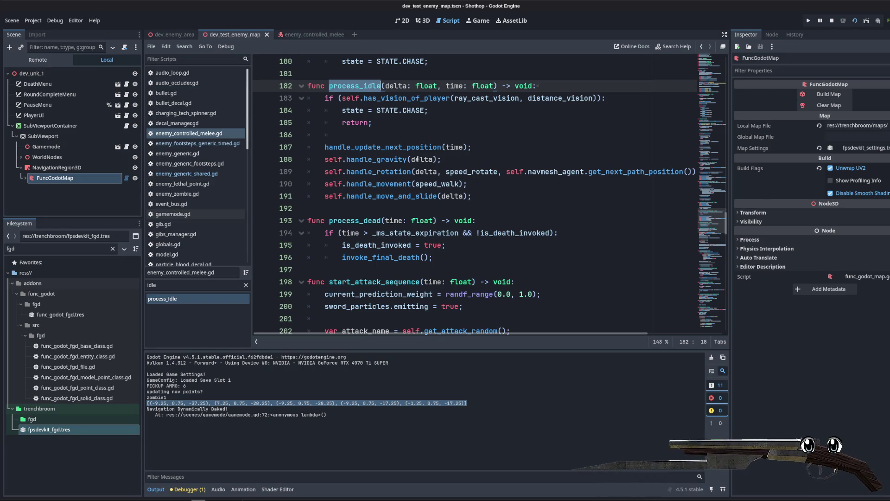
double_click(390, 144)
click(421, 147)
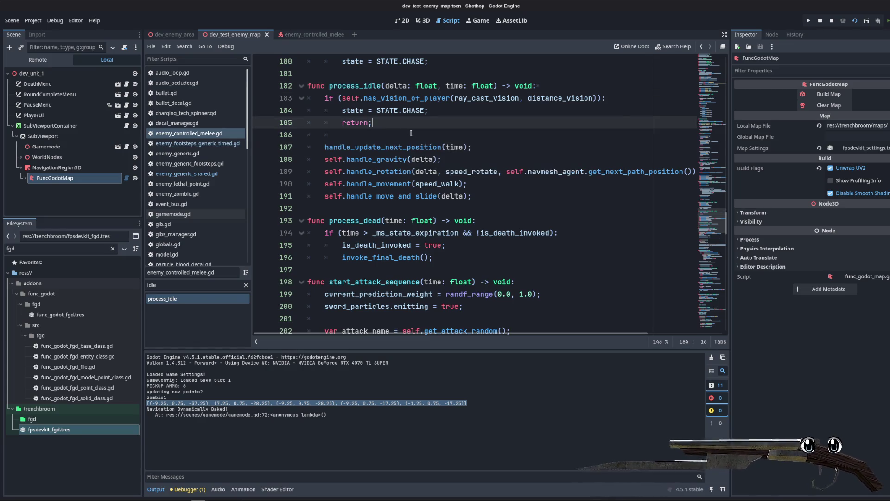
ctrl+click(384, 148)
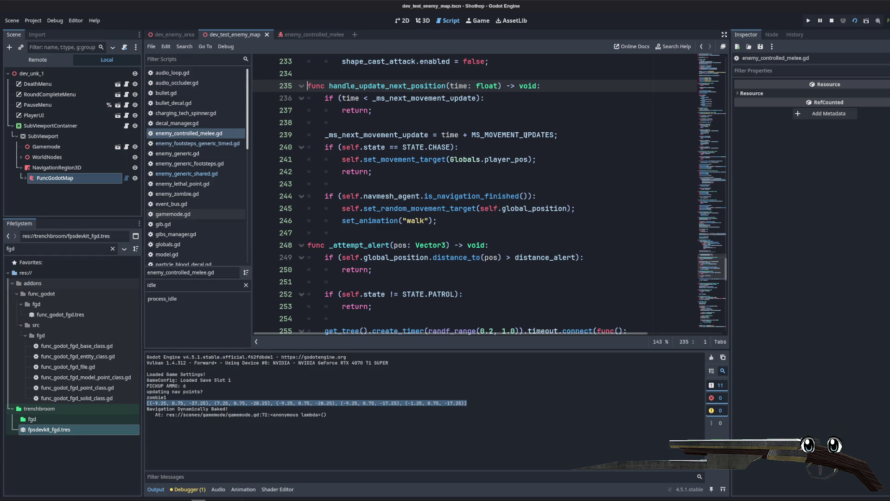
- Make room for new code after the chase block's return, tidying extra blank lines
click(413, 175)
drag(413, 175, 308, 147)
click(413, 175)
key(Return)
key(Return)
key(Return)
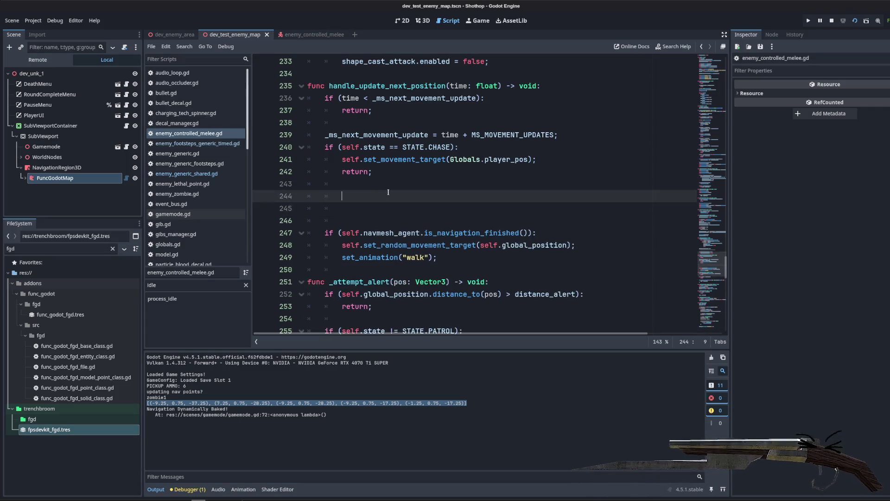
key(Up)
key(Down)
key(Down)
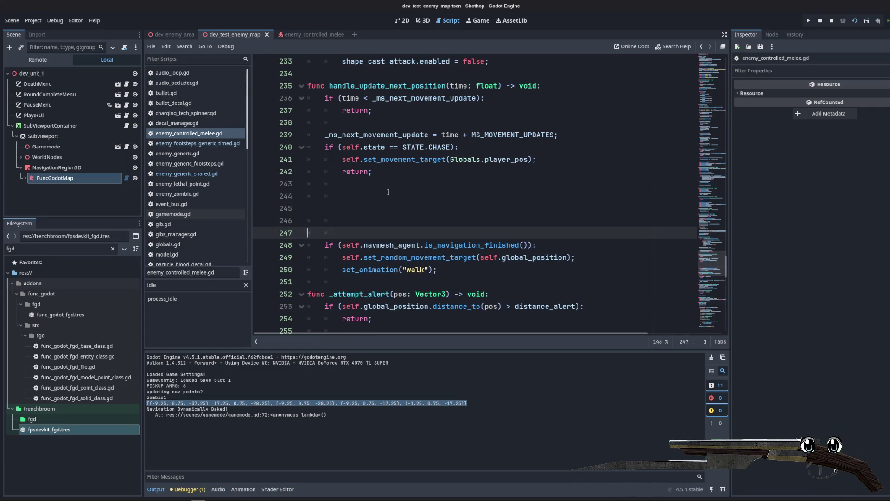
key(BackSpace)
key(Up)
key(BackSpace)
key(Up)
key(Down)
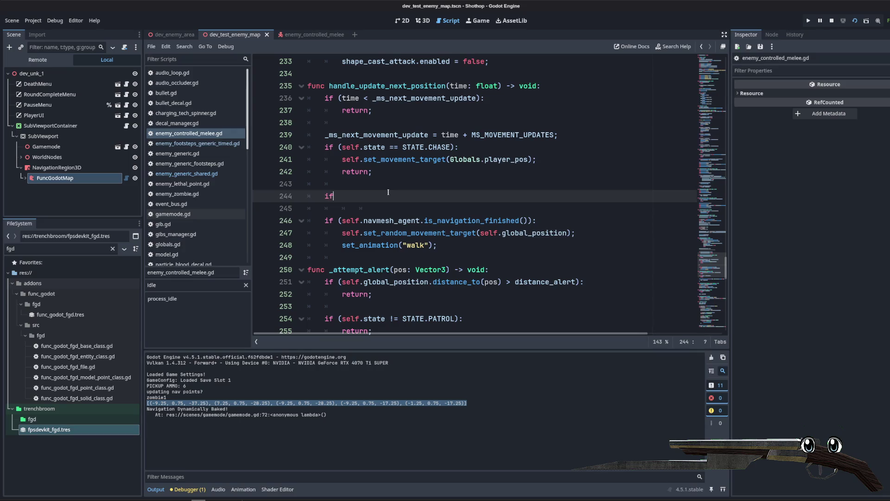
- Add 'if (!self.navmesh_agent.is_navigation_finished()): return' and delete the old navigation check
text( (!self.nav)
key(Return)
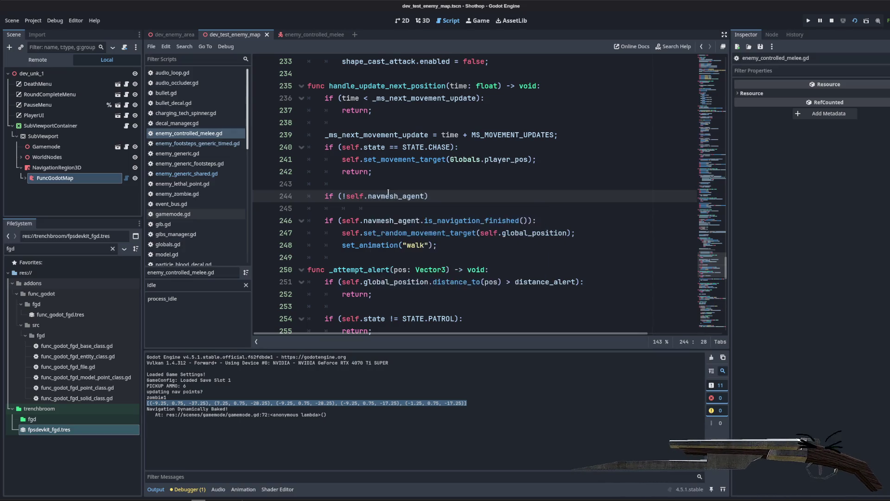
text(.is)
key(Return)
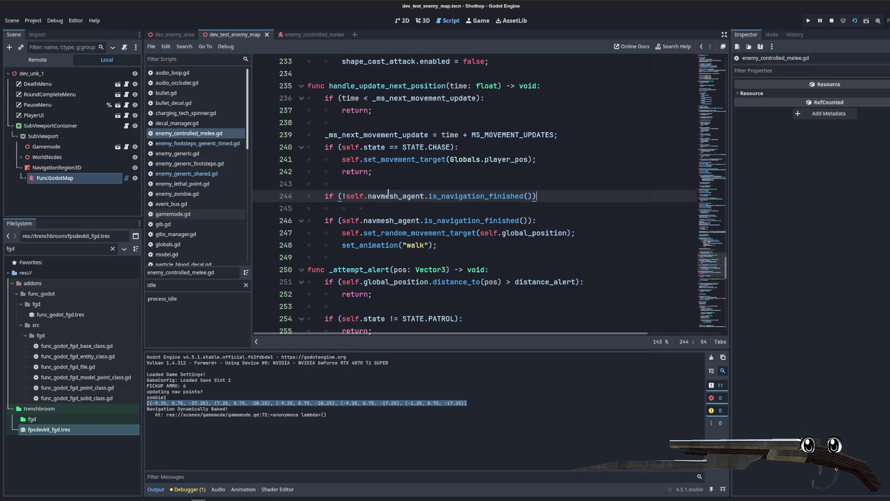
text(:)
key(Return)
text(re)
key(Return)
key(Return)
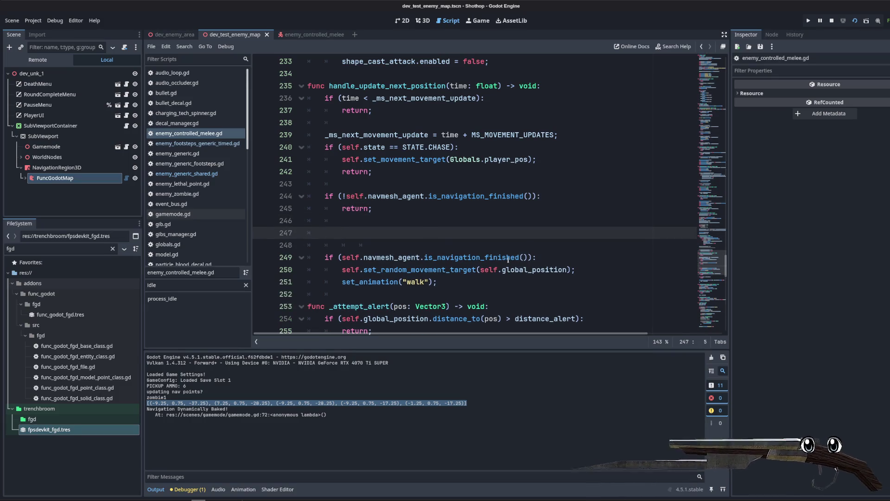
triple_click(508, 258)
key(BackSpace)
- Start an 'if (self.has_patrol_points()):' branch and jump to has_patrol_points in the shared script
click(382, 213)
key(Return)
key(Return)
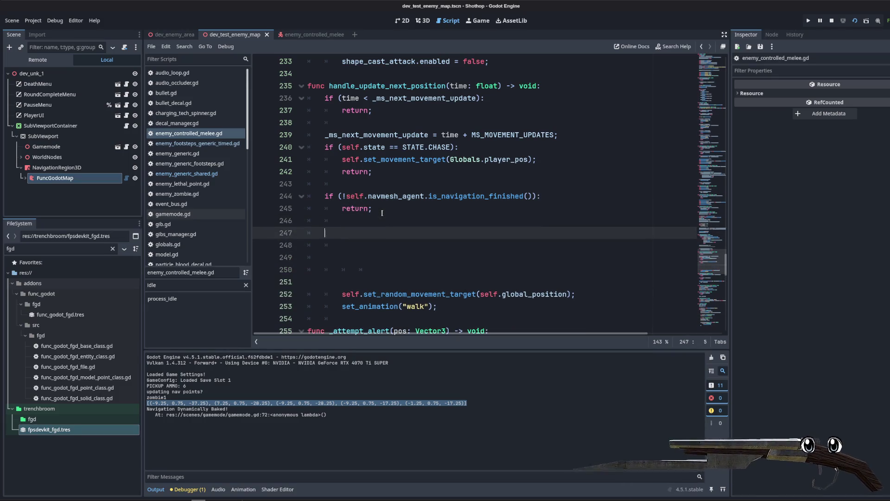
text(if (self.nav)
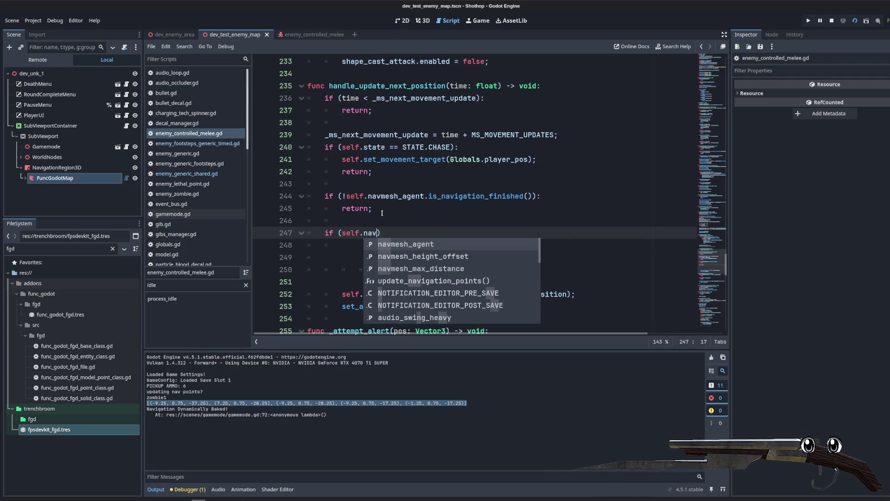
key(BackSpace)
key(BackSpace)
key(BackSpace)
text(has_)
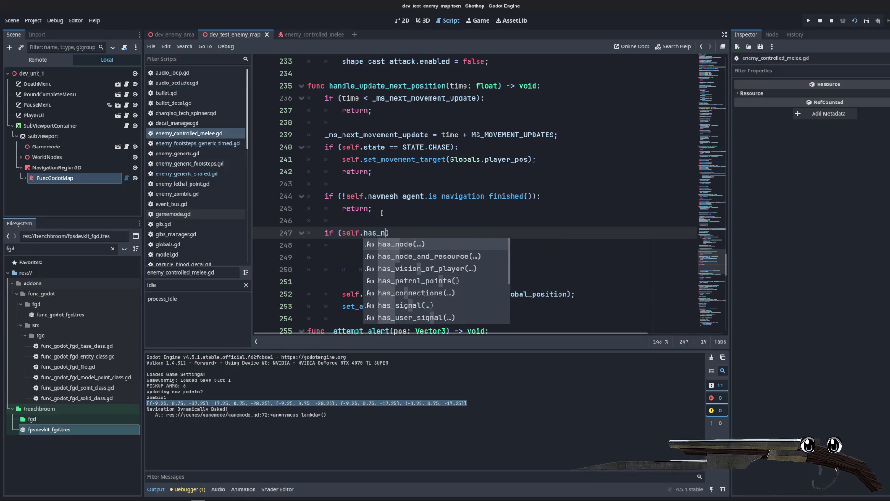
key(Return)
key(Return)
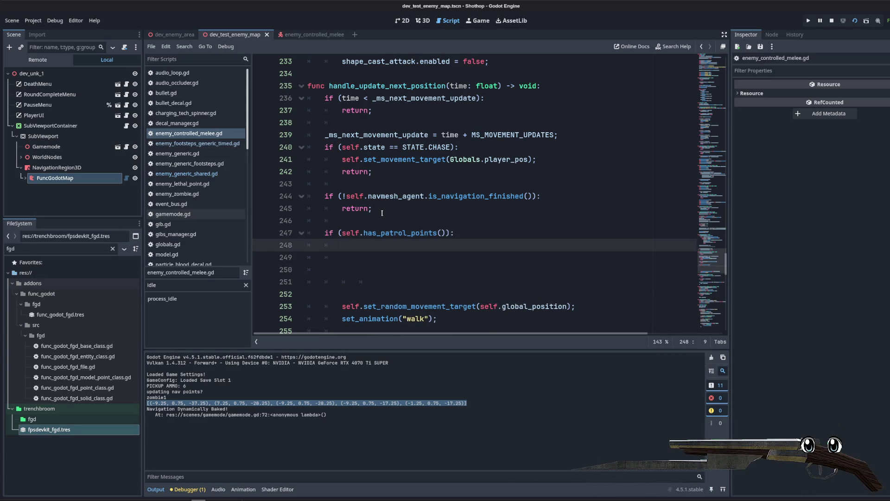
text(self.update)
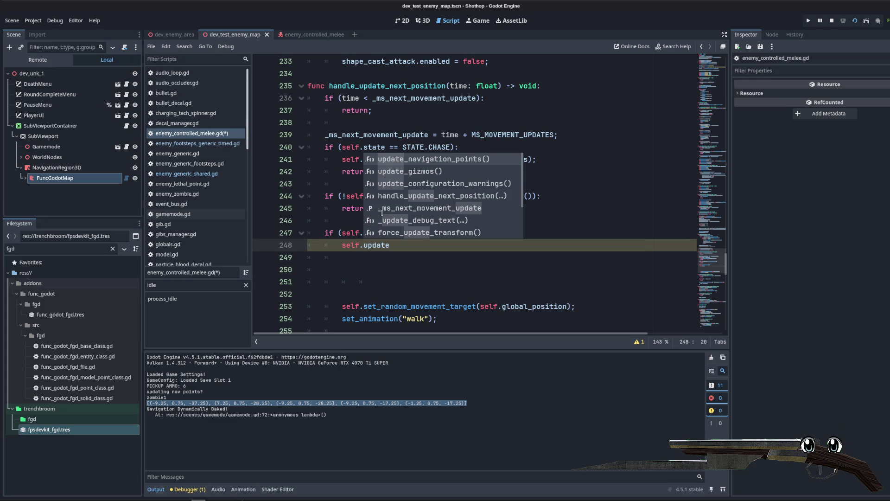
click(185, 173)
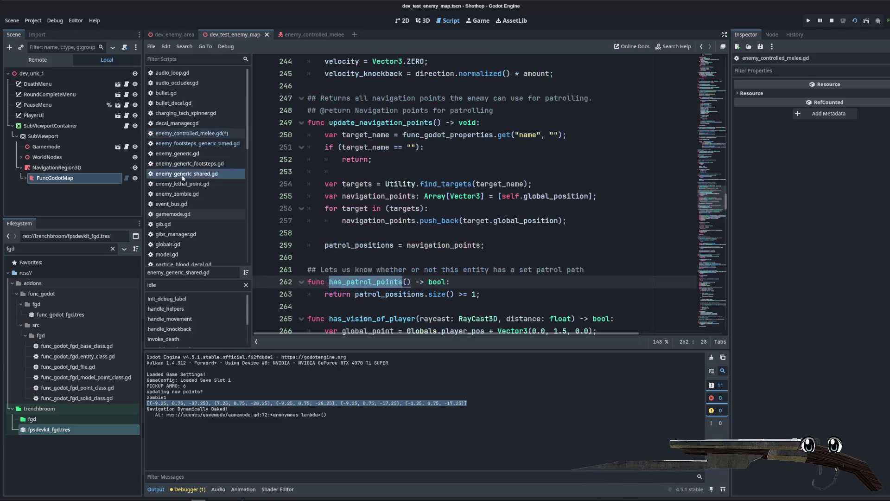
- Scroll past has_patrol_points and has_vision_of_player, then search the script for 'patrol_positi'
click(326, 183)
scroll(328, 204, down, 1)
scroll(328, 204, down, 3)
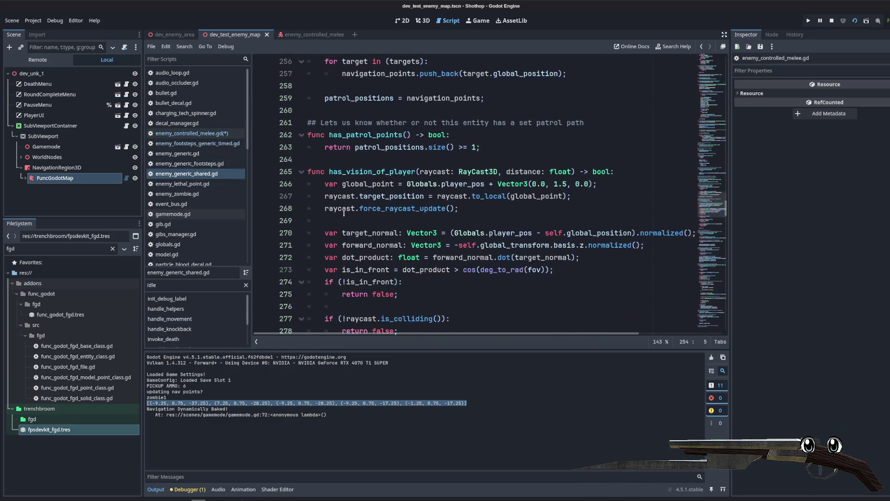
click(448, 172)
scroll(425, 240, down, 8)
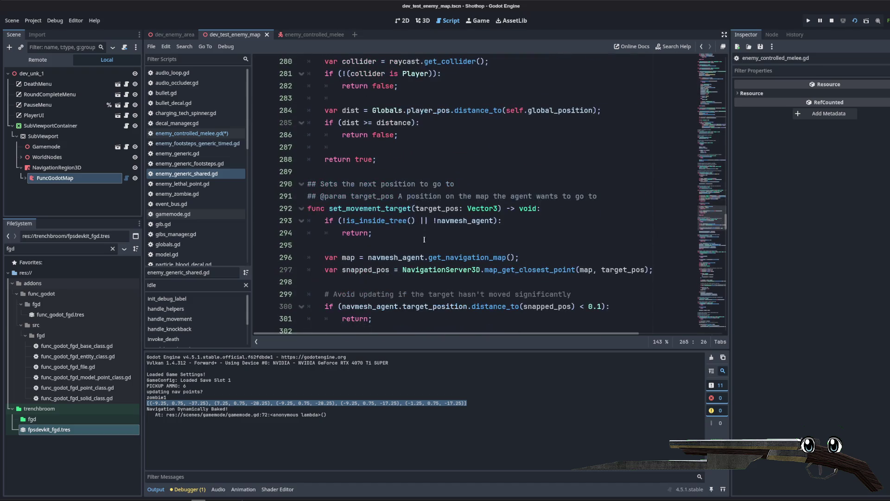
scroll(424, 239, up, 7)
scroll(424, 240, up, 5)
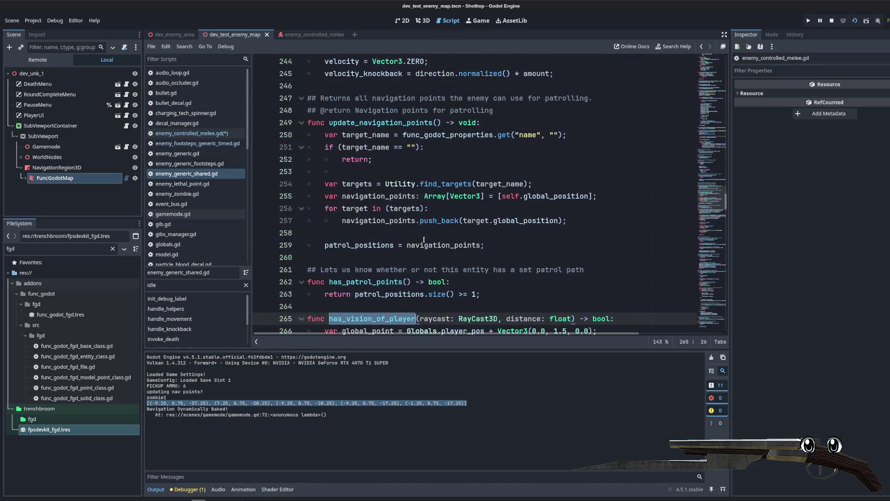
scroll(424, 239, down, 5)
key(ctrl+f)
text(p)
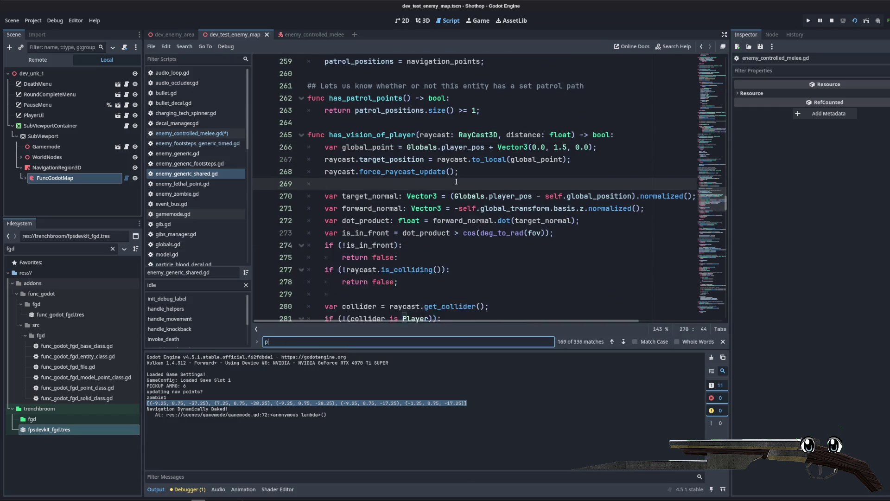
text(atrol_positi)
- Call self.set_next_patrol_position() in the patrol branch and inspect its definition
double_click(419, 185)
key(ctrl+c)
click(191, 134)
key(ctrl+v)
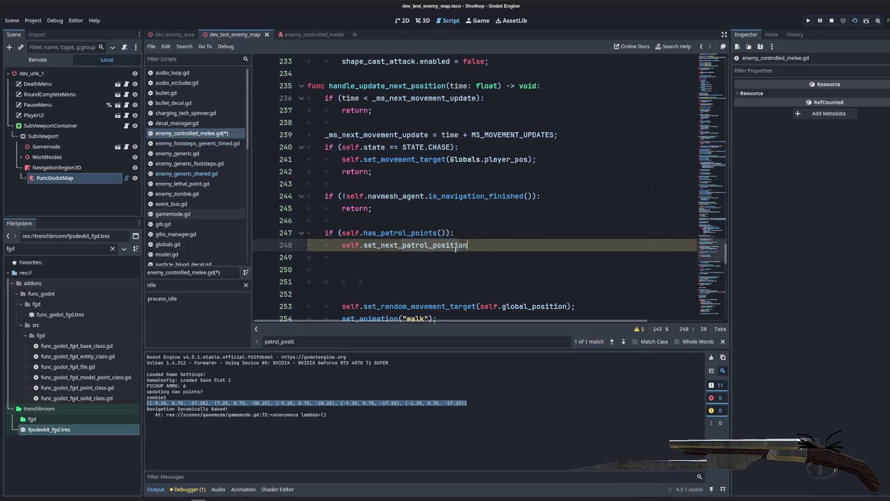
text(();)
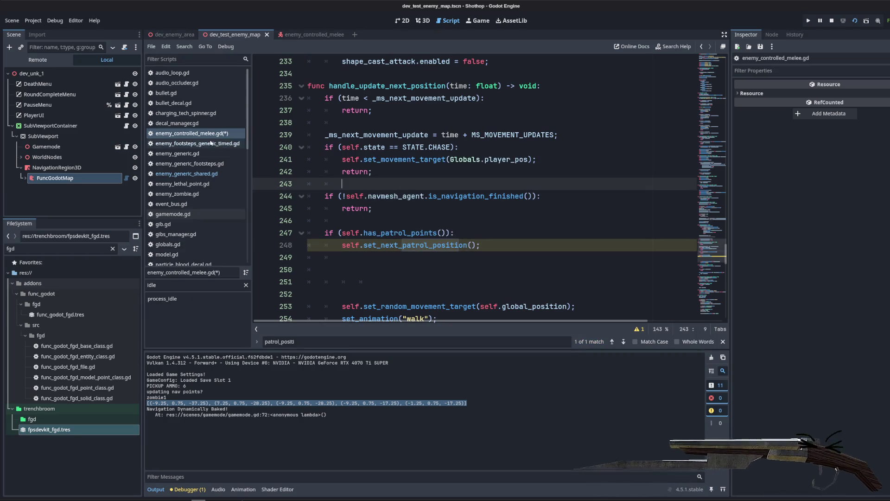
ctrl+click(404, 245)
click(426, 172)
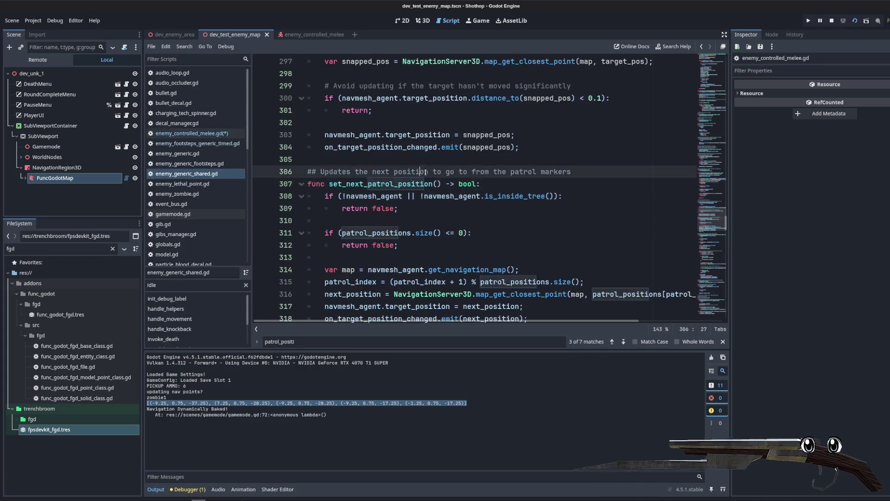
scroll(425, 172, down, 4)
click(526, 159)
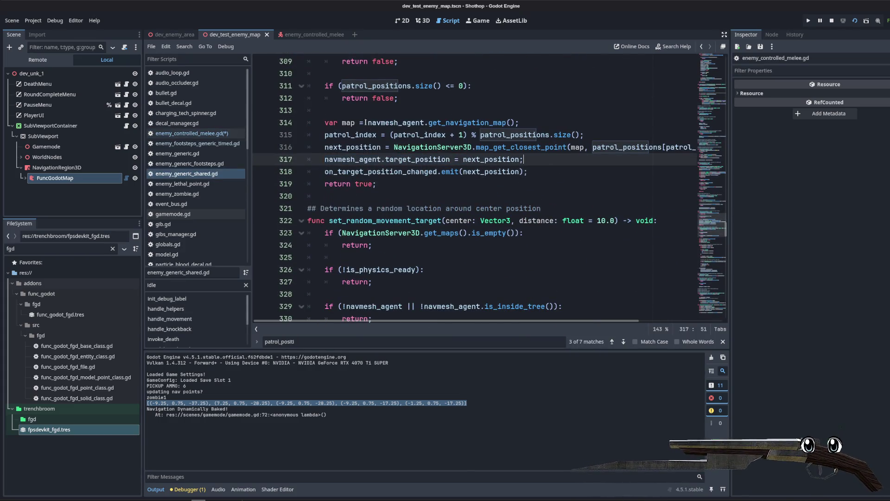
click(555, 172)
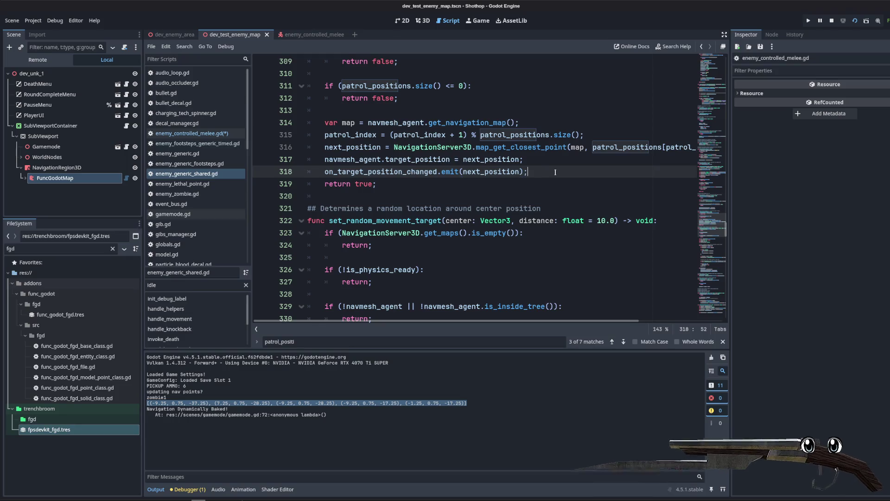
- Add an else: branch after the set_next_patrol_position() call on line 248
click(192, 133)
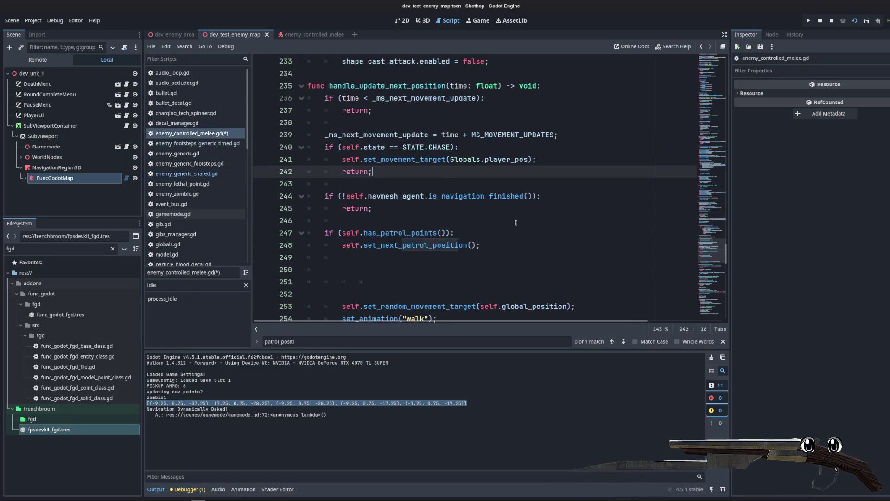
scroll(516, 223, down, 2)
click(467, 172)
click(467, 183)
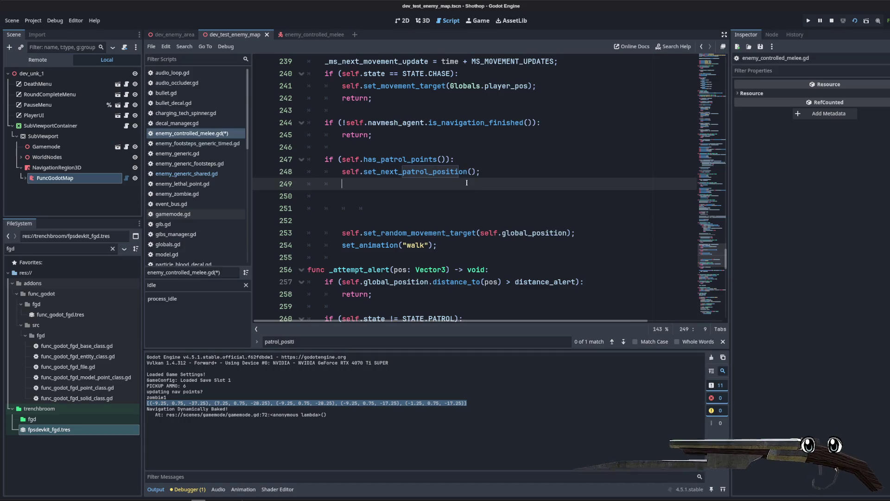
click(357, 233)
click(448, 176)
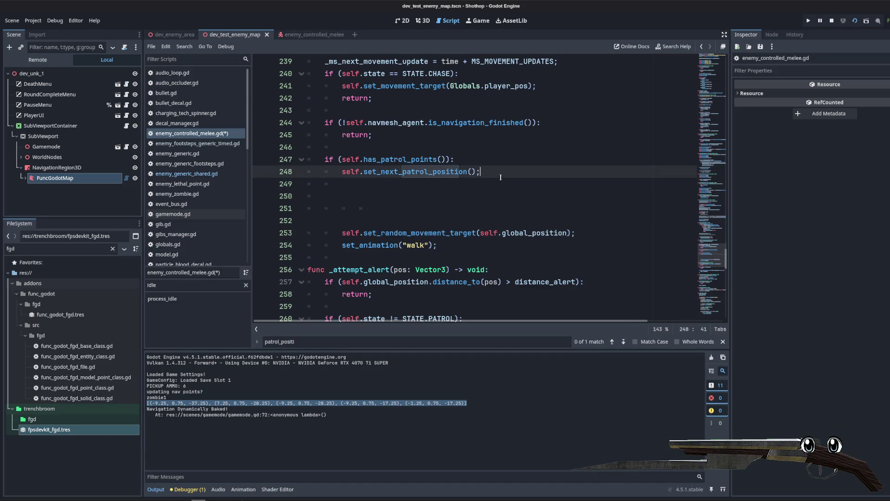
key(Return)
key(BackSpace)
text(else:)
- Move set_random_movement_target under else, dedent set_animation("walk"), and save the melee script
click(547, 246)
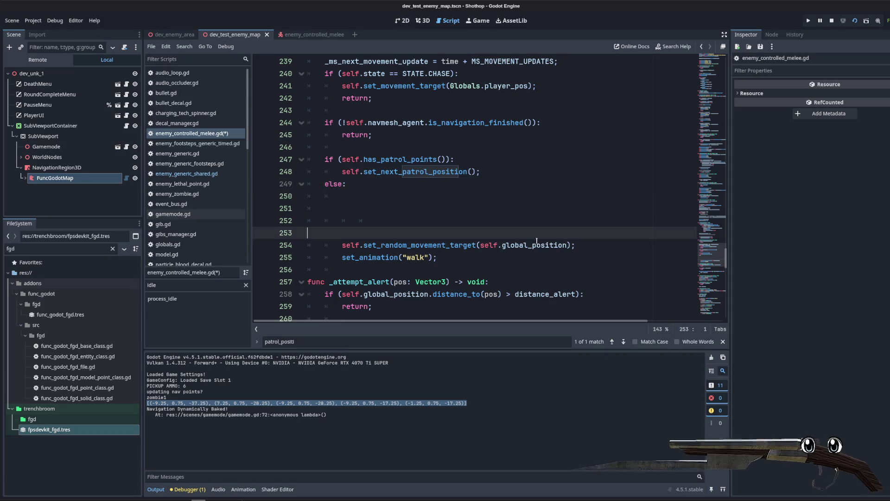
key(alt+Up)
key(alt+Up)
key(alt+Up)
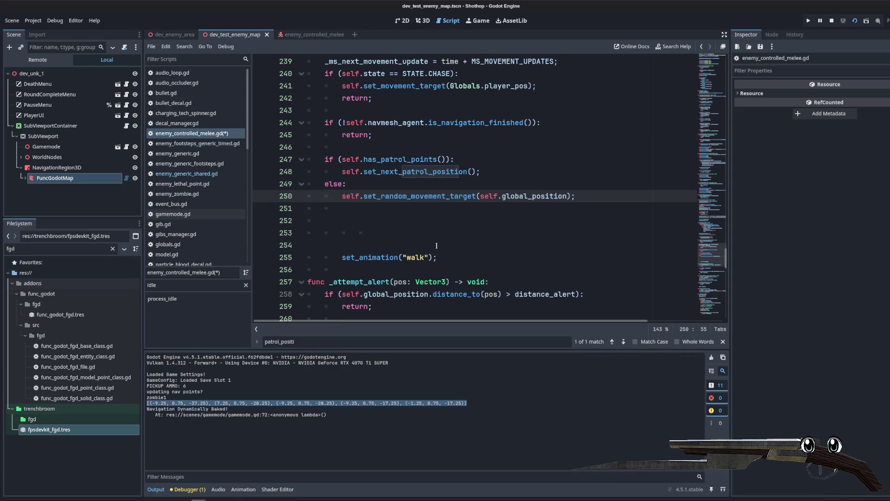
click(454, 259)
key(alt+Up)
key(Up)
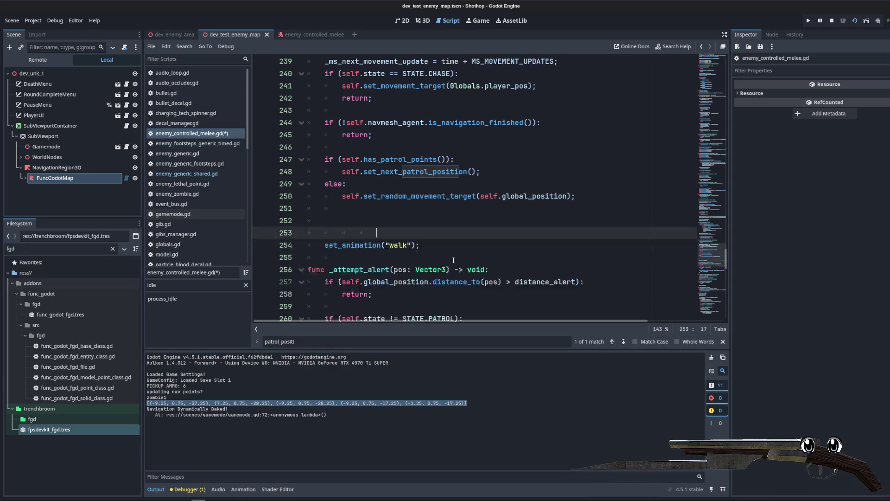
key(BackSpace)
key(BackSpace)
key(ctrl+s)
- Add print("Patrolling...") below the patrol call, then go to the dev_test_enemy_map scene
key(Up)
click(528, 171)
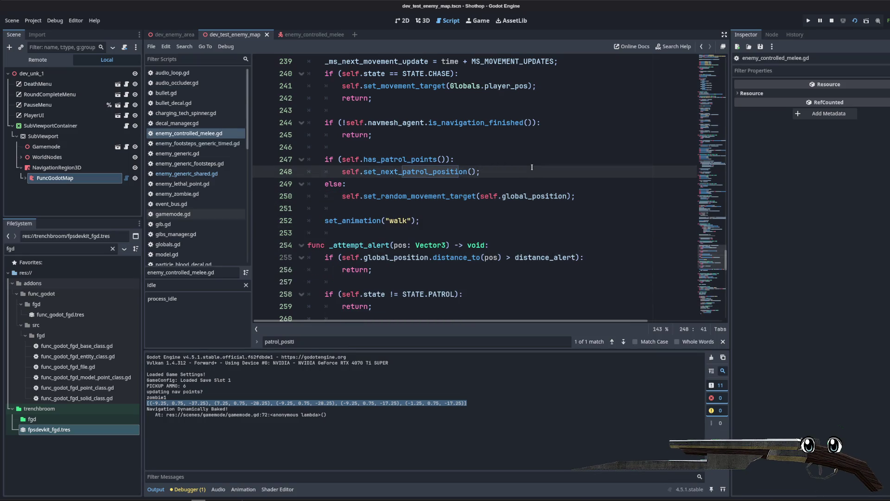
key(Return)
text(pr)
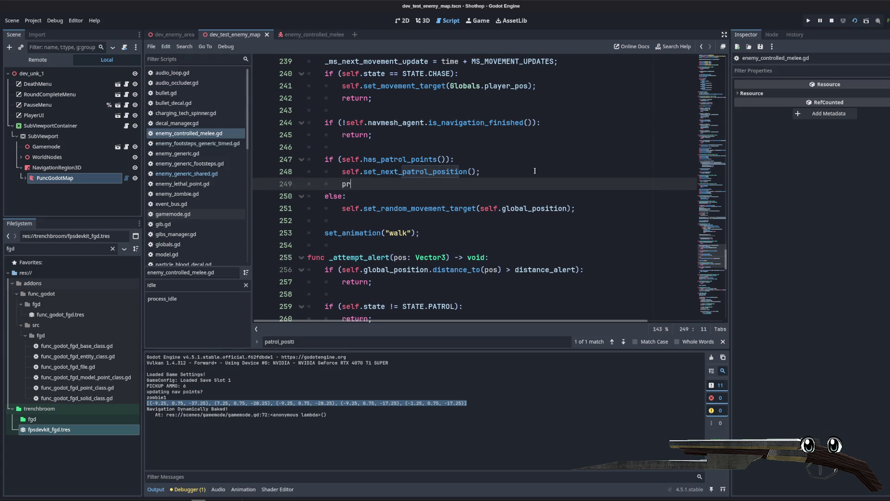
text(int("Patrolling..."))
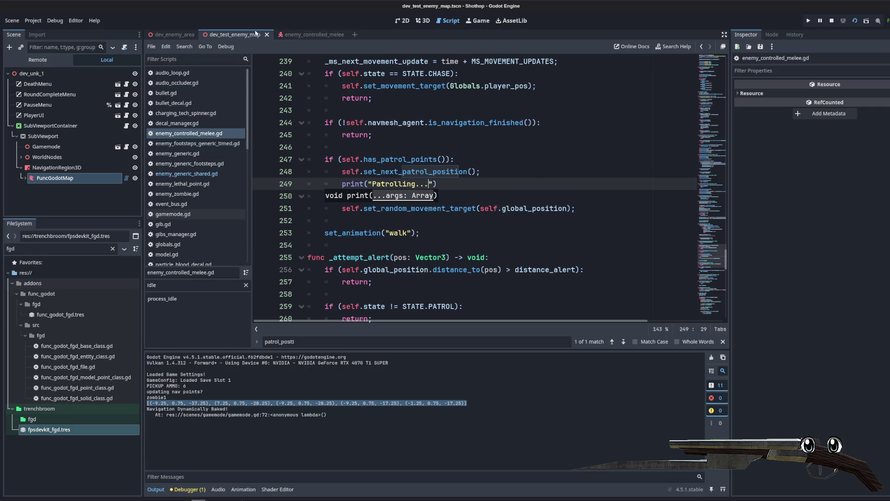
click(226, 35)
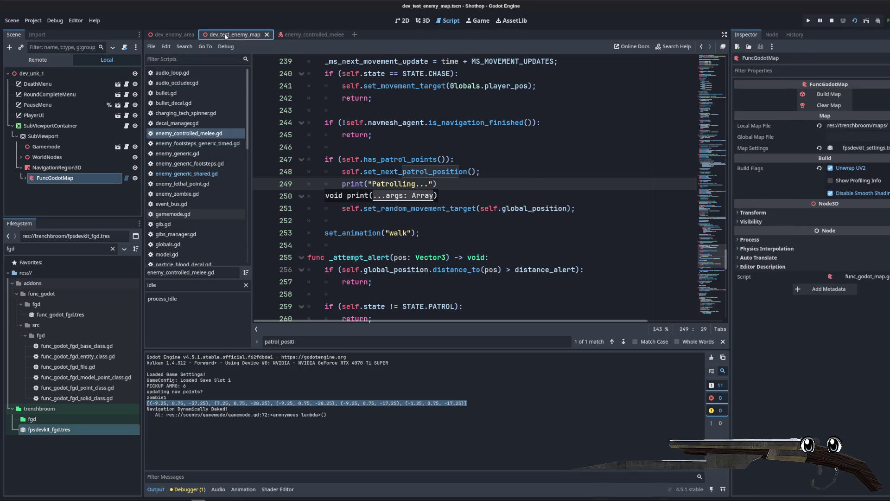
- Run the test map with F6 and walk, switch weapons and aim in game
mouse_move(175, 37)
key(F6)
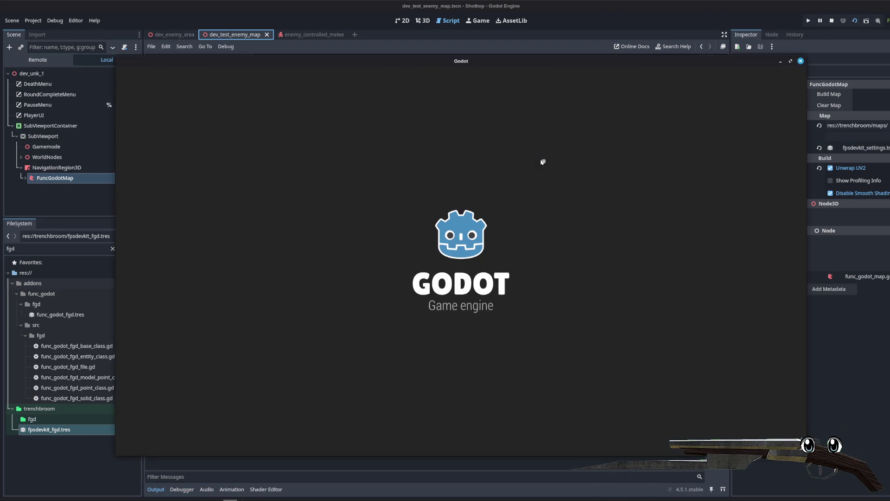
key(Escape)
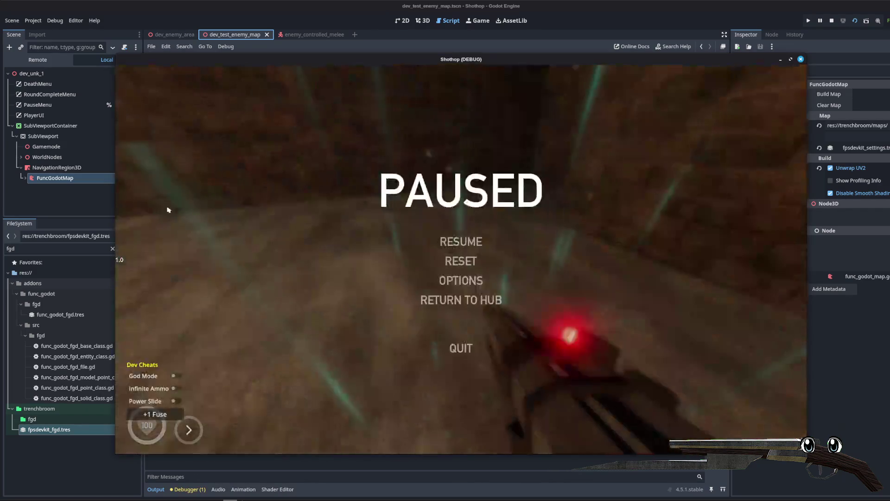
key(Escape)
key(w)
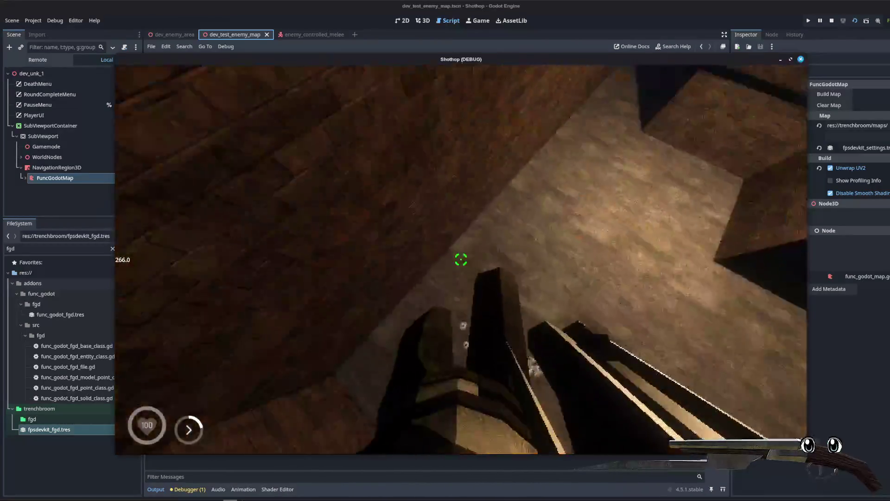
key(2)
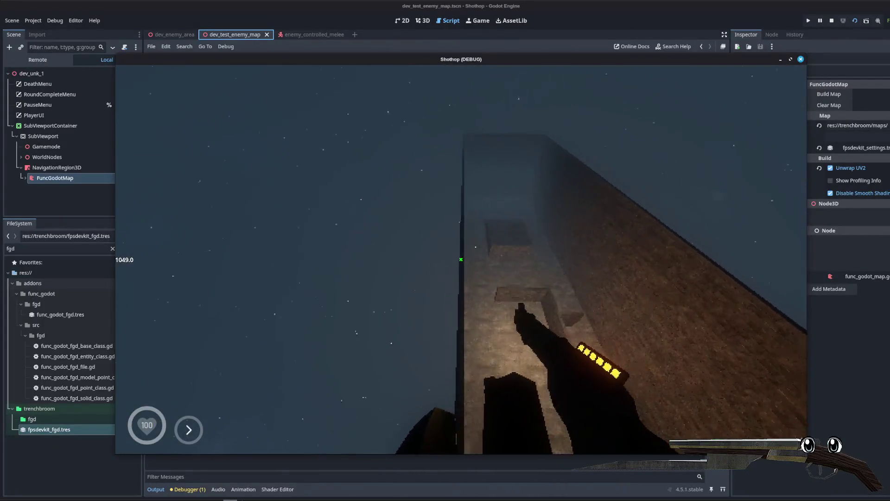
key(shift)
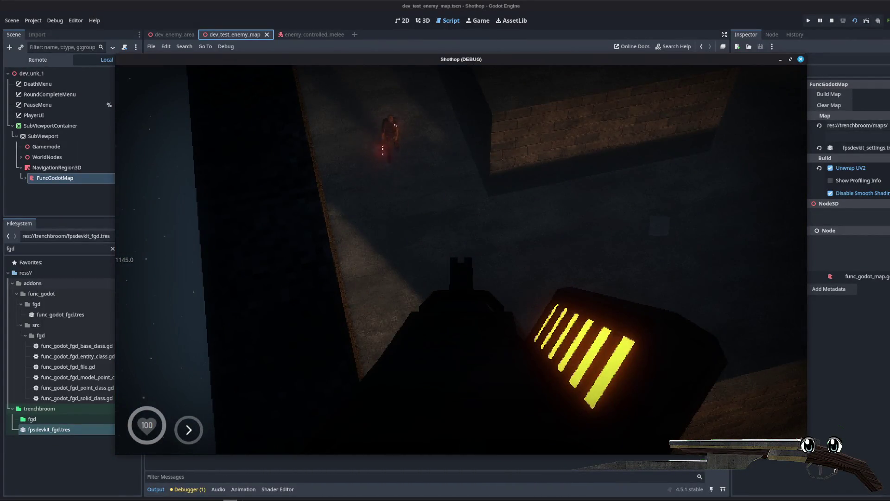
key(w)
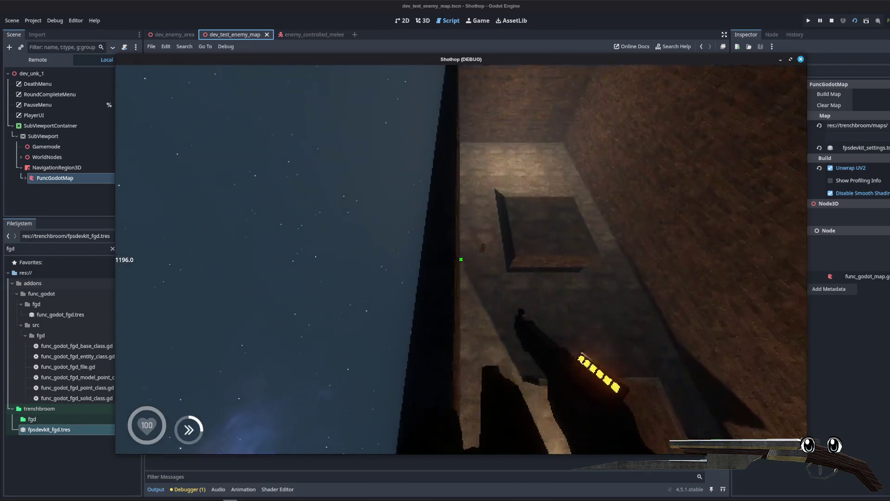
key(shift)
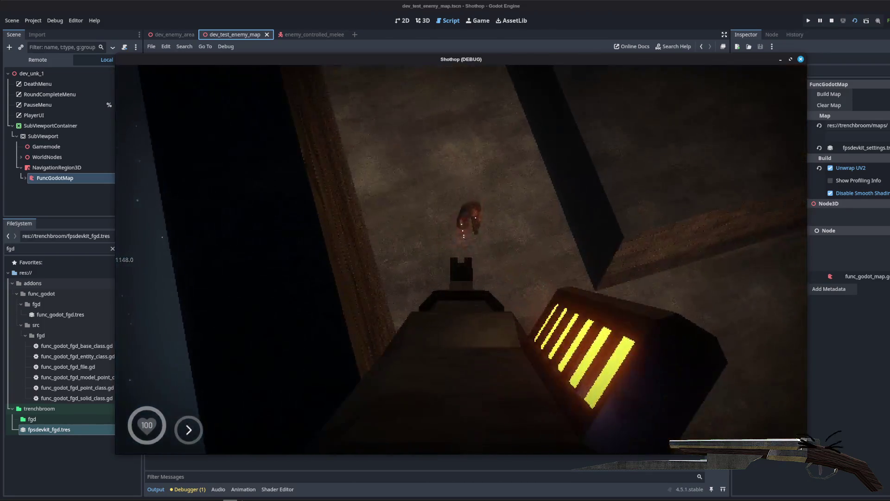
- Pause and stop the game with F8, returning to the melee script
key(Escape)
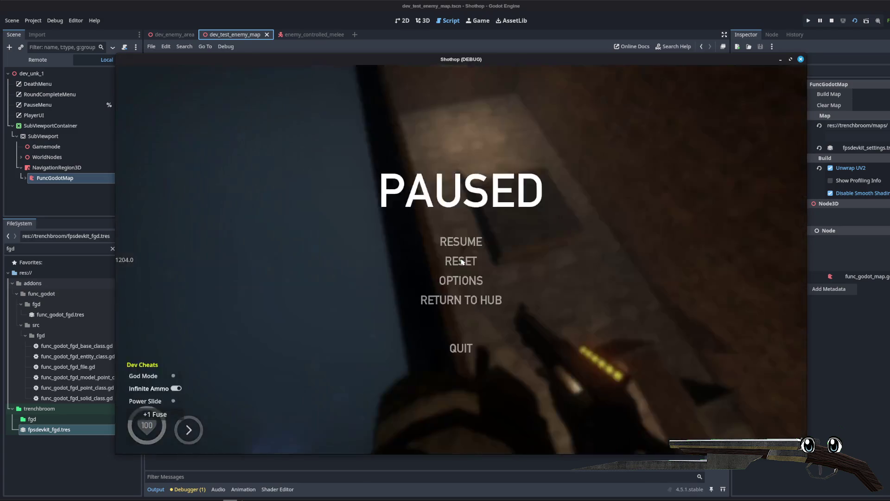
key(F8)
click(469, 172)
key(Up)
key(Up)
key(Up)
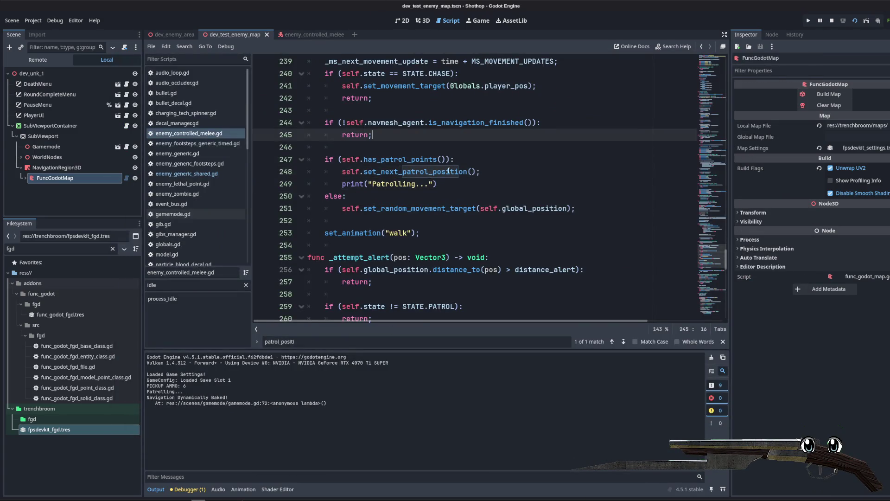
- Jump to the set_next_patrol_position definition and select its function name
scroll(469, 186, up, 1)
click(469, 208)
key(Up)
key(Up)
ctrl+click(469, 208)
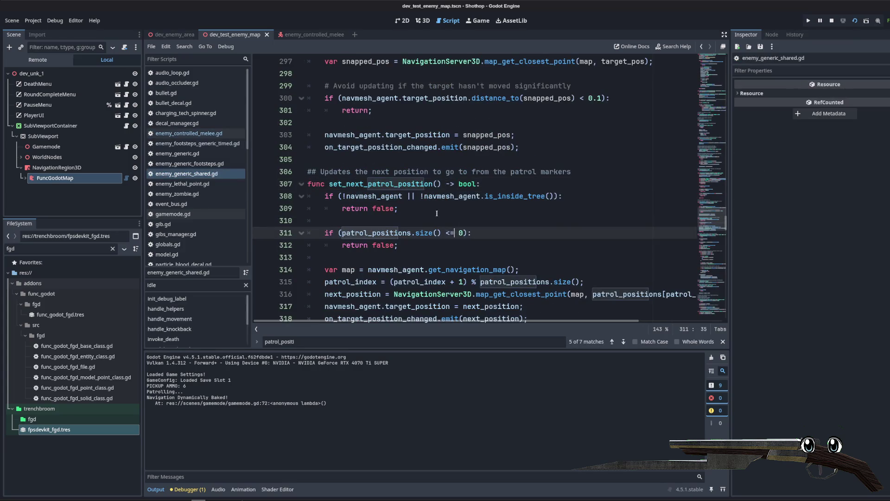
scroll(383, 185, down, 2)
click(384, 113)
double_click(383, 113)
scroll(374, 150, down, 1)
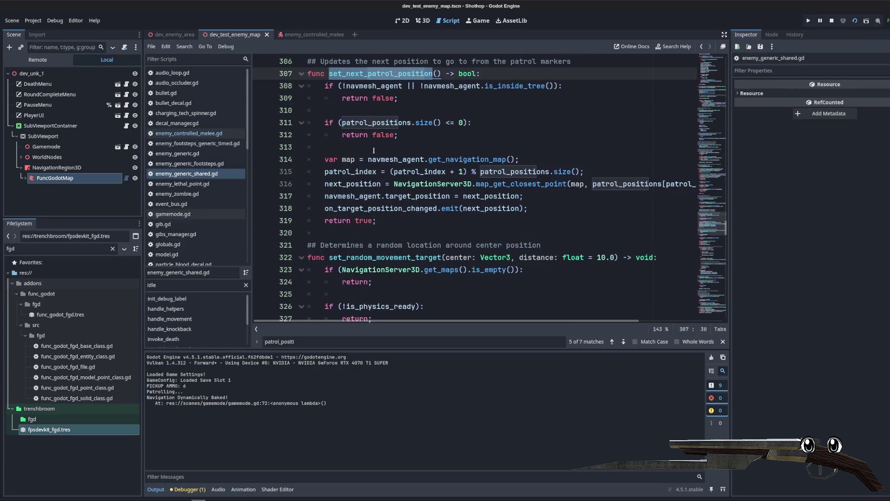
- Add print(patrol_index); and print(next_position); before the navigation target line, then run the game
double_click(368, 172)
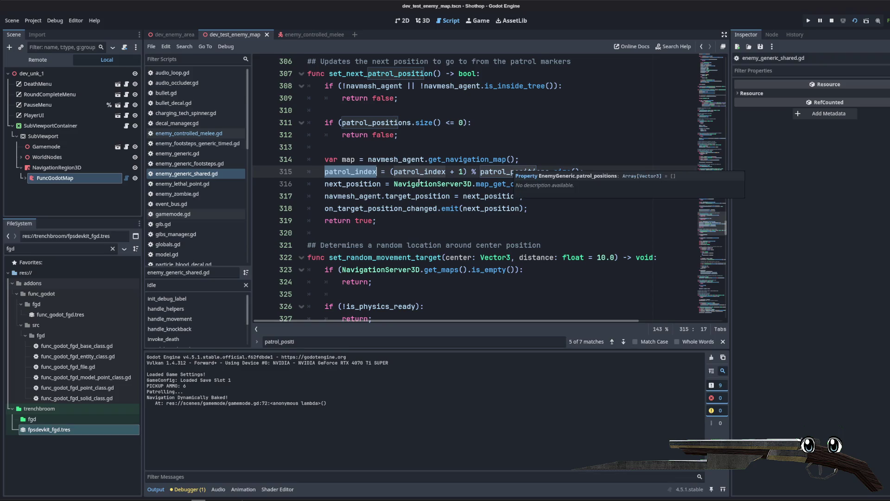
key(Home)
key(Down)
key(Down)
key(Return)
key(Return)
key(Return)
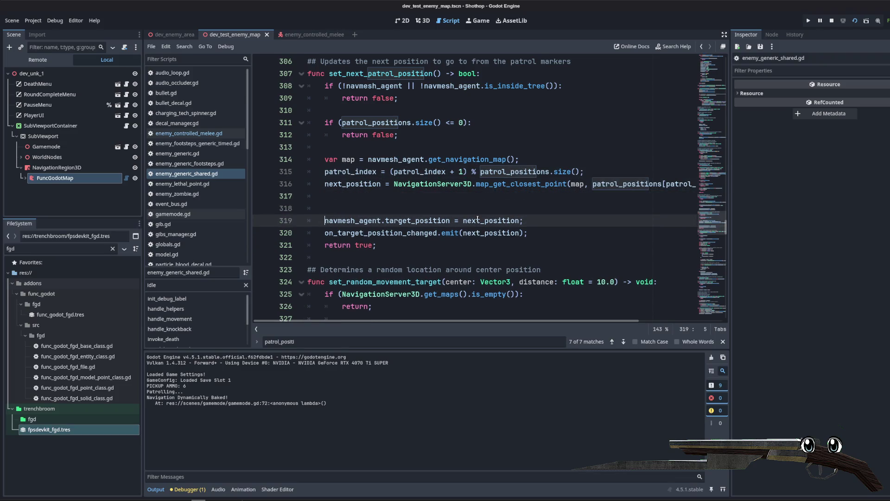
key(Up)
key(Up)
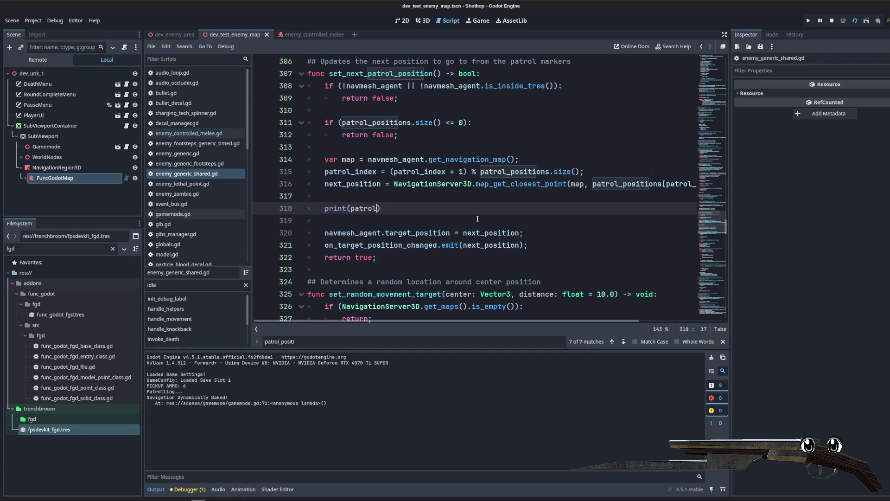
text(index);)
key(Return)
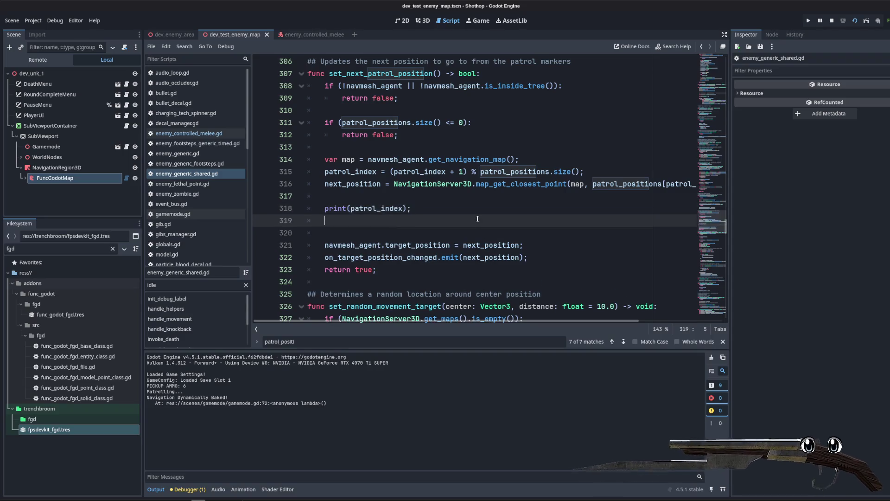
text(print(nex)
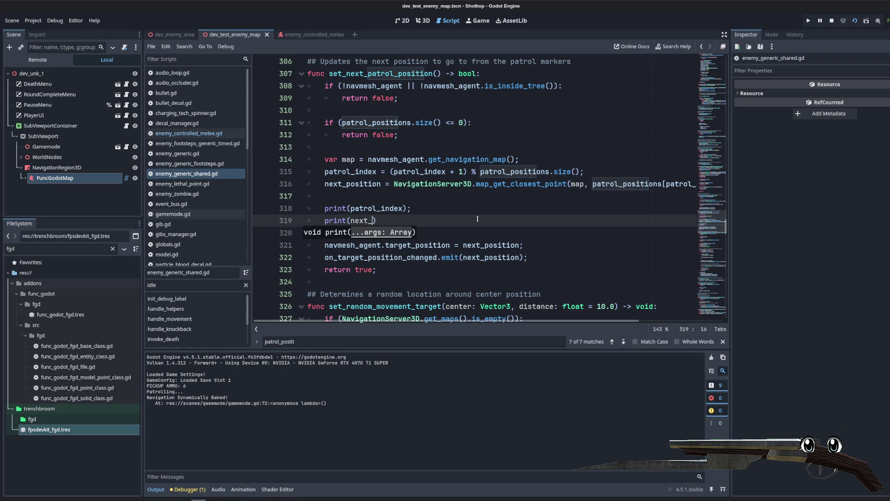
text(t_position);)
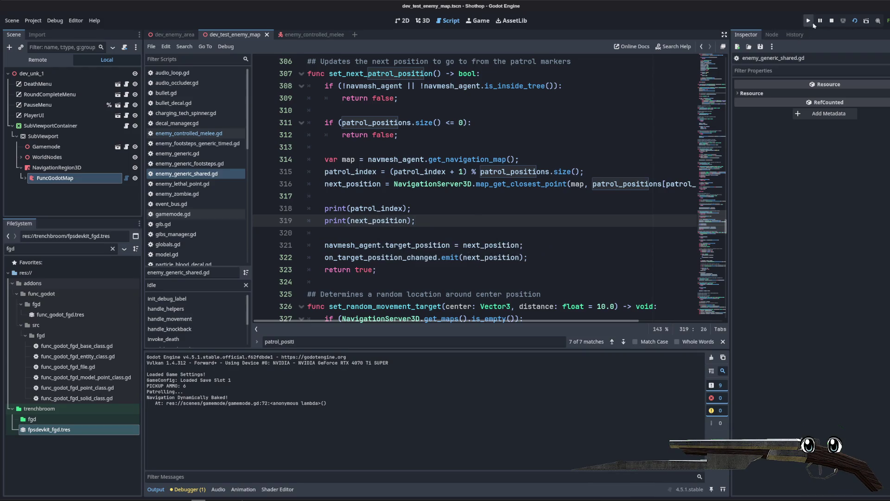
click(856, 21)
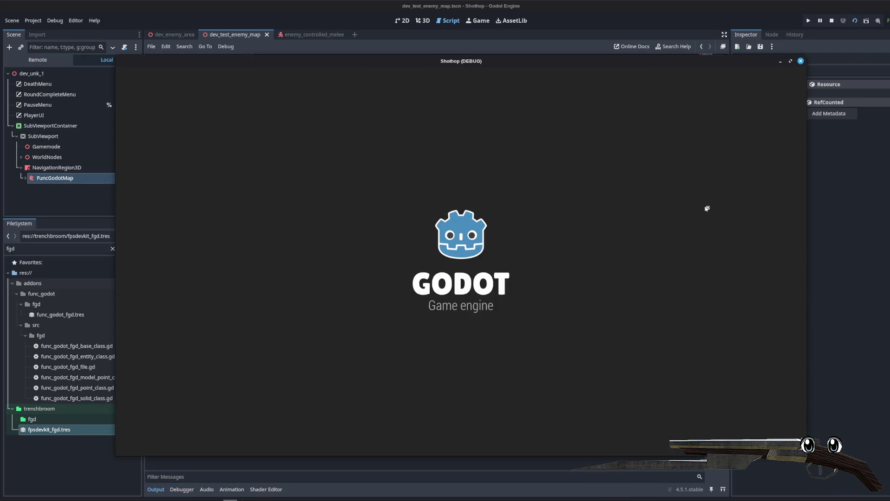
- Play the test run briefly, firing the weapon, then stop it with F8 to read the patrol output
key(Escape)
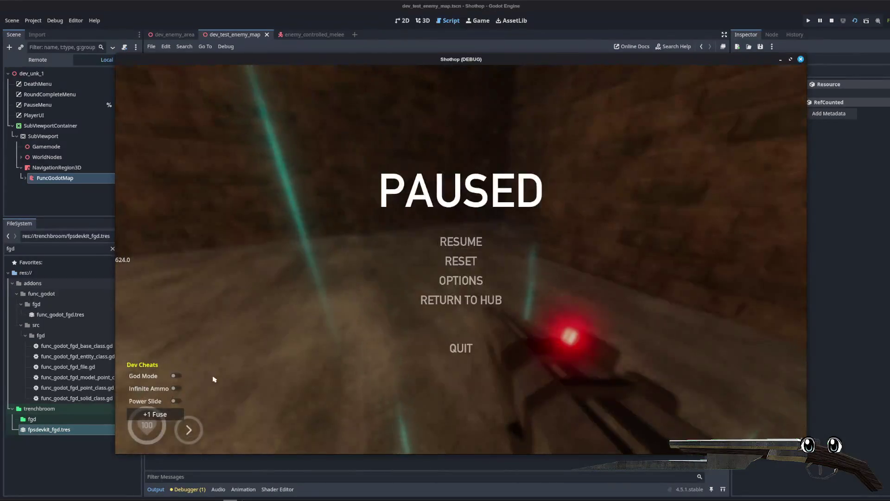
key(Escape)
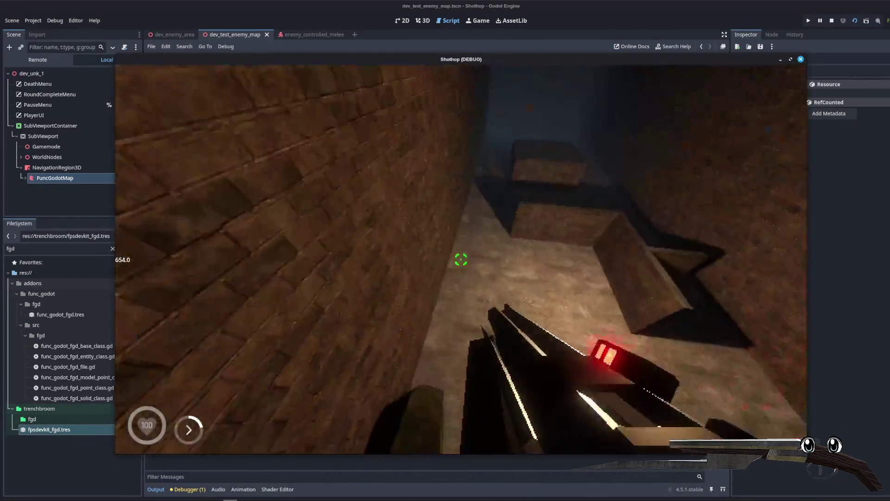
click(461, 260)
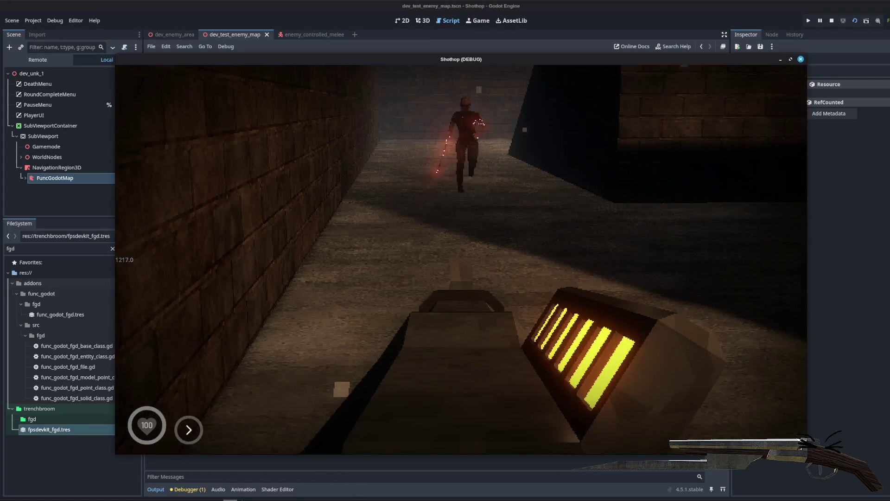
key(F8)
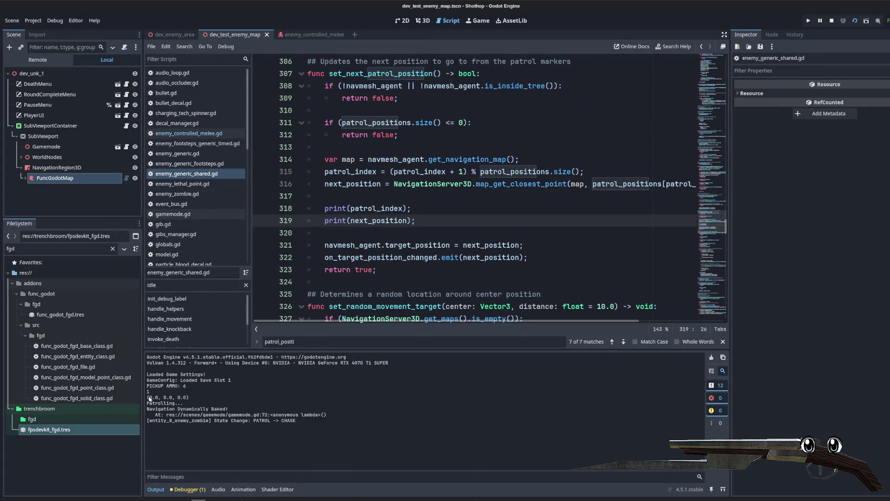
- Highlight the zero-position output lines and stop the running game
drag(150, 398, 183, 403)
click(455, 172)
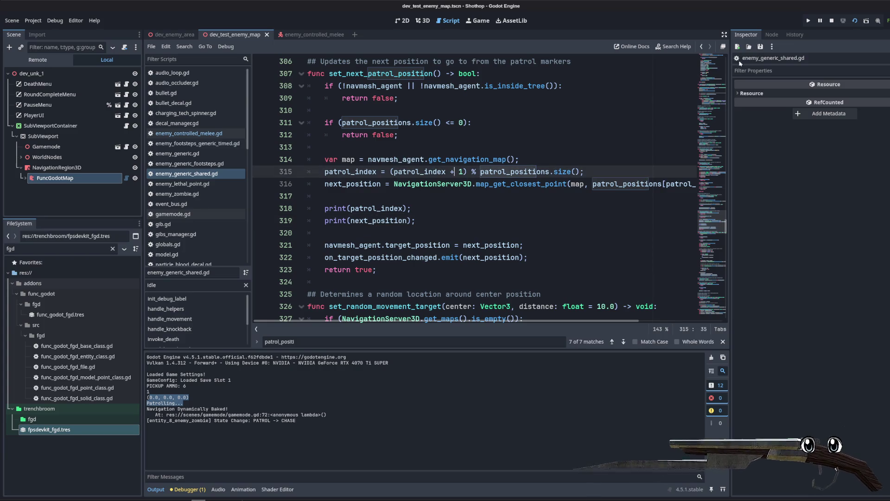
click(834, 21)
- Add print(patrol_positions); on a new line below print(next_position)
click(456, 122)
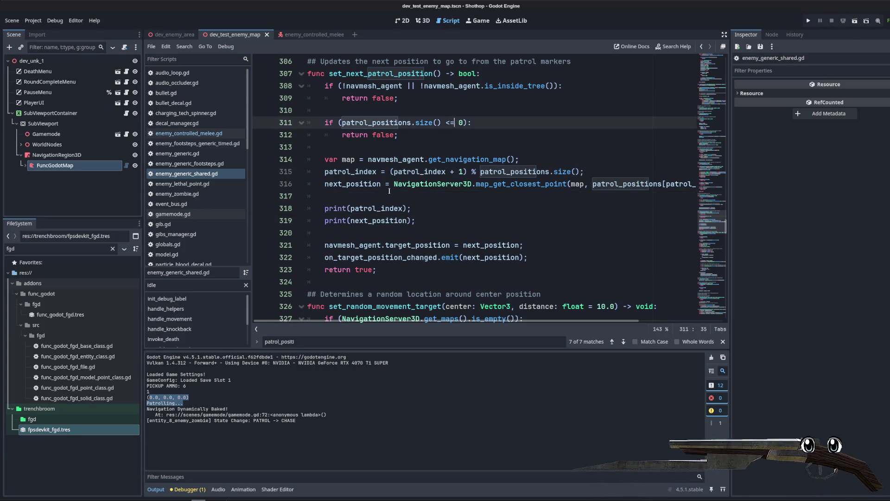
click(426, 216)
key(Return)
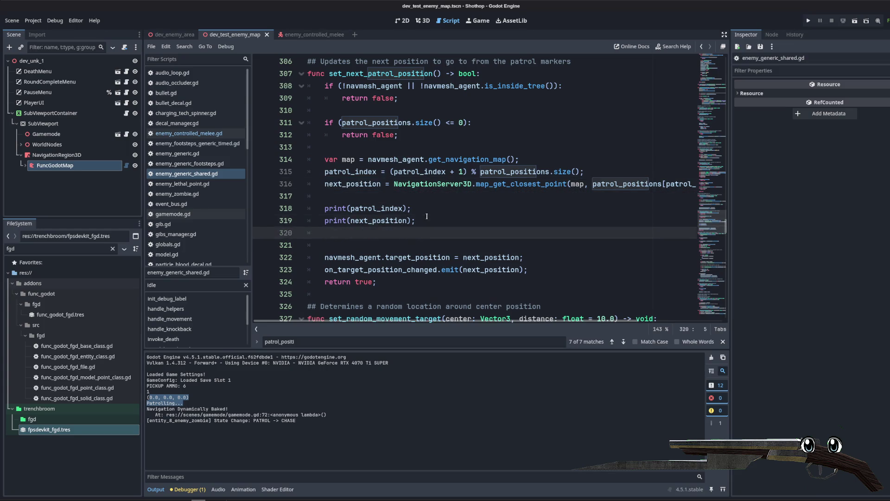
text(patrol_po)
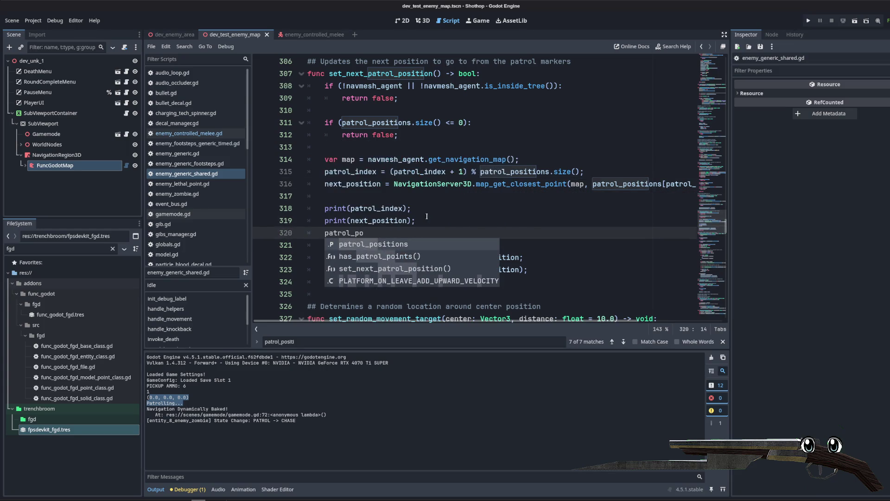
key(Return)
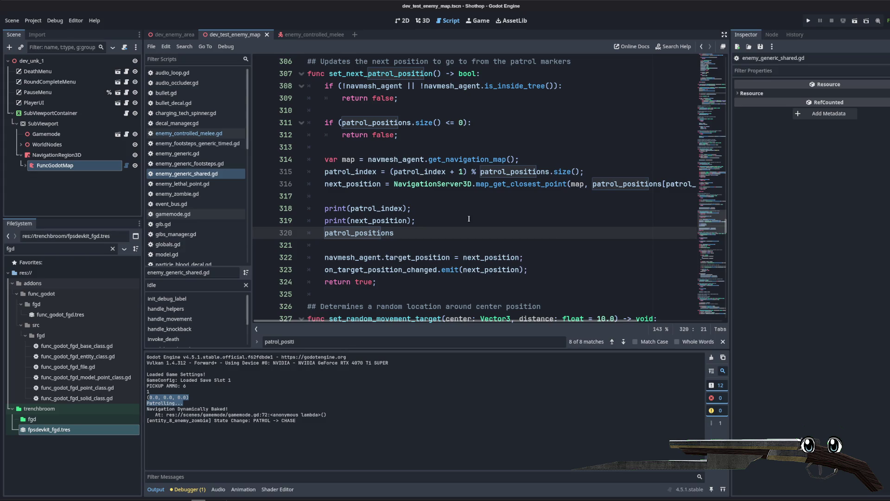
drag(614, 184, 746, 179)
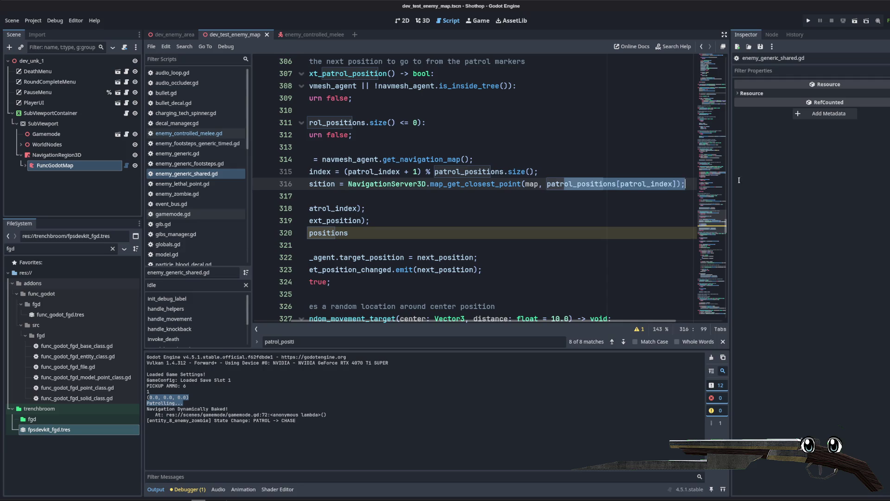
click(464, 135)
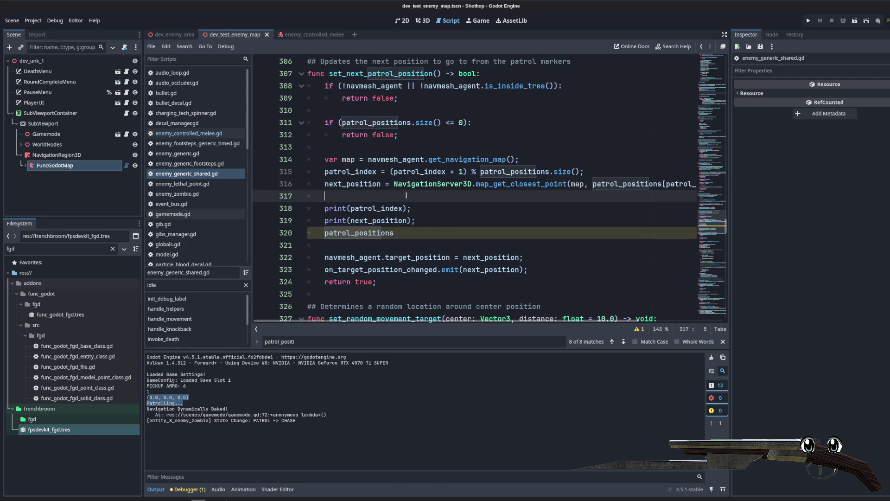
click(317, 234)
text(print()
click(440, 234)
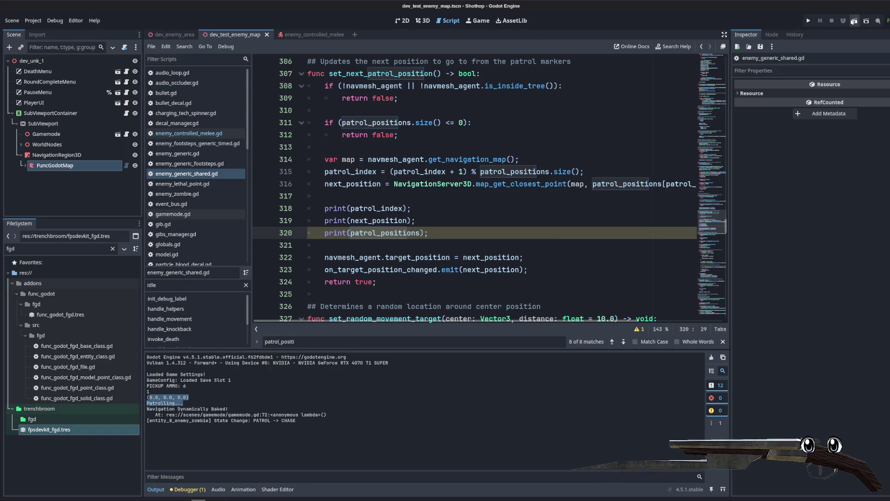
- Run the game with F5 and highlight the five printed patrol positions in the Output
key(F5)
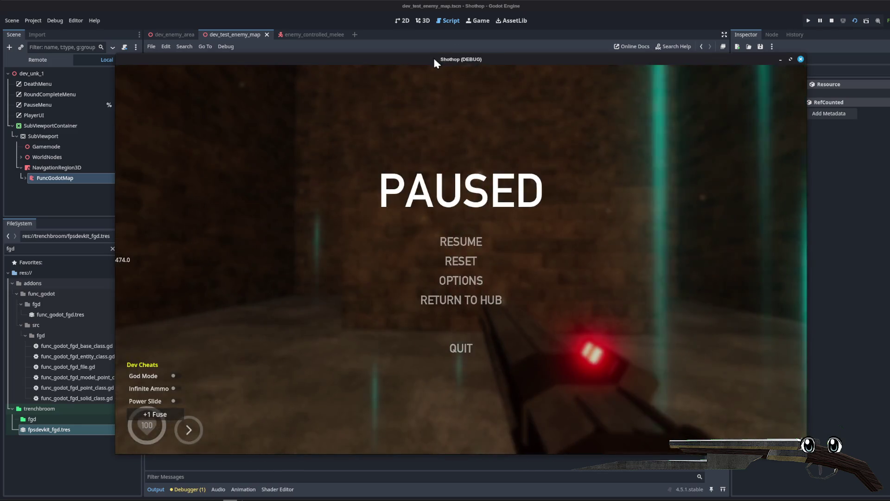
mouse_move(434, 60)
mouse_down()
mouse_move(522, 53)
mouse_move(532, 67)
mouse_up()
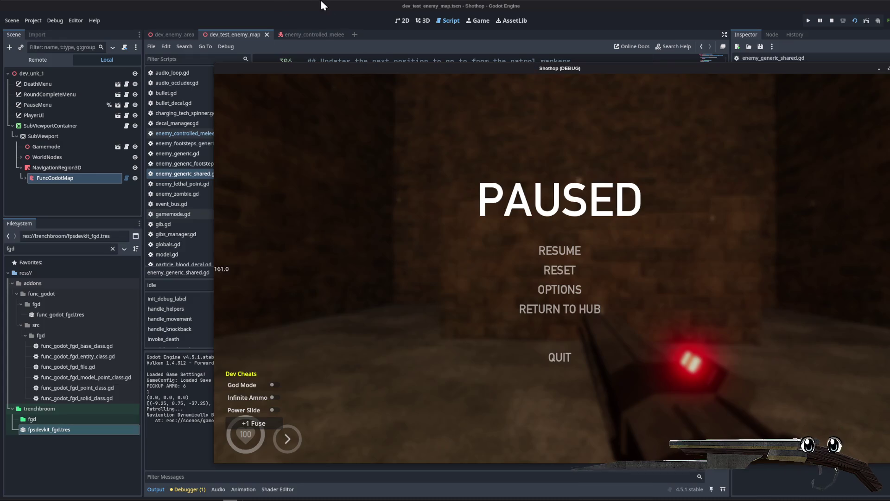
click(324, 6)
drag(467, 403, 148, 404)
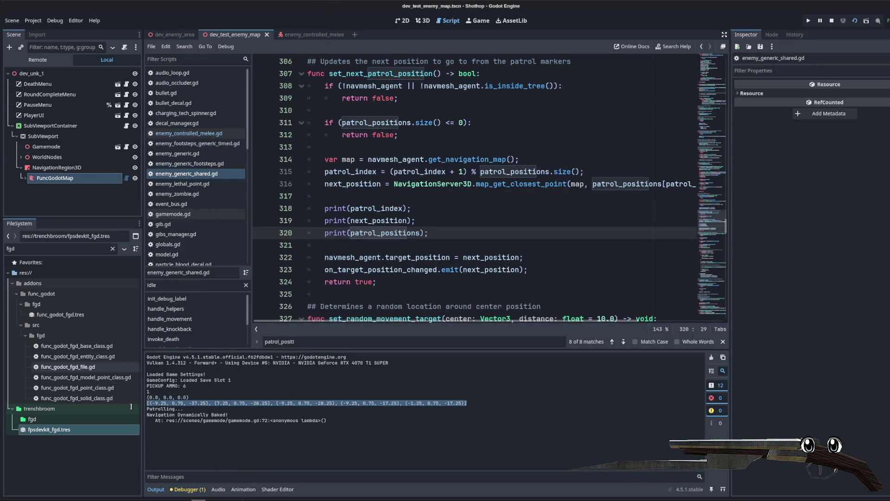
- Inspect patrol_index, next_position and the second printed patrol position in the output
double_click(351, 171)
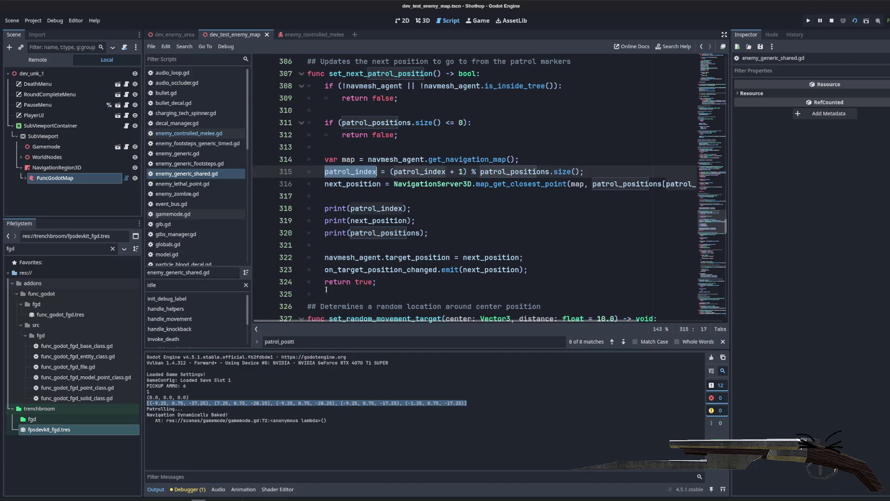
key(Down)
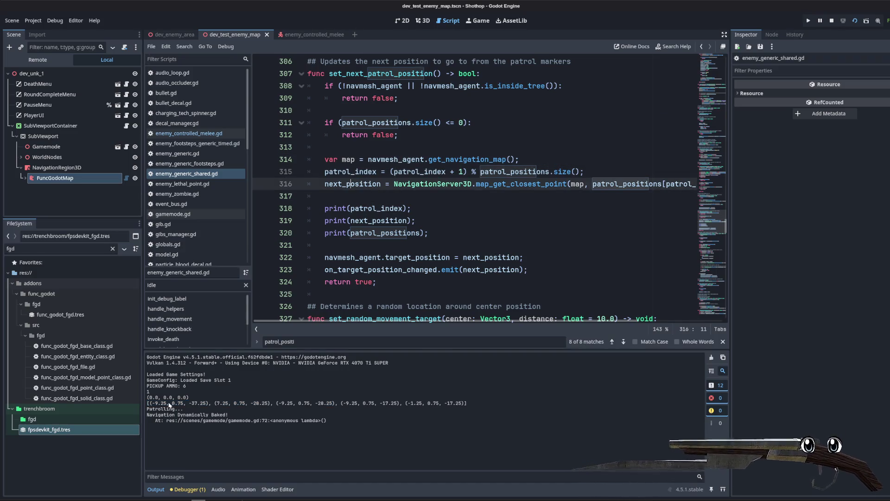
drag(209, 403, 270, 403)
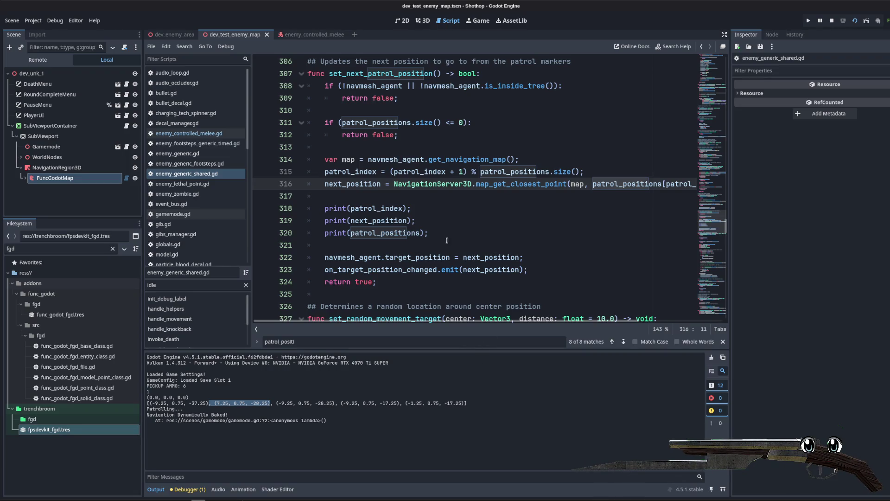
double_click(385, 220)
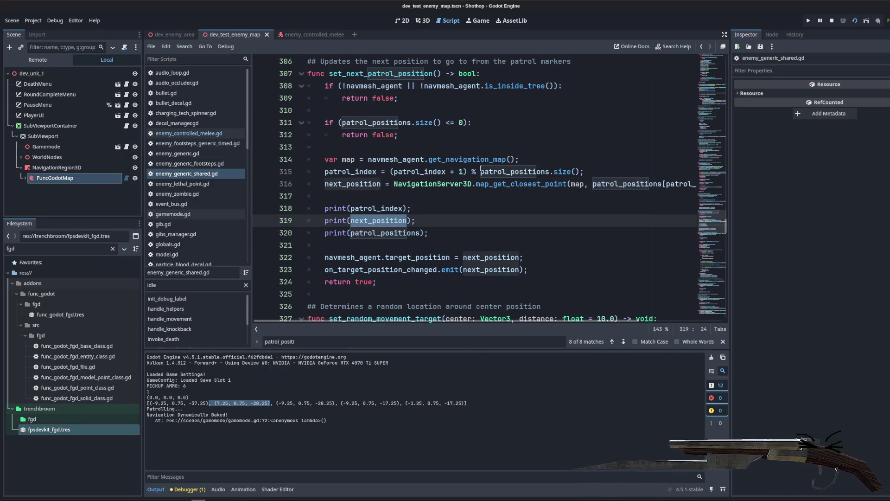
click(462, 199)
- Select the navigation-map and physics-ready guard checks, lines 328-333, in set_random_movement_target
scroll(464, 200, up, 5)
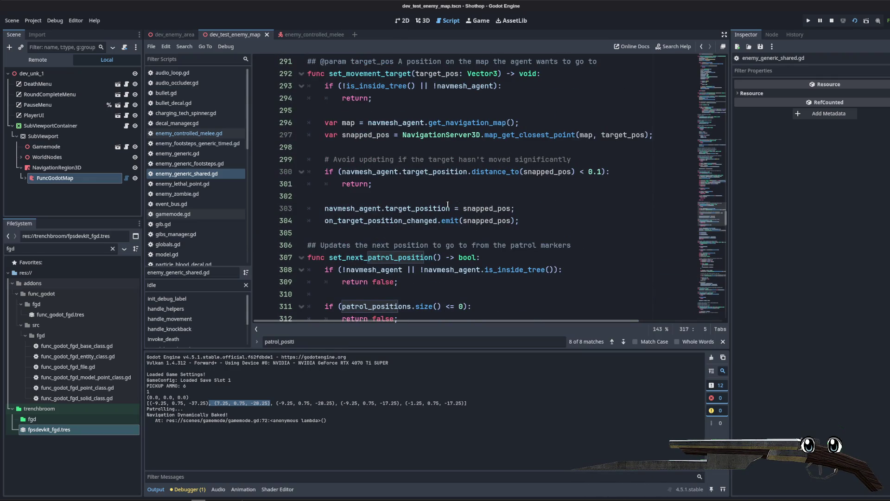
scroll(463, 199, down, 4)
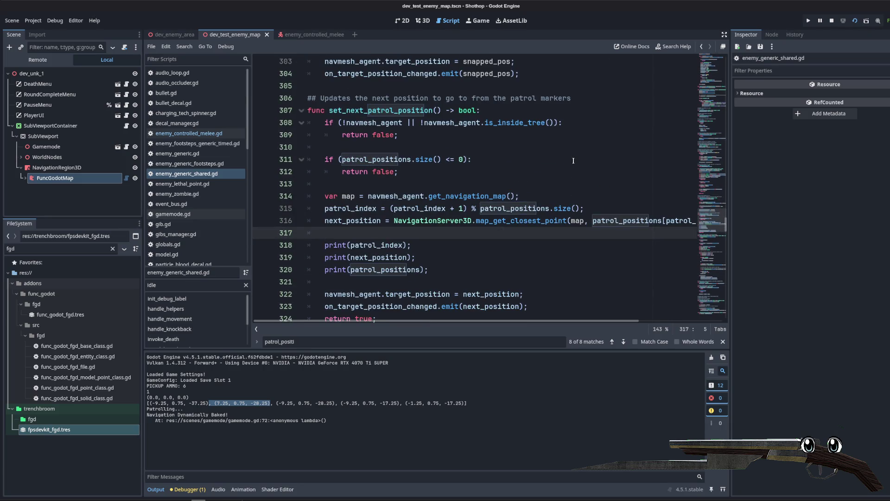
scroll(574, 160, up, 5)
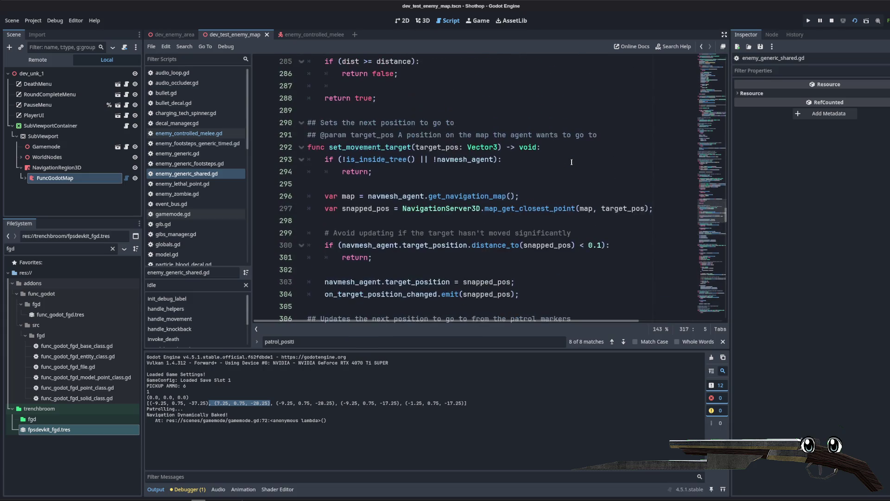
scroll(566, 165, down, 2)
scroll(566, 164, down, 1)
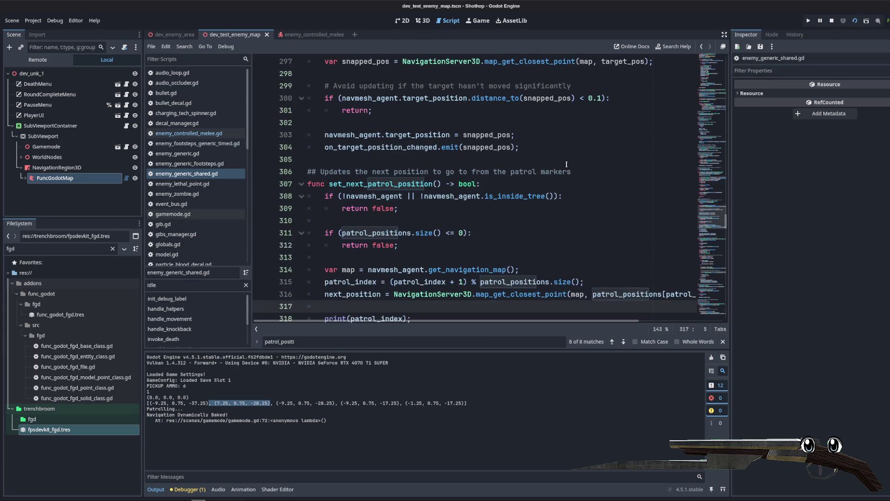
scroll(566, 165, up, 5)
scroll(566, 167, down, 5)
scroll(565, 167, down, 9)
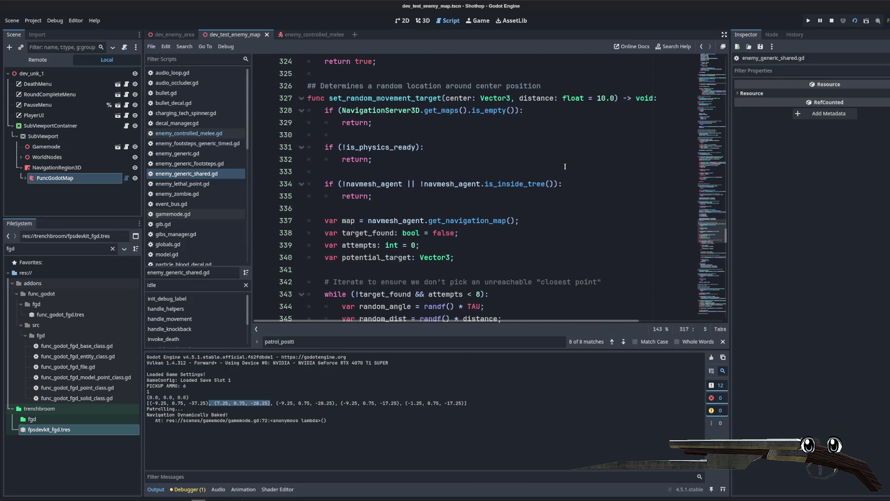
scroll(423, 123, up, 6)
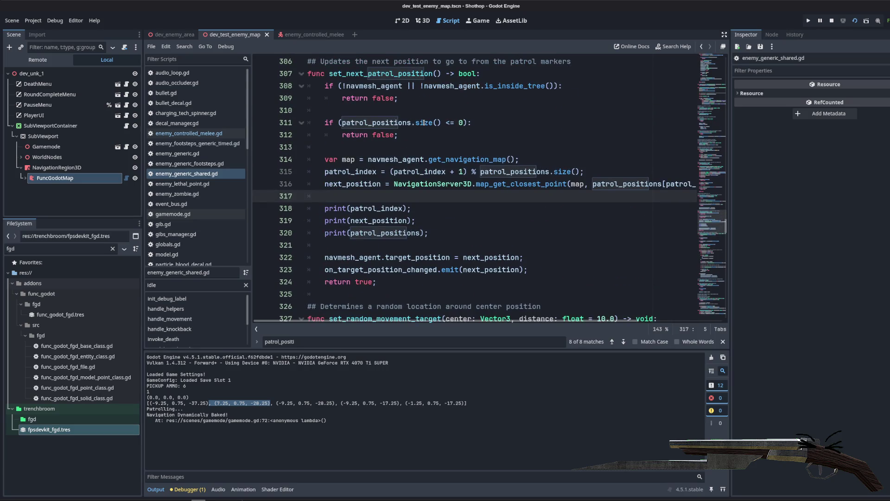
scroll(424, 122, down, 4)
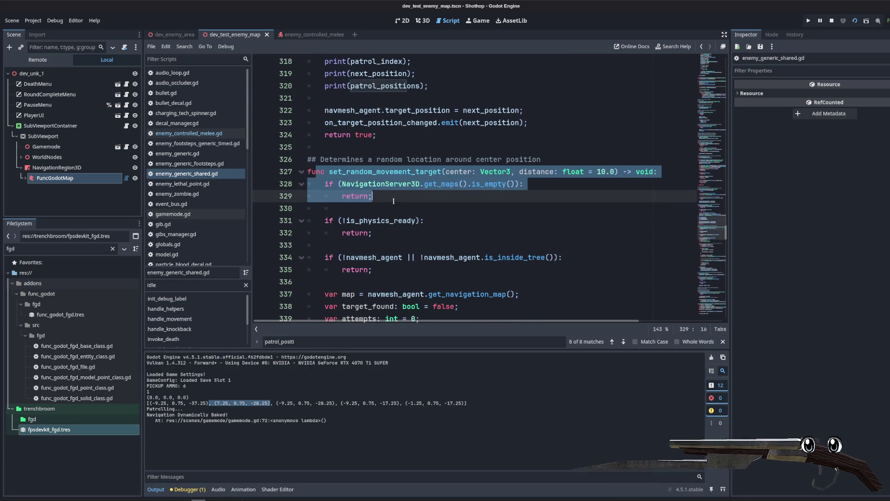
double_click(329, 185)
mouse_move(356, 200)
mouse_down()
mouse_move(411, 235)
mouse_move(411, 251)
mouse_move(372, 270)
mouse_up()
key(ctrl+c)
scroll(412, 226, up, 8)
scroll(411, 228, down, 1)
- Paste the guard checks at the top of set_next_patrol_position, fix their indentation, and save
click(408, 209)
key(ctrl+v)
scroll(408, 209, down, 2)
click(378, 135)
key(Up)
key(Home)
key(Tab)
key(Down)
key(Up)
key(Up)
key(Up)
key(End)
key(ctrl+s)
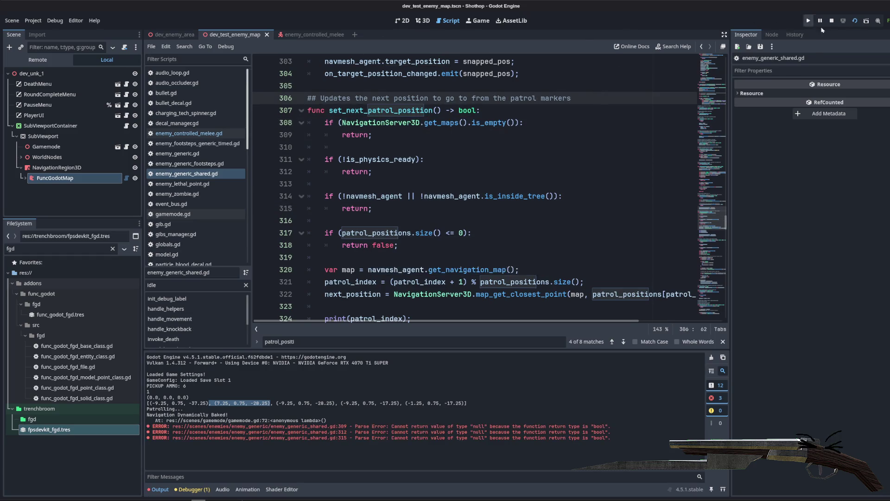
- Change the guard returns on lines 309, 312 and 315 to return false, then save
click(435, 183)
click(400, 137)
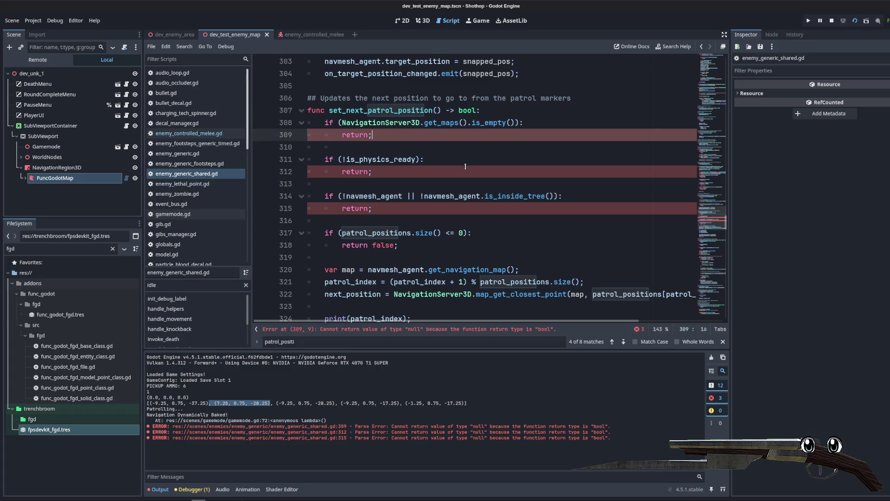
text(false)
key(BackSpace)
click(465, 166)
key(BackSpace)
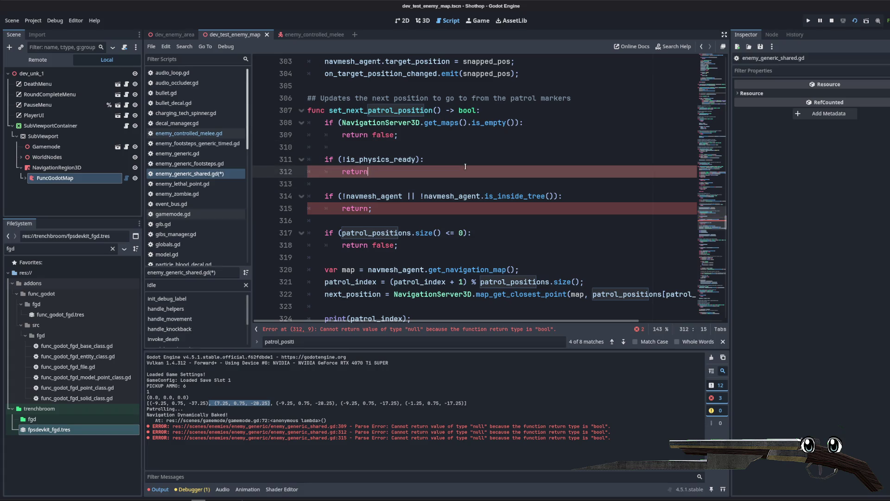
text(false;)
key(Down)
key(Down)
key(Down)
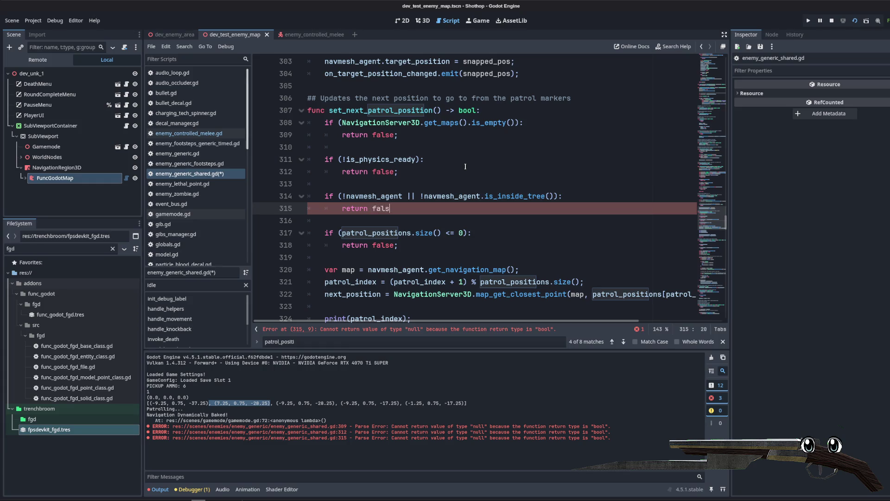
key(ctrl+s)
- Launch the game with F6, pause it, and bring the script editor back to the front
key(F6)
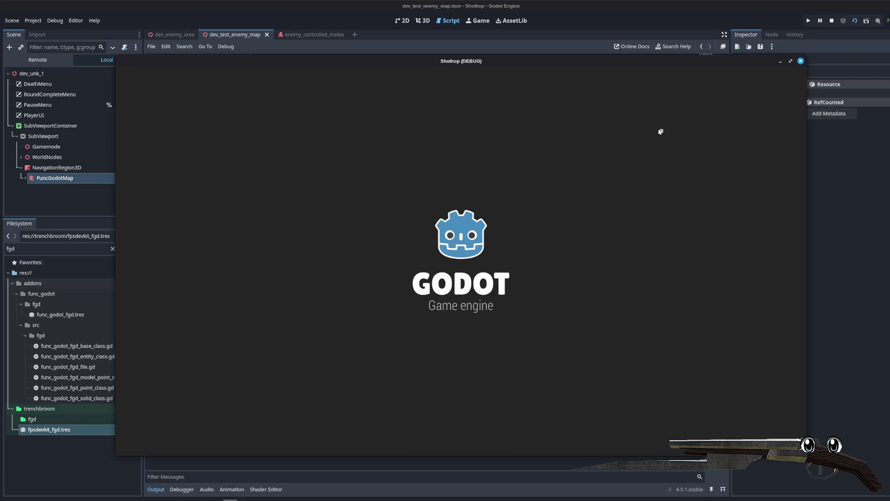
key(Escape)
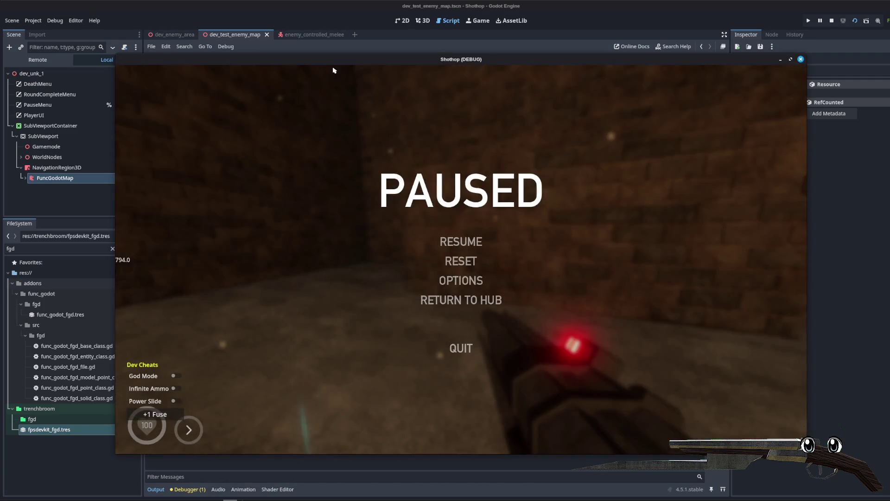
drag(380, 61, 538, 38)
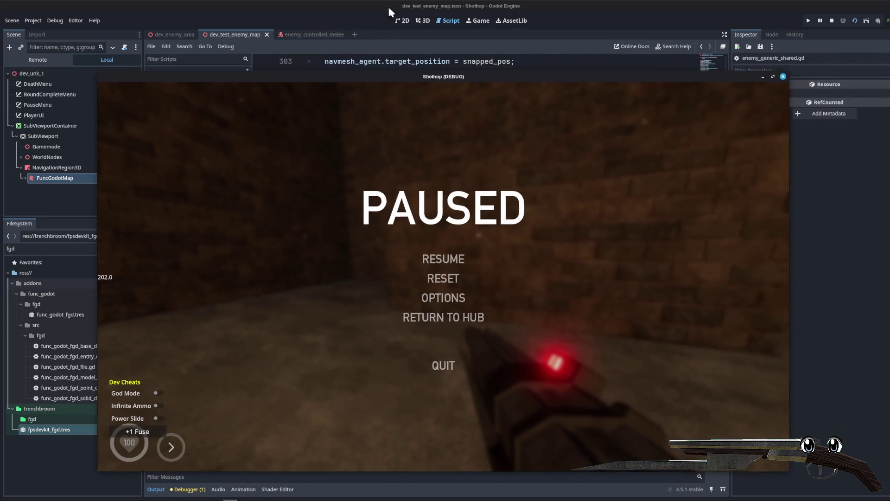
click(444, 32)
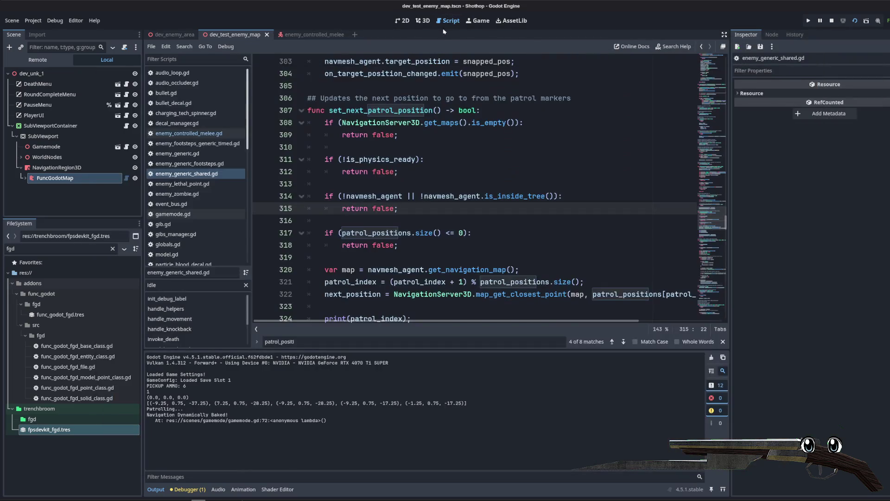
- Widen the code area and select patrol_positions[patrol_index] on line 322
click(407, 160)
scroll(398, 149, down, 2)
scroll(403, 147, down, 1)
click(570, 171)
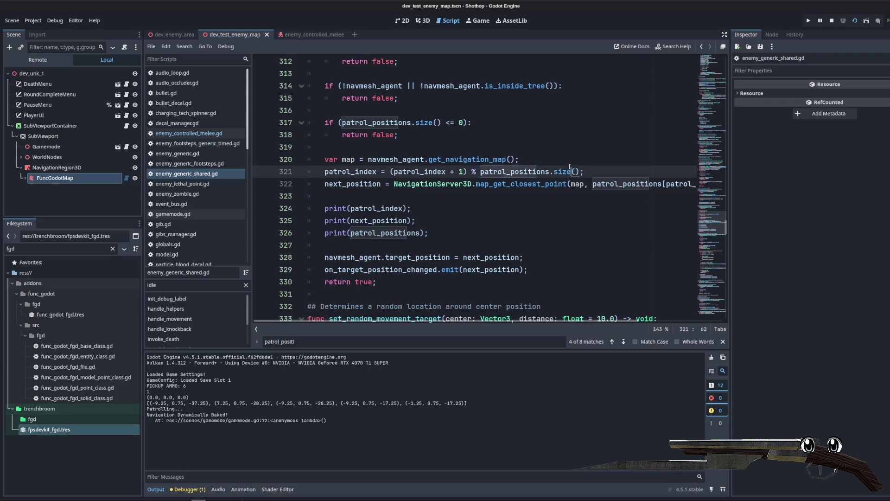
drag(730, 257, 820, 258)
click(671, 159)
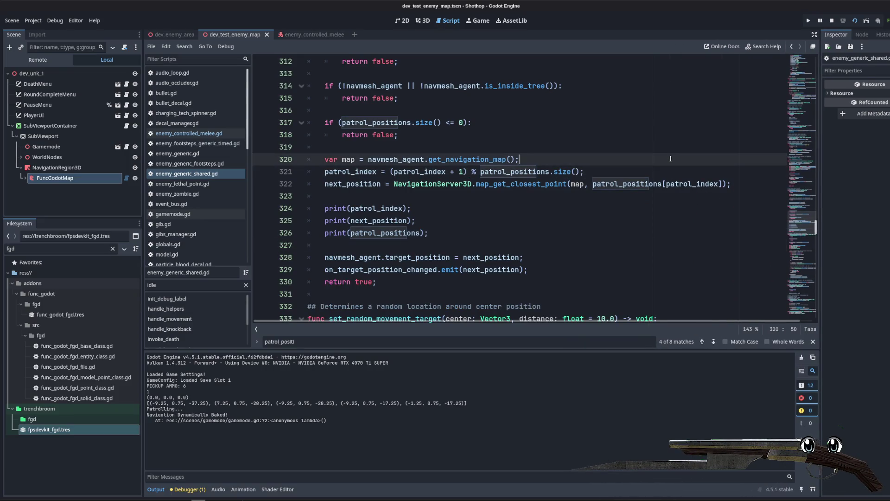
double_click(613, 185)
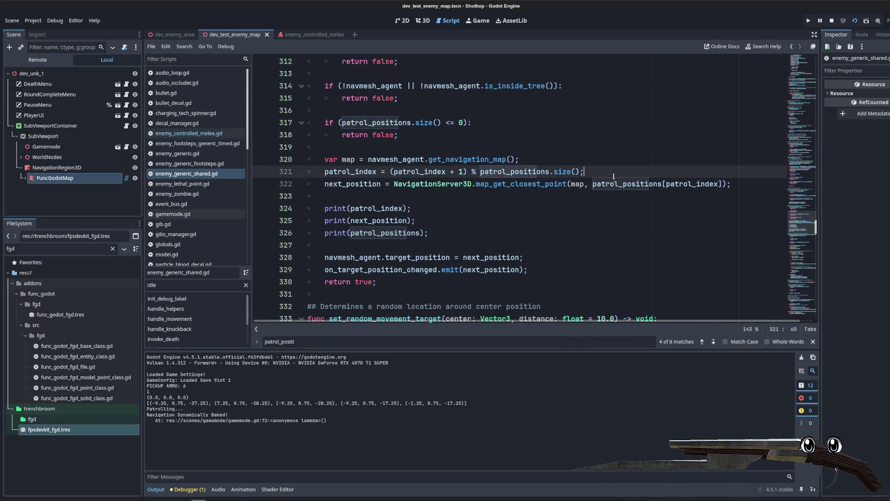
drag(590, 184, 723, 185)
- Insert print("potential position") and print(patrol_positions[patrol_index]) after line 321, then launch with F5
click(703, 175)
key(Return)
key(Return)
key(Return)
key(Up)
text(print())
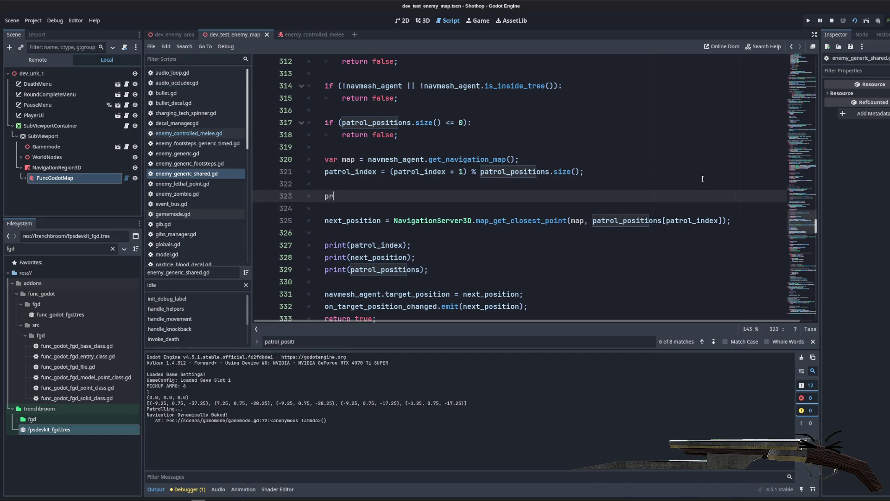
key(BackSpace)
text("potential position)
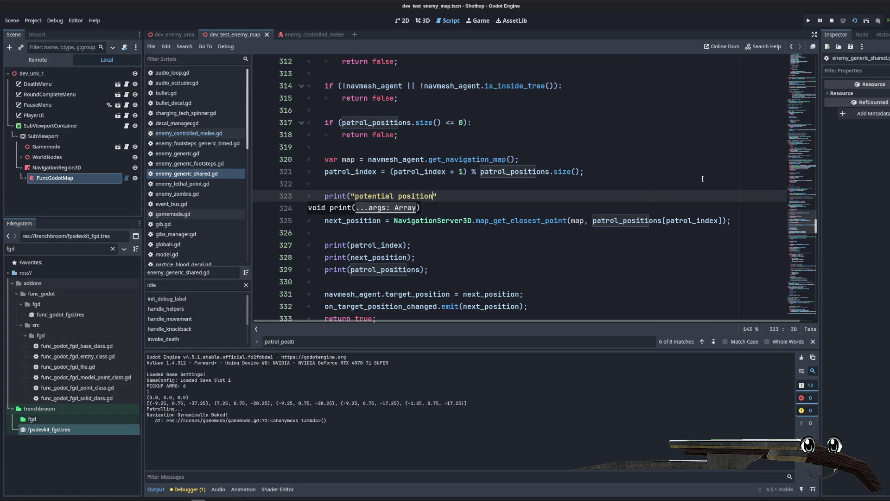
text();)
key(Return)
text(print()
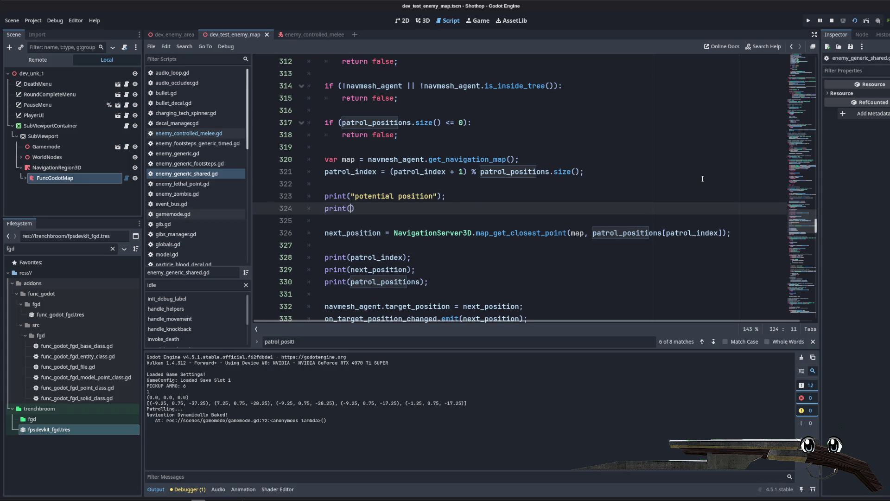
text(patrol_positions[patrol_index])
key(End)
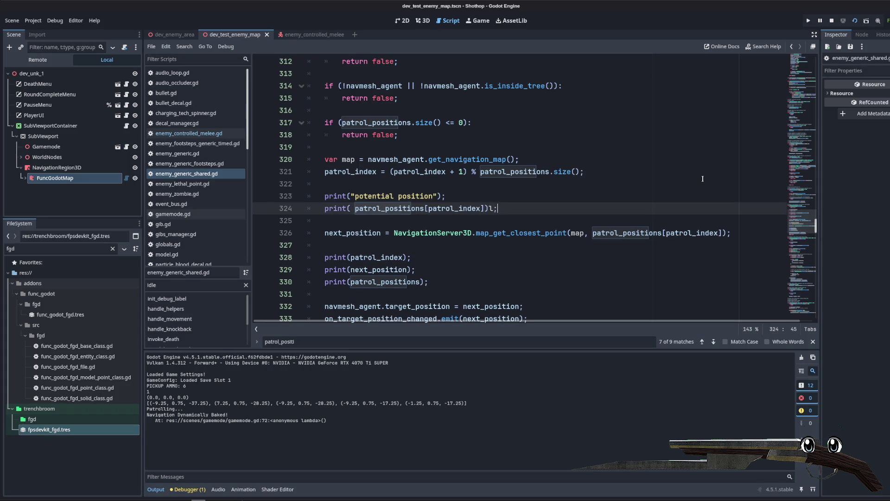
key(F5)
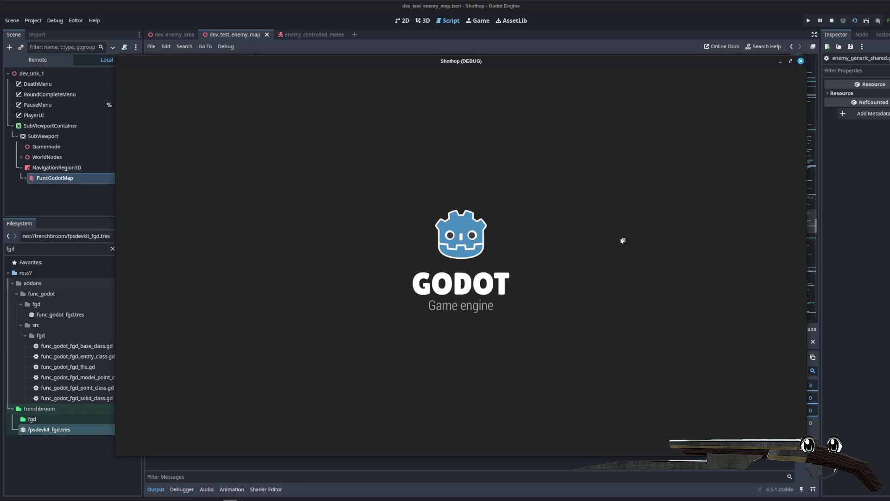
- Stop the game with F8 and highlight the printed potential position (7.25, 0.75, -28.25)
key(Escape)
key(F8)
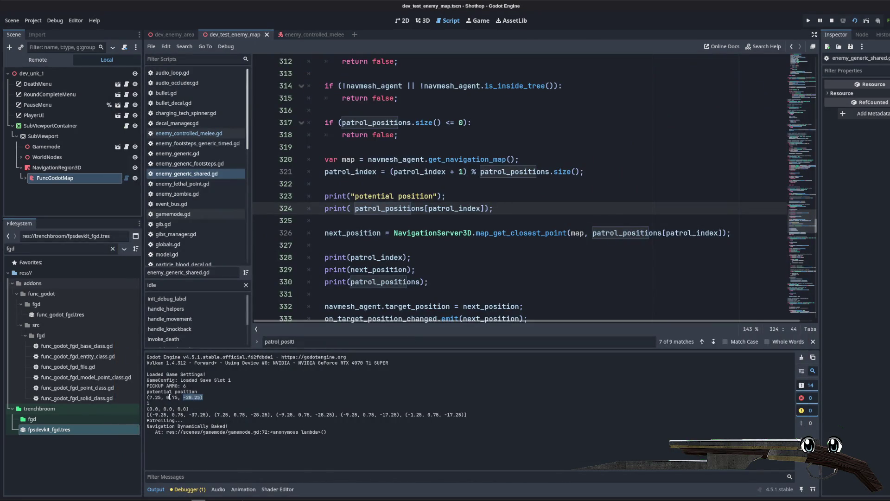
drag(202, 398, 147, 392)
- Select map_get_closest_point on line 326 and scroll down toward set_random_movement_target
click(495, 171)
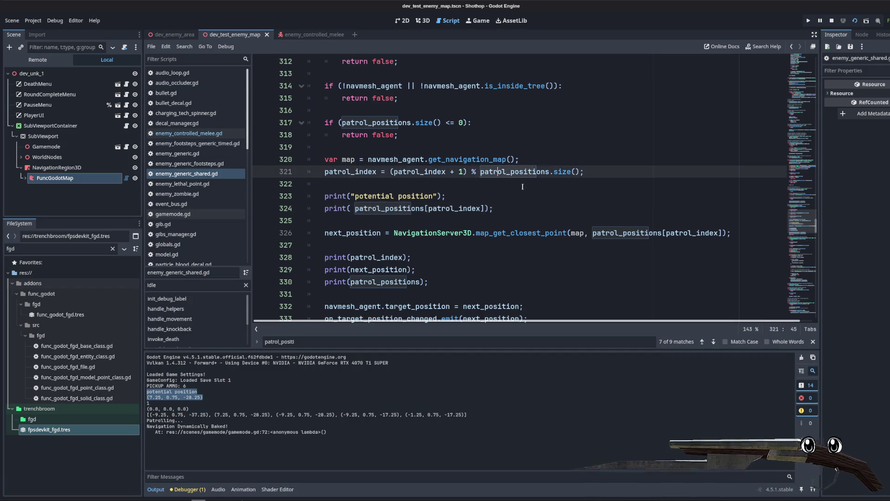
double_click(533, 233)
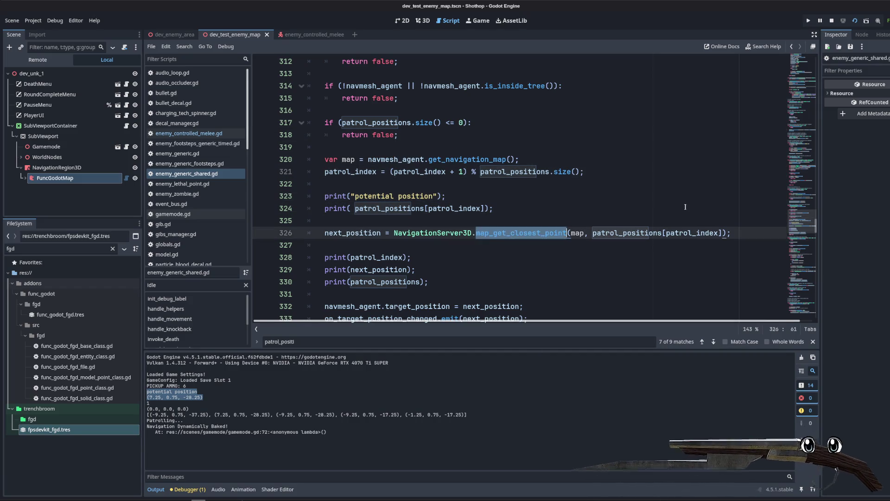
scroll(686, 207, down, 5)
scroll(658, 195, down, 4)
scroll(629, 179, up, 3)
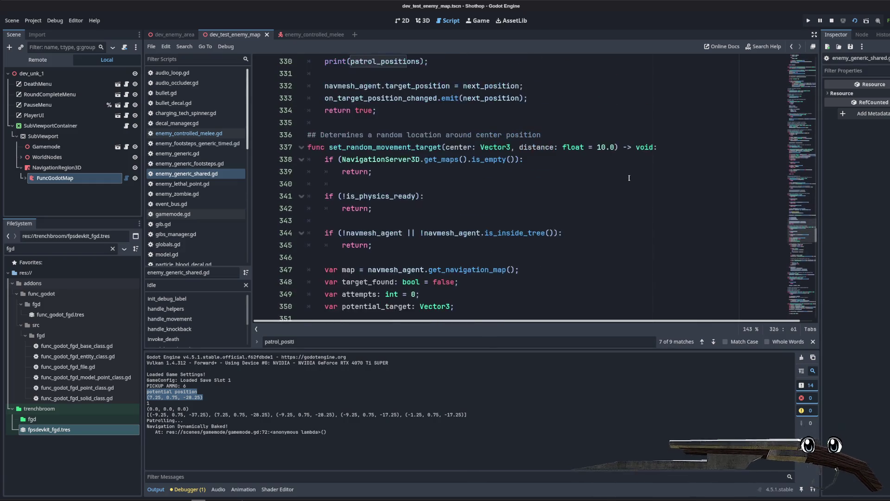
scroll(629, 178, down, 1)
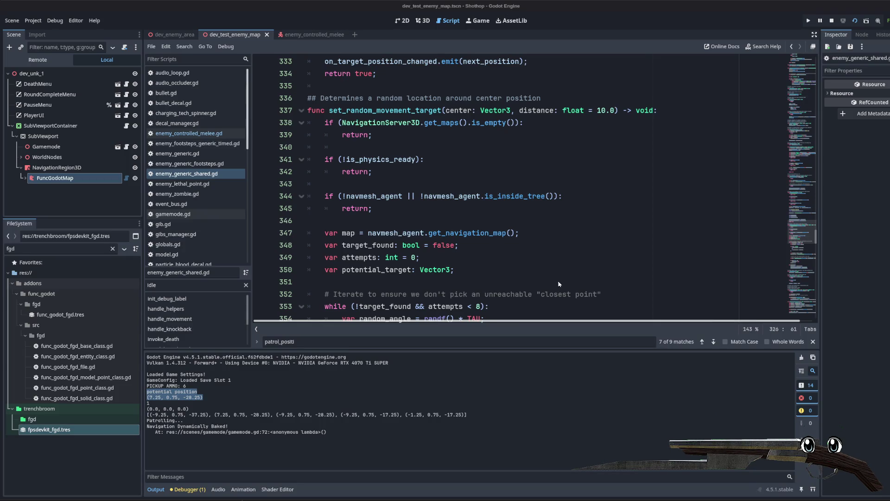
click(528, 233)
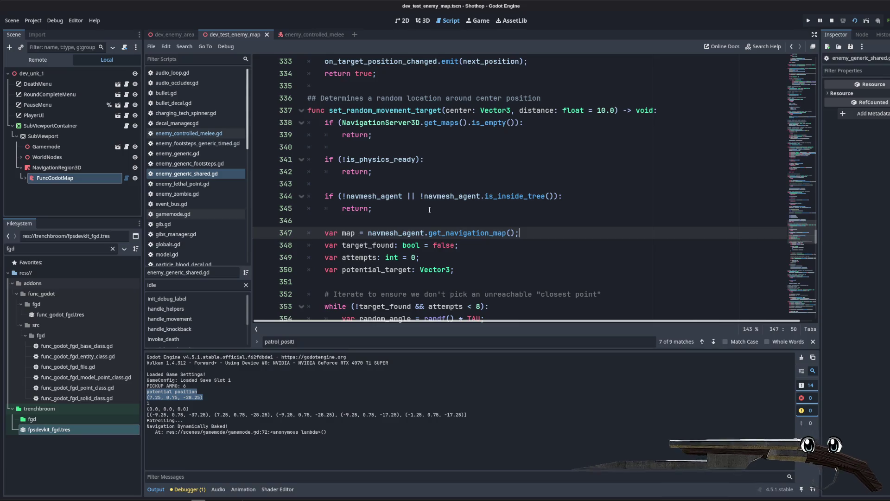
scroll(430, 210, up, 6)
drag(392, 196, 564, 184)
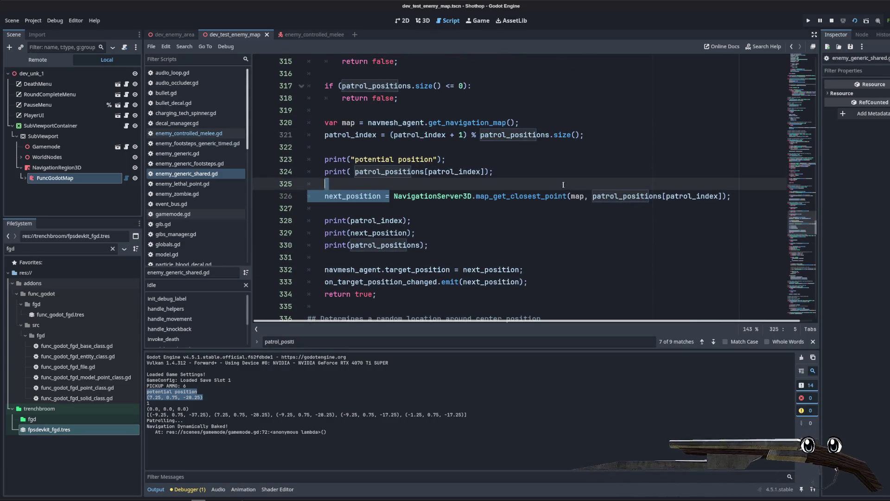
click(563, 184)
click(527, 205)
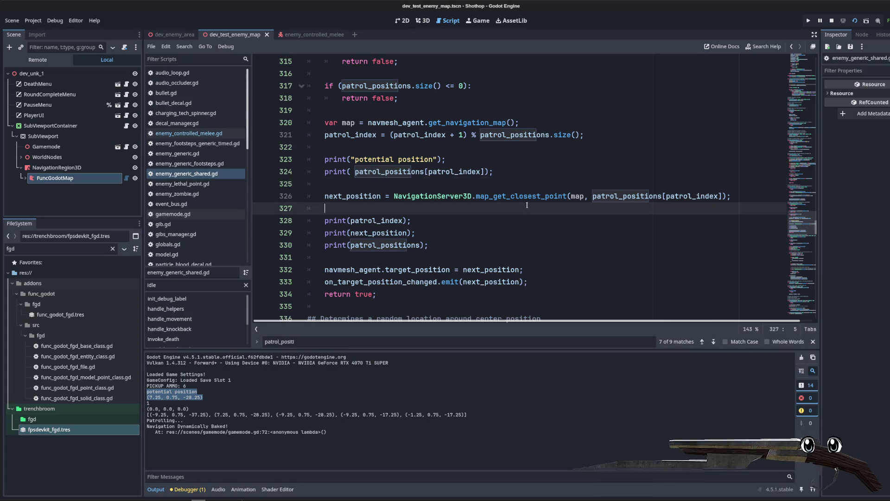
scroll(467, 199, up, 5)
click(479, 220)
click(479, 183)
scroll(470, 190, up, 5)
click(578, 182)
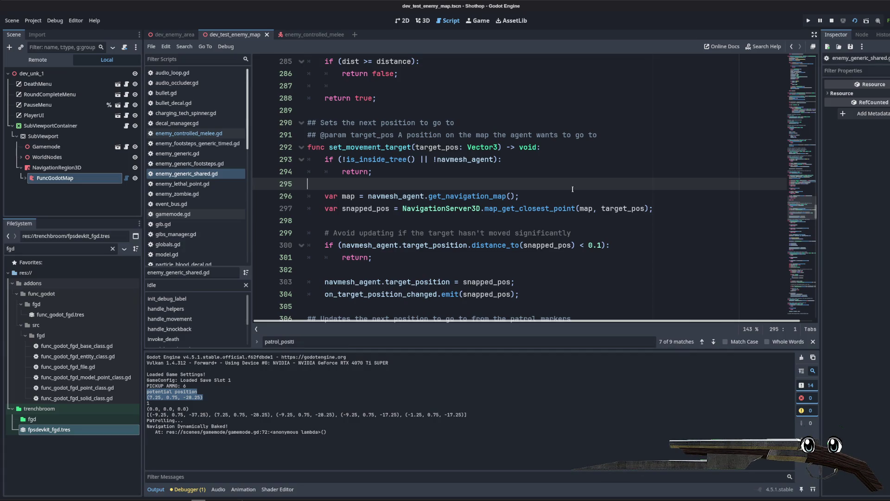
scroll(570, 188, down, 15)
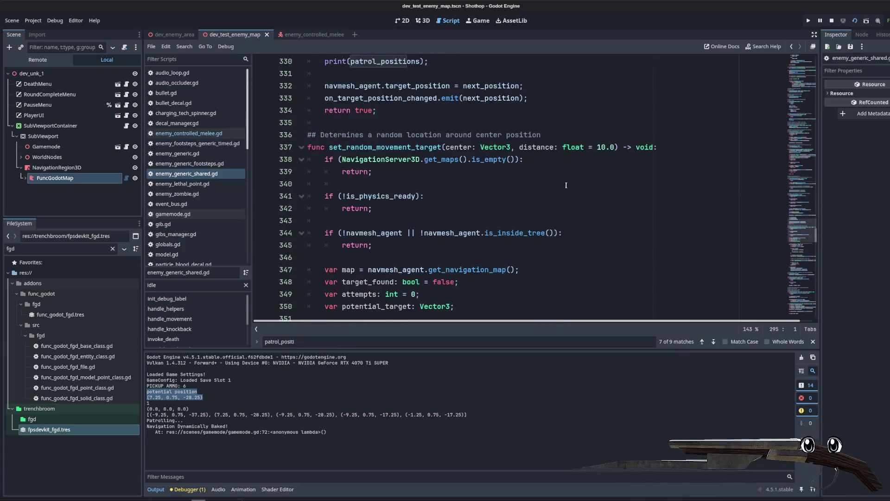
double_click(430, 148)
scroll(588, 186, down, 7)
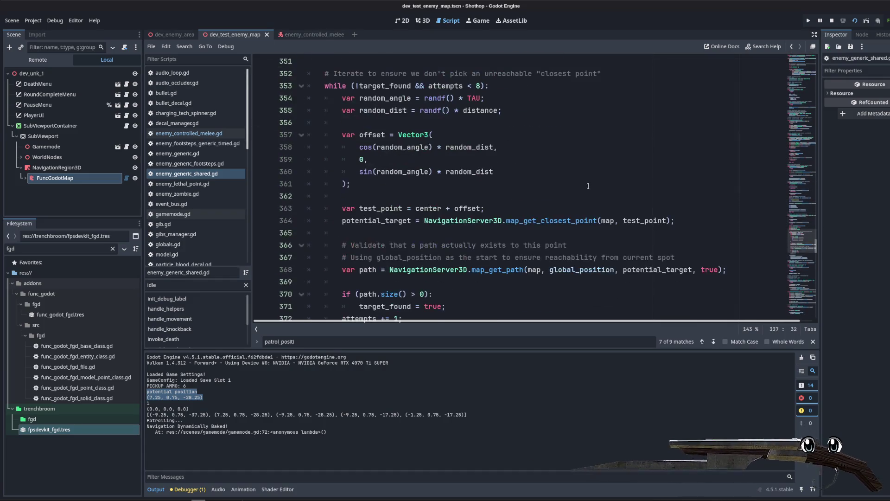
scroll(583, 185, up, 2)
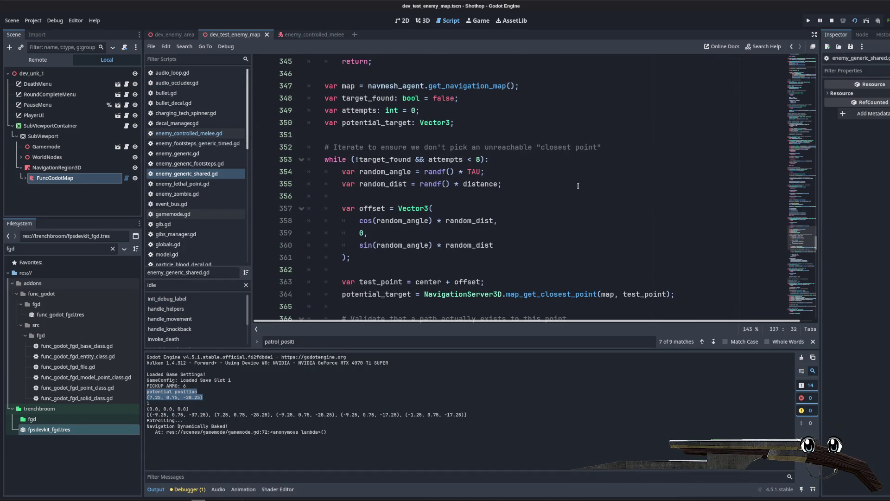
scroll(578, 186, down, 4)
scroll(425, 155, up, 4)
triple_click(325, 159)
scroll(566, 258, down, 4)
scroll(567, 258, up, 3)
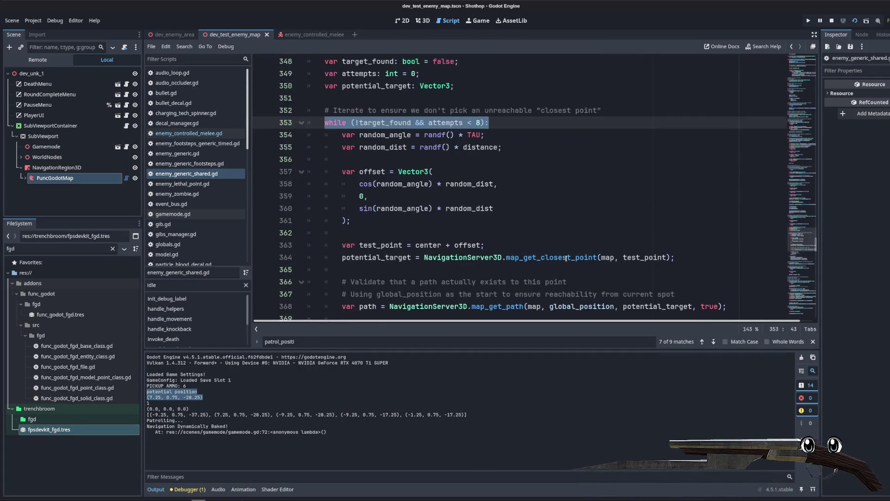
click(481, 163)
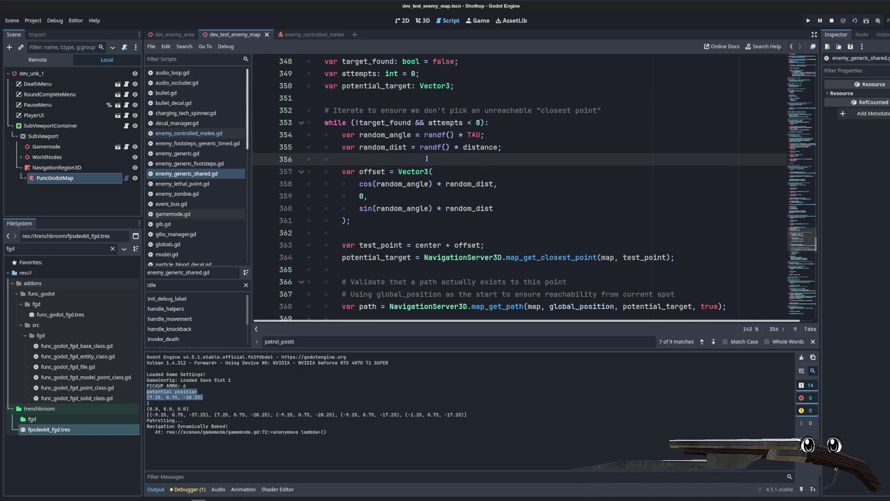
scroll(424, 158, down, 2)
scroll(557, 195, up, 1)
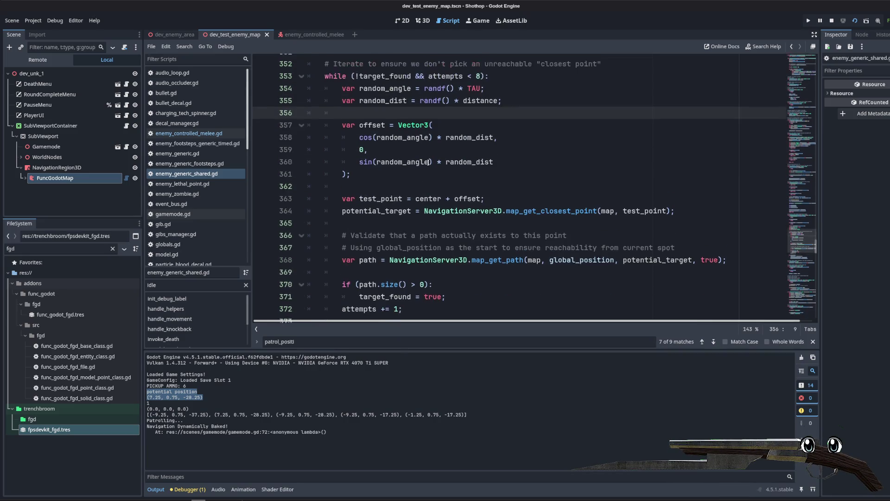
click(611, 203)
mouse_move(611, 203)
mouse_down()
mouse_move(677, 222)
mouse_move(325, 86)
mouse_up()
click(504, 159)
scroll(504, 186, down, 2)
scroll(503, 196, up, 3)
scroll(504, 197, up, 5)
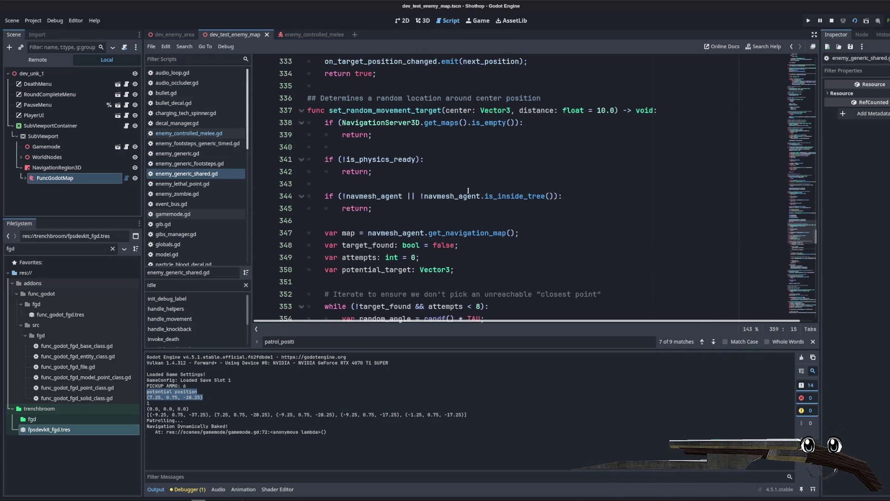
scroll(463, 190, down, 8)
scroll(384, 179, up, 10)
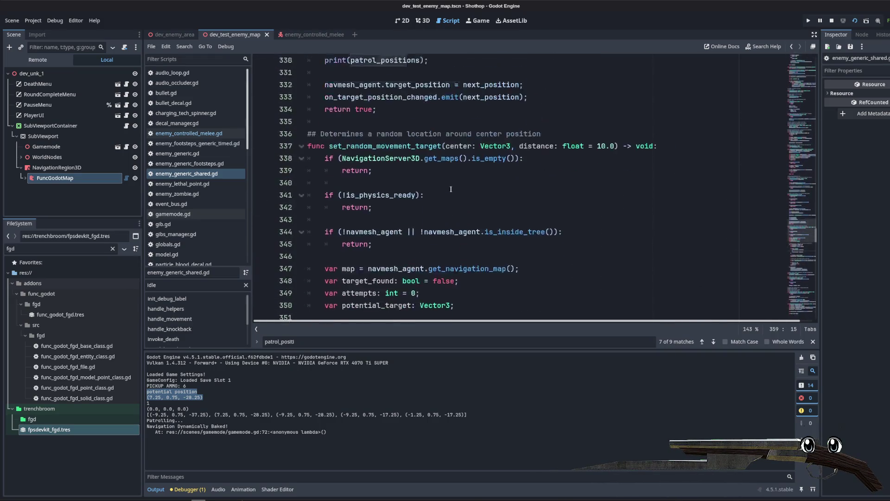
scroll(383, 179, up, 2)
scroll(383, 180, down, 1)
mouse_move(393, 208)
mouse_down()
mouse_move(325, 206)
mouse_move(525, 192)
mouse_up()
scroll(524, 192, up, 10)
click(468, 194)
scroll(467, 167, up, 1)
scroll(468, 167, up, 5)
click(483, 221)
- Declare func find_open_position_around(pos: Vector3) -> Vector3:, correcting the Vectro3 typo
key(Return)
key(Return)
key(Return)
key(Up)
key(Up)
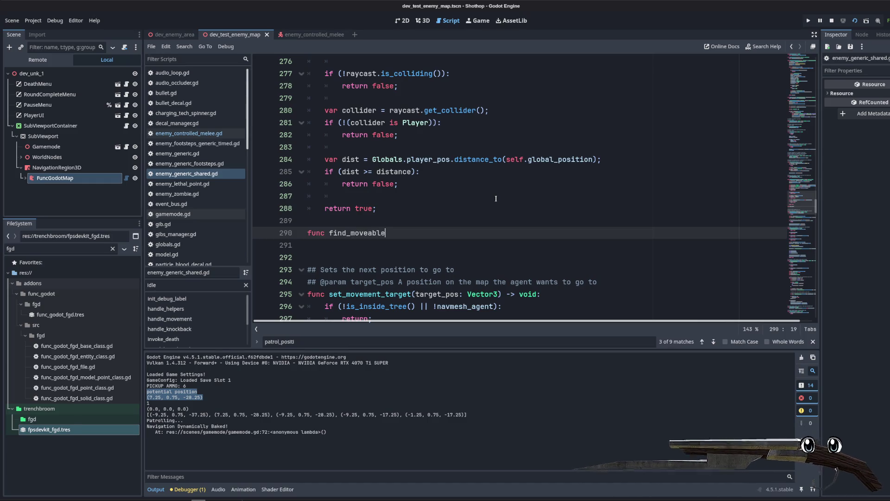
key(BackSpace)
key(BackSpace)
key(BackSpace)
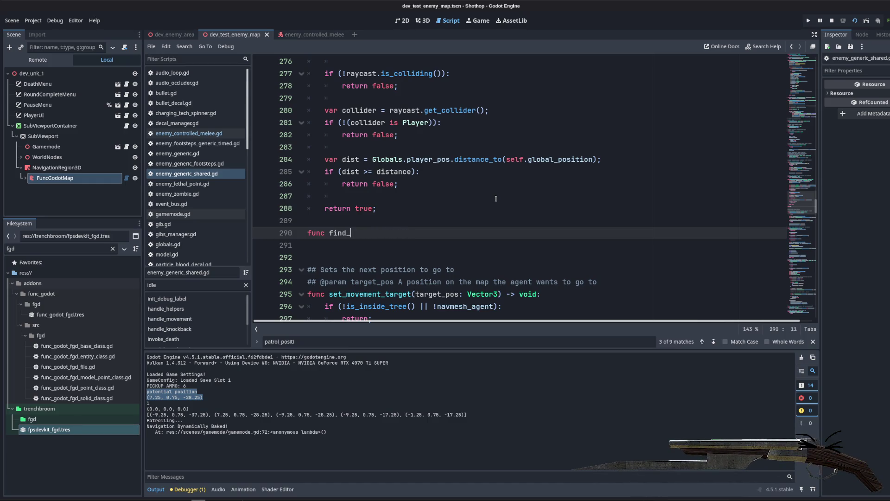
text(open_position_)
text(around(pos: Vectro3) -)
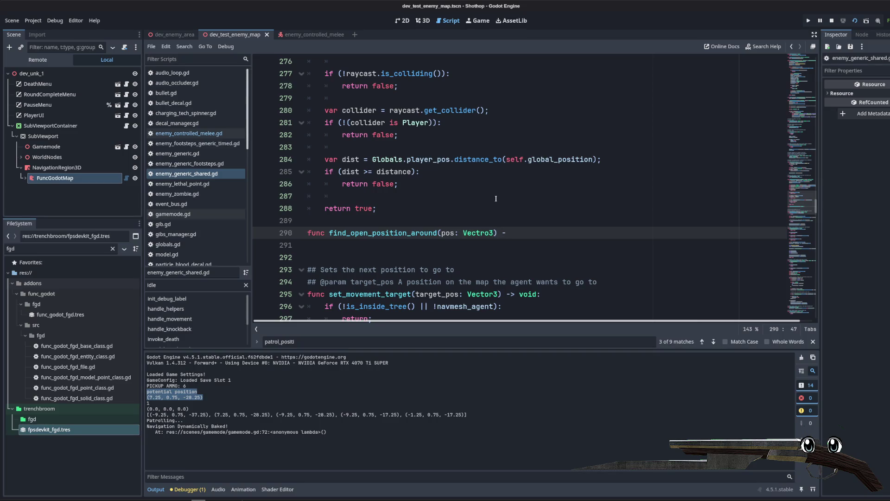
text(> Vector3:)
key(Return)
scroll(493, 199, down, 5)
scroll(454, 217, up, 4)
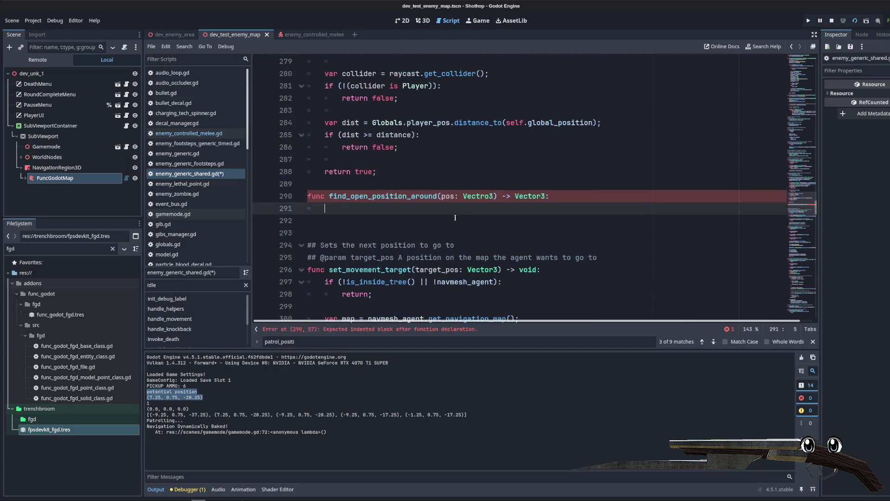
click(493, 198)
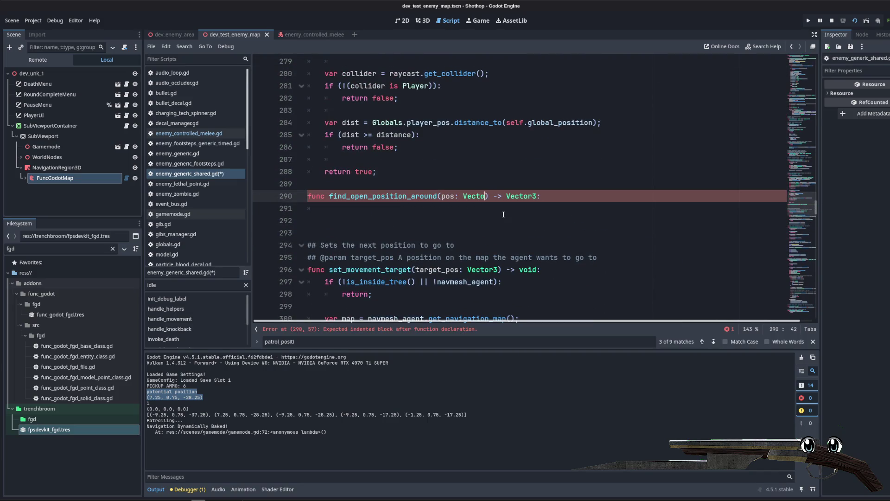
text(r3)
key(Escape)
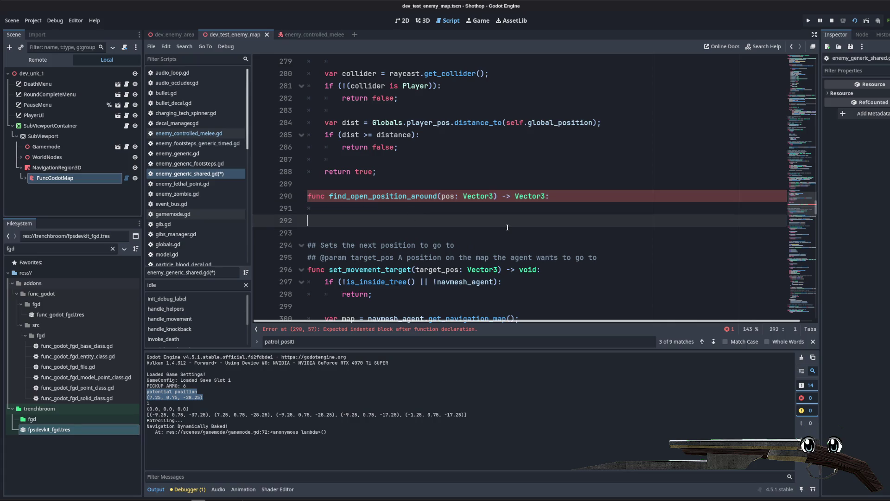
- Give the function body a placeholder return null; line
click(460, 214)
mouse_move(542, 195)
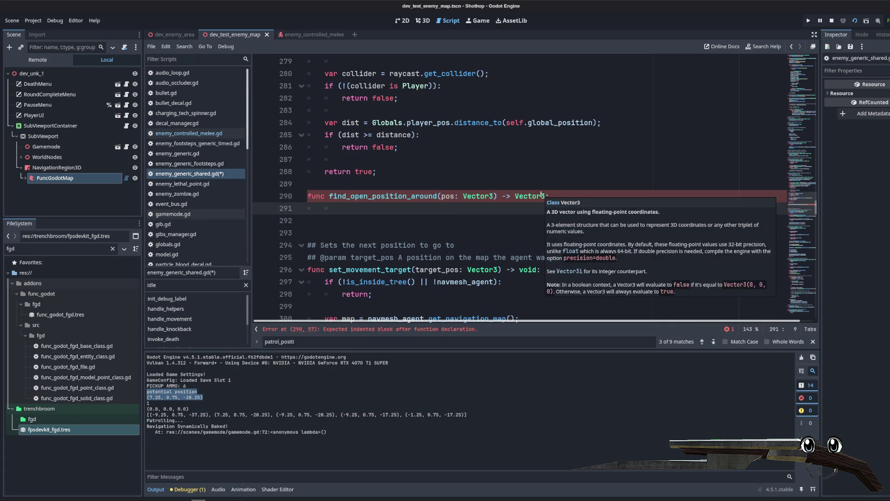
key(Return)
key(Return)
text(re)
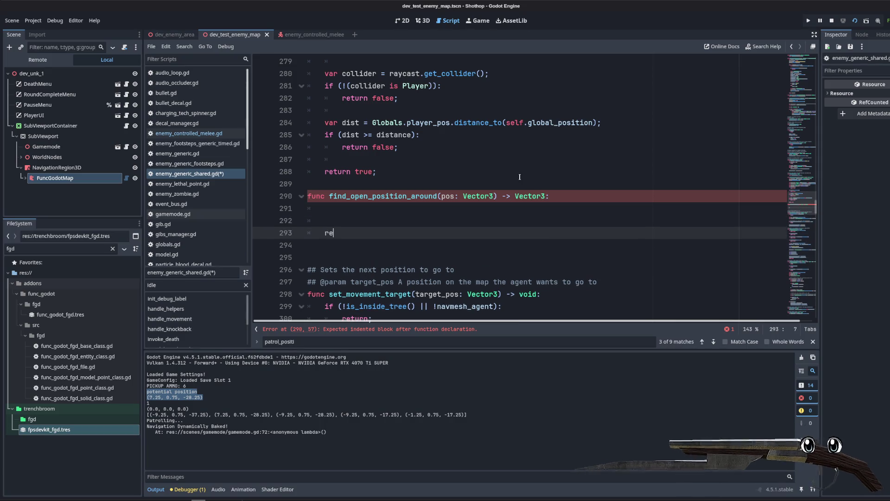
text(ll;)
key(Up)
key(Up)
key(Return)
scroll(520, 176, down, 20)
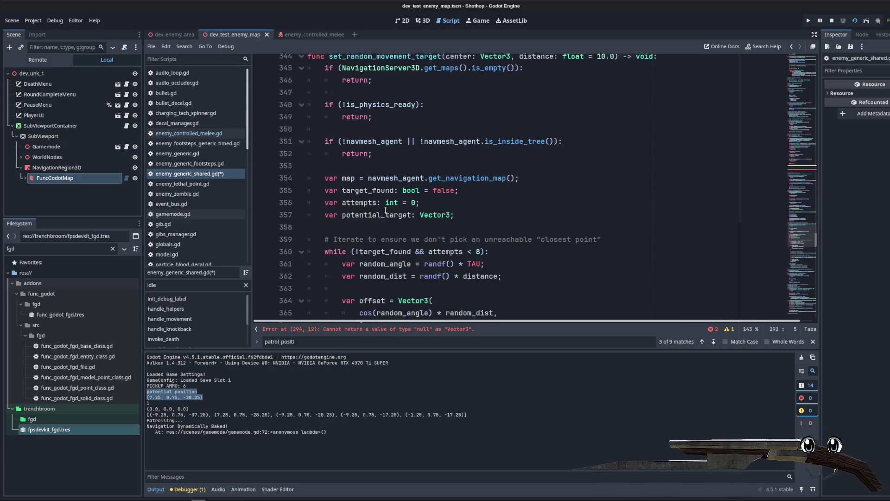
- Cut the random-point search loop from set_random_movement_target and paste it into find_open_position_around
scroll(411, 219, down, 4)
mouse_move(387, 226)
mouse_down()
mouse_move(306, 111)
mouse_move(361, 63)
mouse_move(393, 99)
mouse_move(295, 123)
mouse_up()
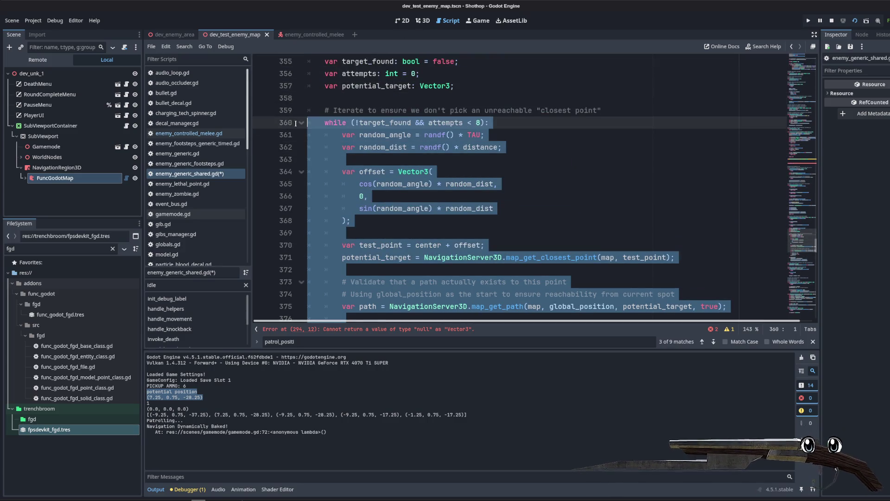
key(ctrl+x)
scroll(417, 213, up, 20)
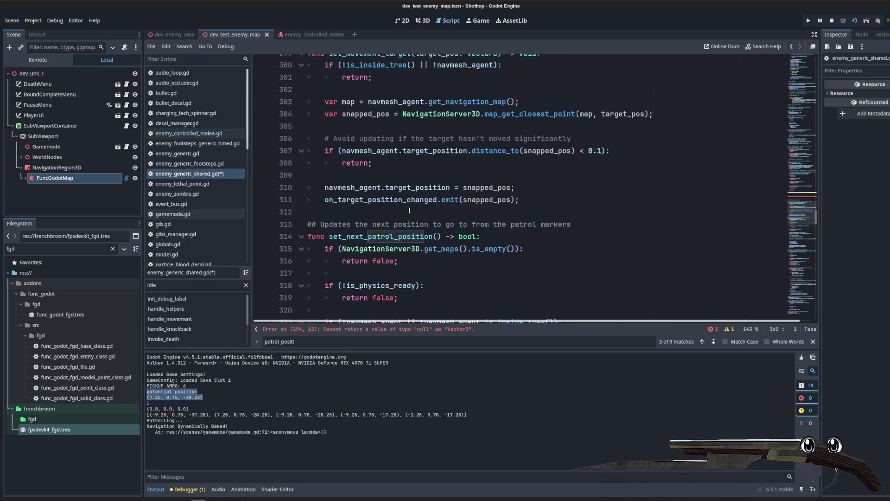
click(370, 176)
key(ctrl+v)
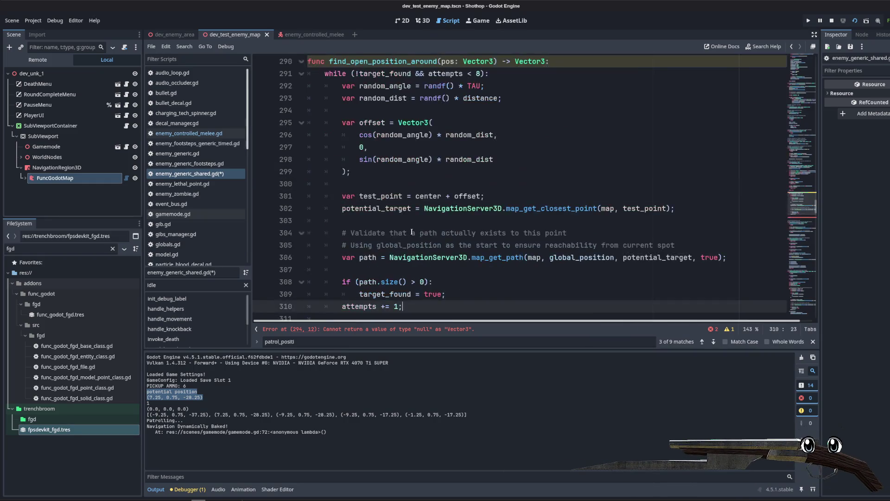
scroll(405, 221, up, 2)
click(405, 221)
- Give the helper a distance parameter defaulting to 10.0 and begin the var attempts = 0 declaration
click(409, 176)
key(Up)
key(Up)
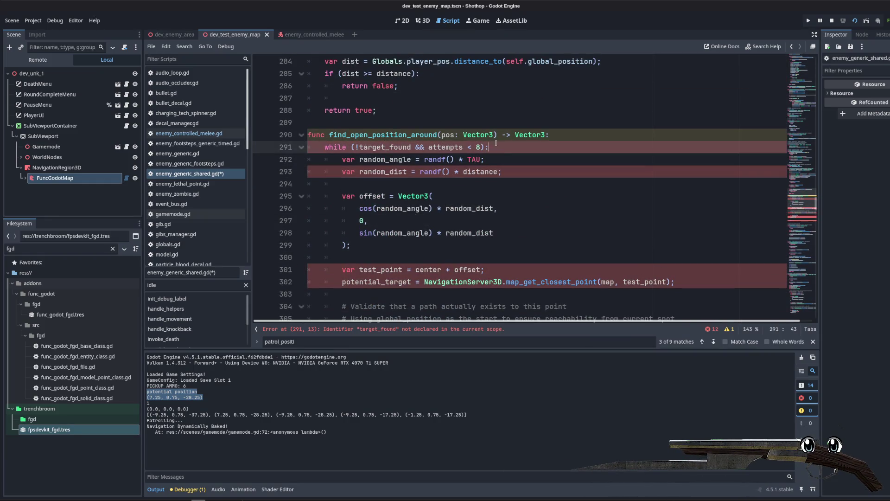
click(494, 135)
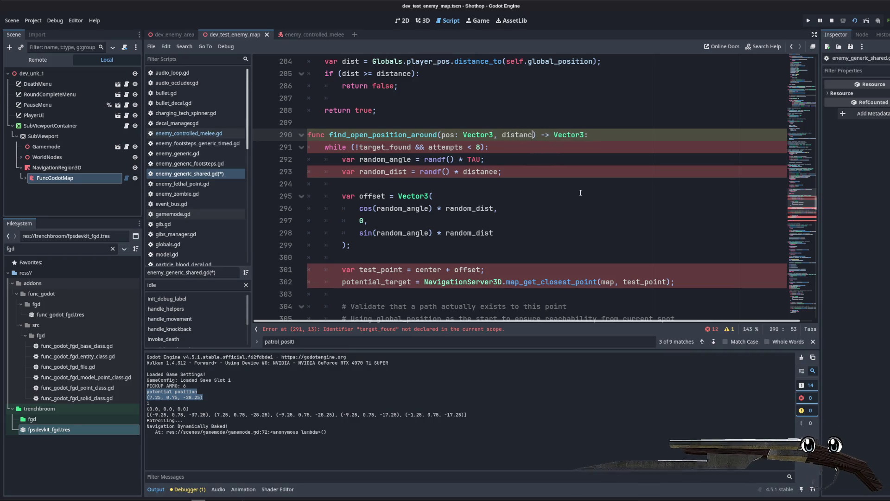
text(= 10.0)
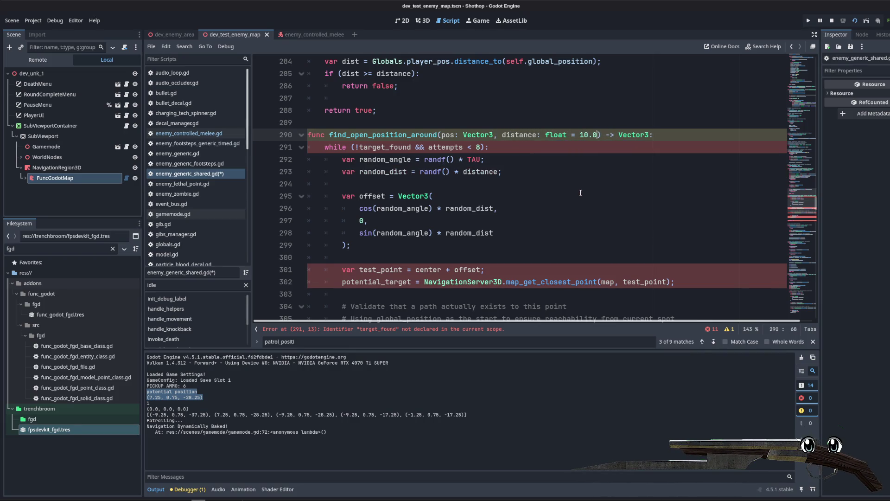
click(580, 188)
click(447, 110)
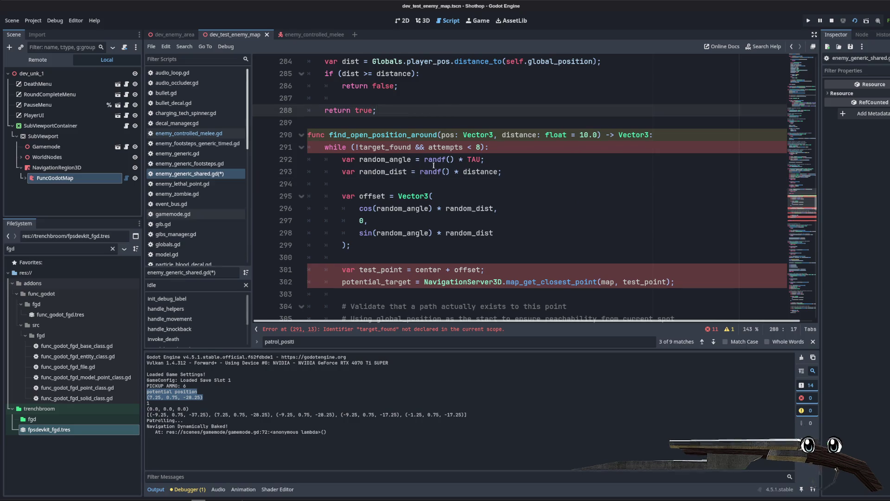
click(685, 139)
key(Return)
text(var attempts = 0;)
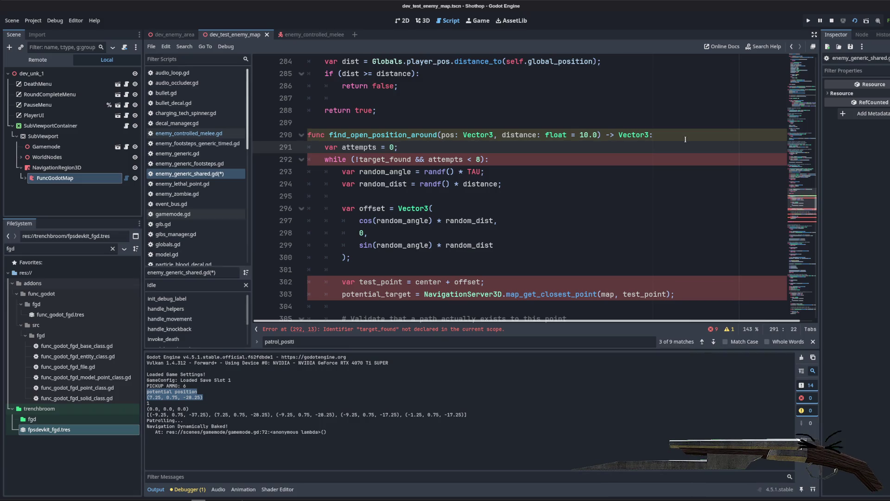
- Add another var declaration and change center to pos in the test_point line
key(Return)
text(var target_found = false;)
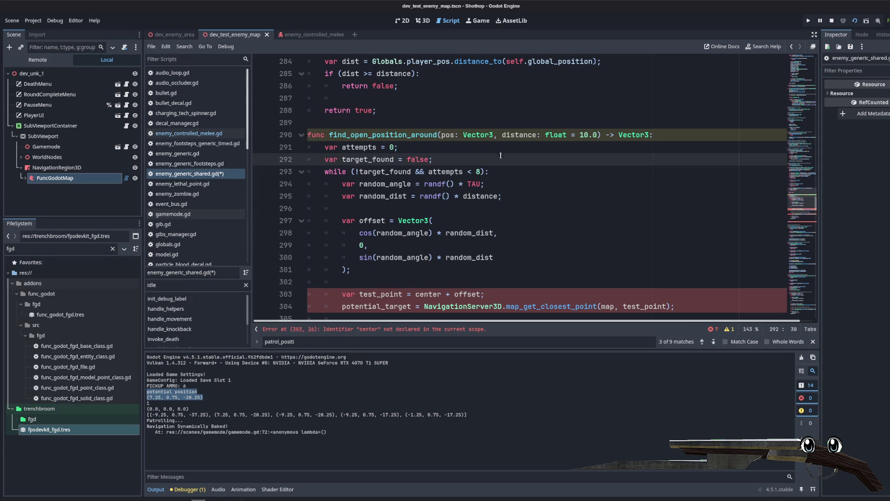
scroll(510, 193, down, 4)
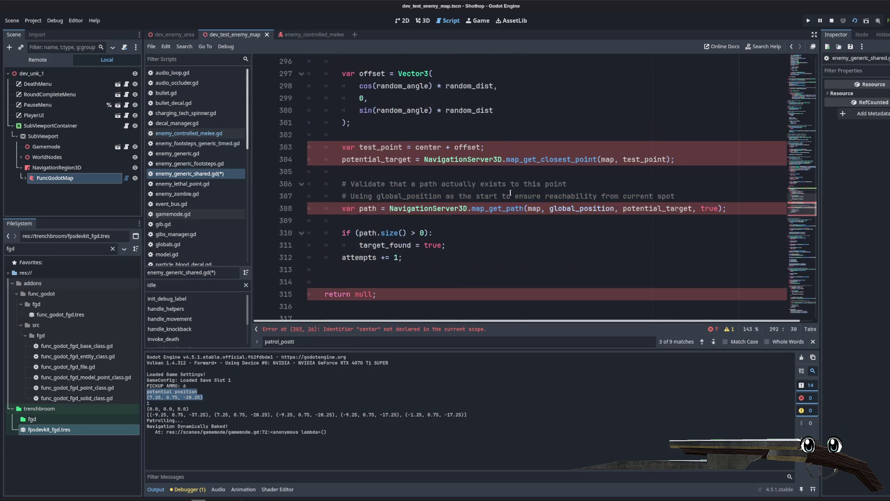
scroll(471, 185, up, 2)
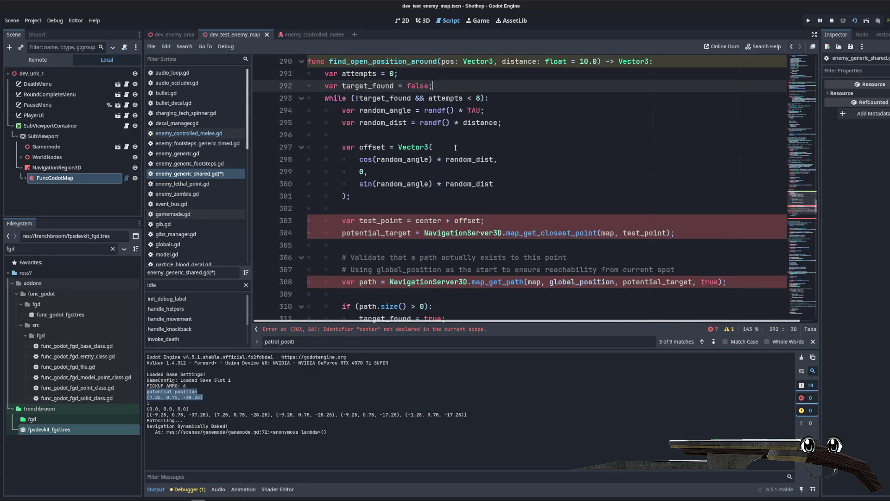
click(431, 221)
double_click(431, 221)
text(pos)
key(Escape)
key(Up)
key(Up)
key(Up)
key(End)
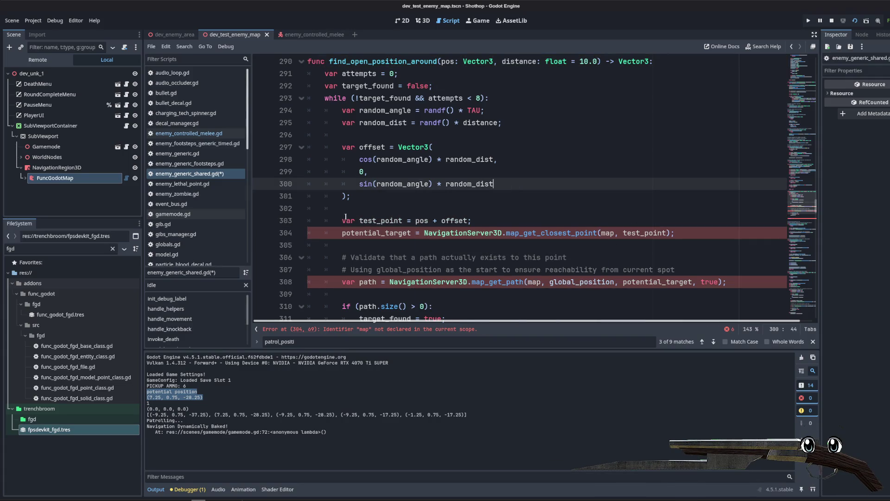
- Declare potential_target as a Vector3 above the while loop
click(346, 216)
drag(342, 233, 411, 233)
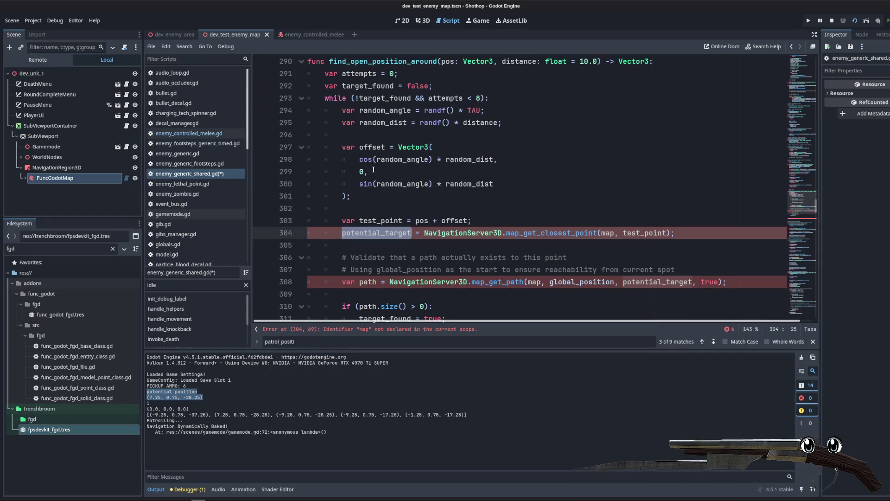
scroll(374, 169, up, 2)
click(489, 163)
key(Return)
key(Return)
key(Up)
text(v)
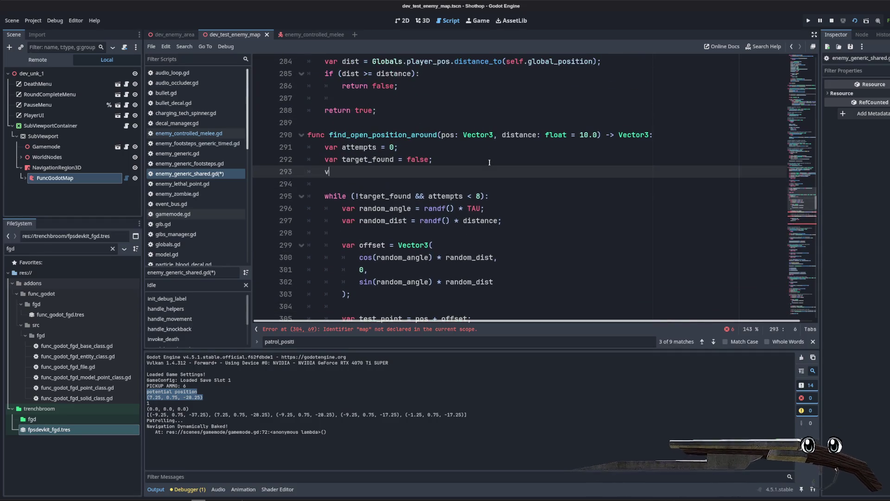
text(_target: Vector)
text(3;)
- Review the potential_target assignment and declarations around the search loop
scroll(473, 163, down, 3)
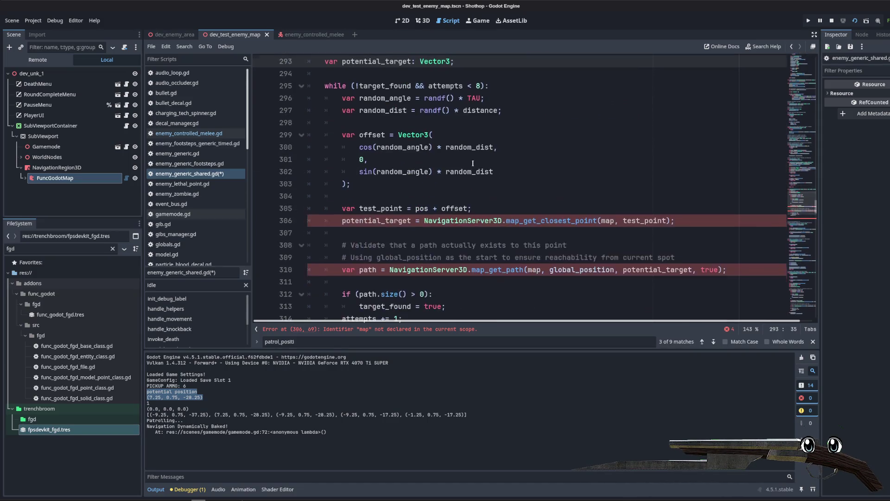
click(492, 185)
double_click(376, 221)
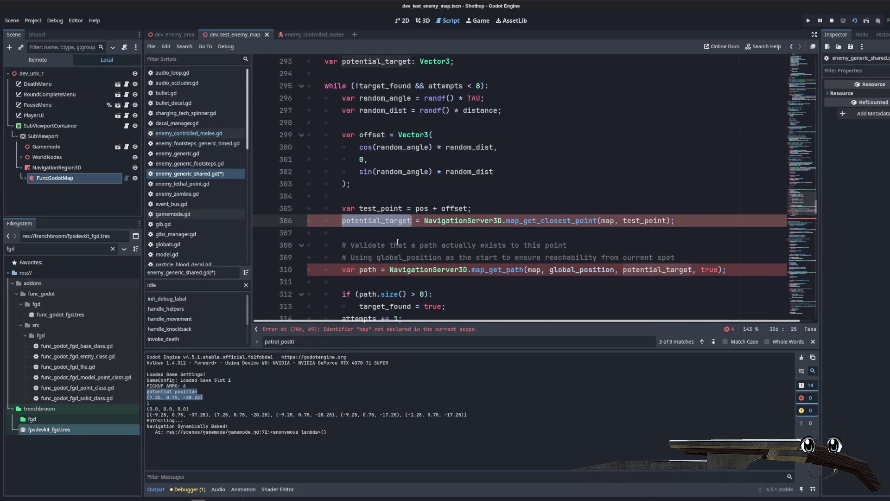
scroll(424, 233, down, 12)
scroll(424, 234, down, 16)
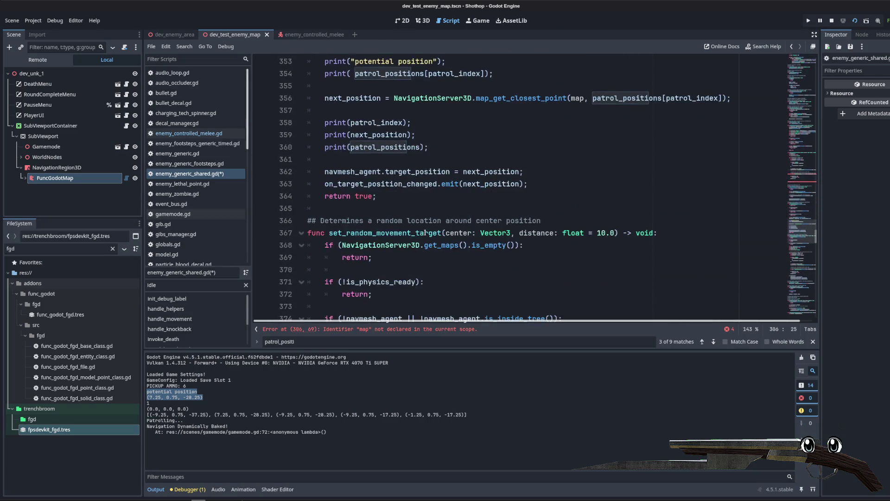
scroll(422, 233, up, 3)
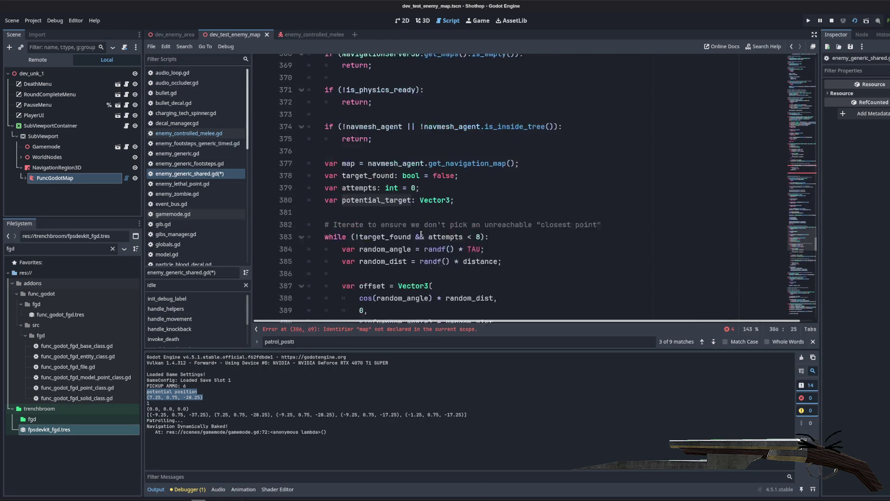
click(460, 210)
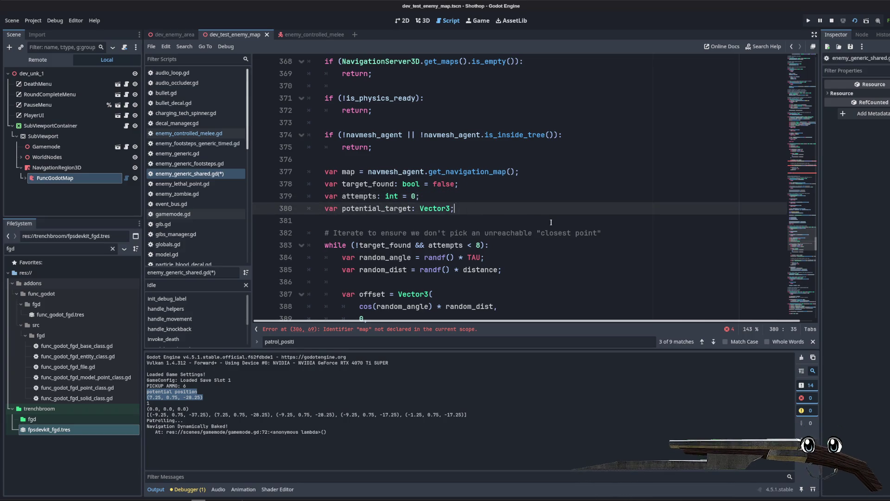
scroll(530, 212, up, 20)
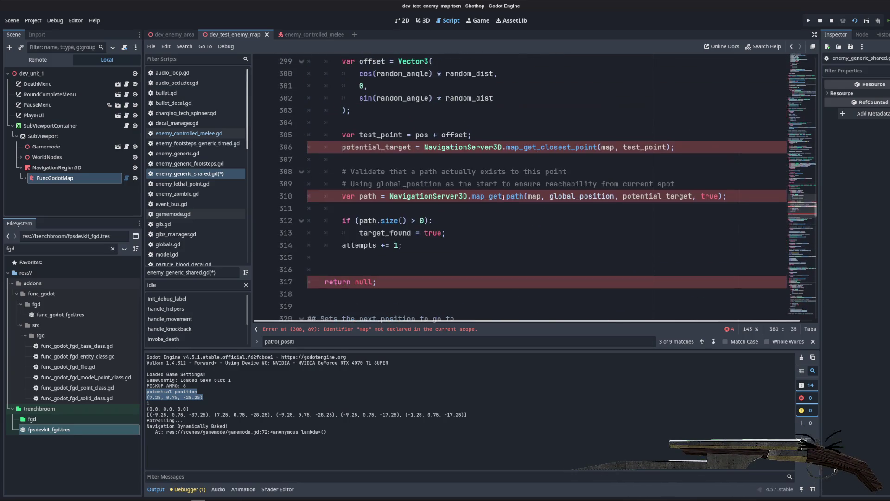
click(580, 131)
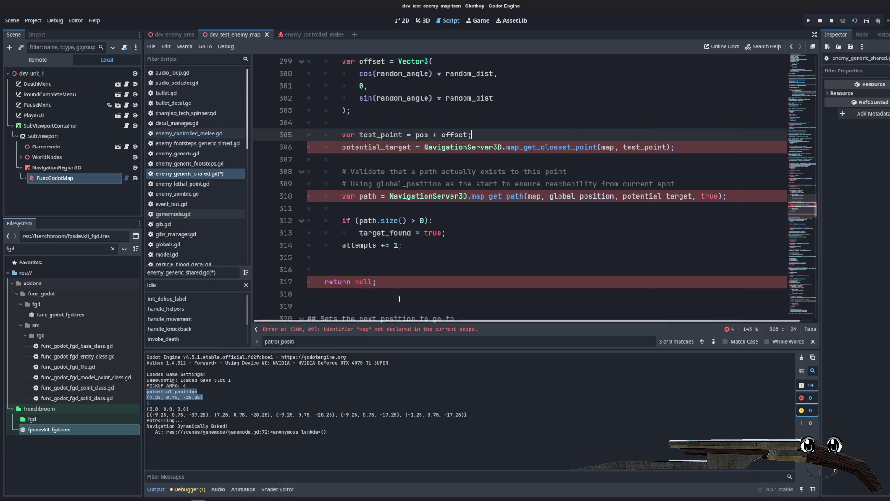
scroll(436, 192, up, 9)
scroll(426, 193, down, 14)
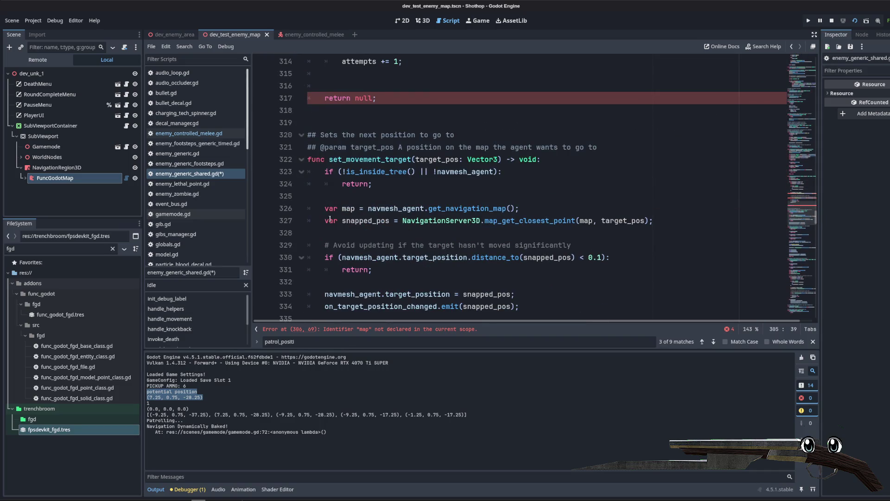
- Copy the get_navigation_map line into the helper and move it to the function's top
triple_click(333, 211)
scroll(489, 209, up, 7)
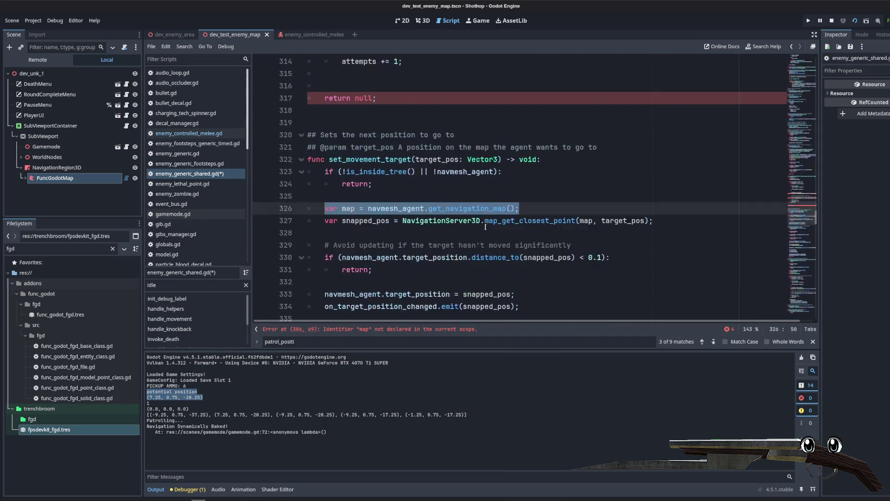
scroll(440, 194, up, 3)
click(488, 177)
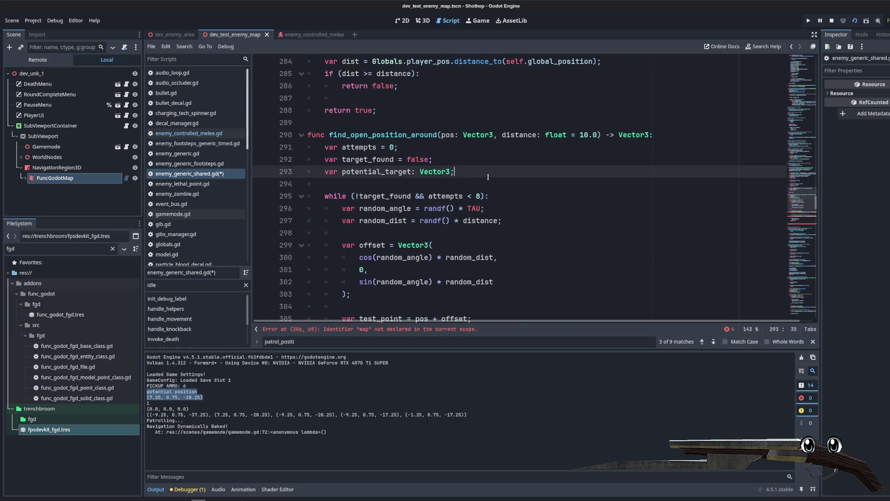
key(Return)
key(ctrl+v)
key(alt+Up)
key(alt+Up)
key(alt+Up)
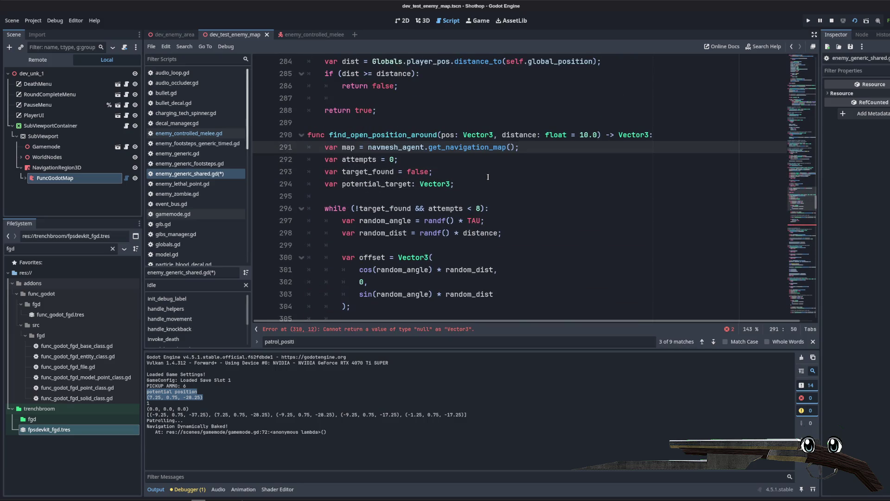
- Save enemy_generic_shared.gd with the map lookup in place
key(ctrl+s)
click(488, 177)
scroll(488, 177, down, 10)
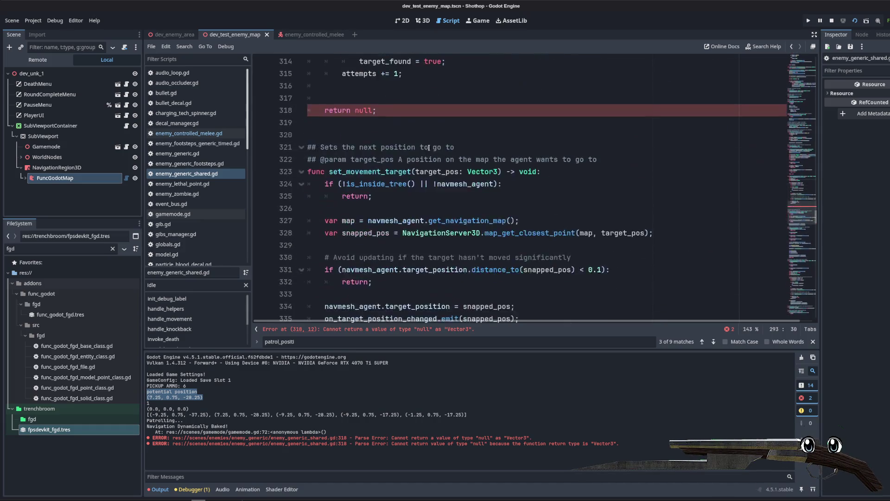
scroll(429, 148, up, 3)
- Add a ternary return after the loop (null if !target_found else potential_target) and delete the old return null
click(435, 194)
key(Return)
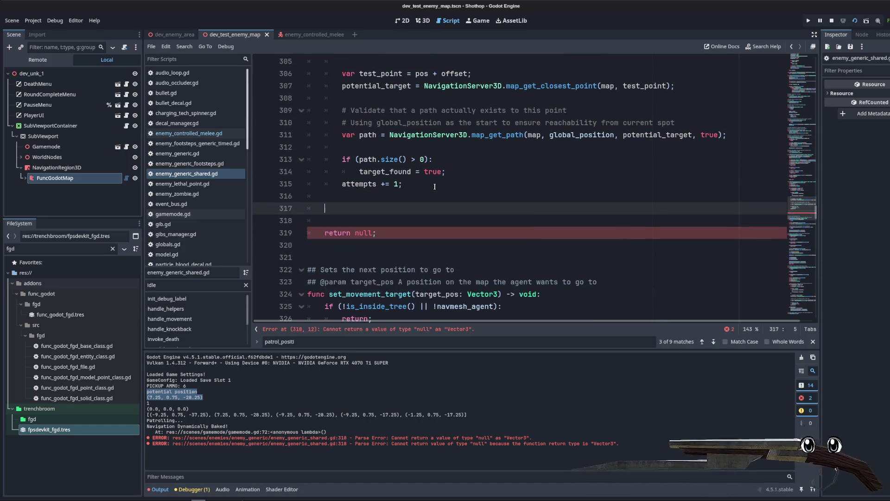
text(return null if)
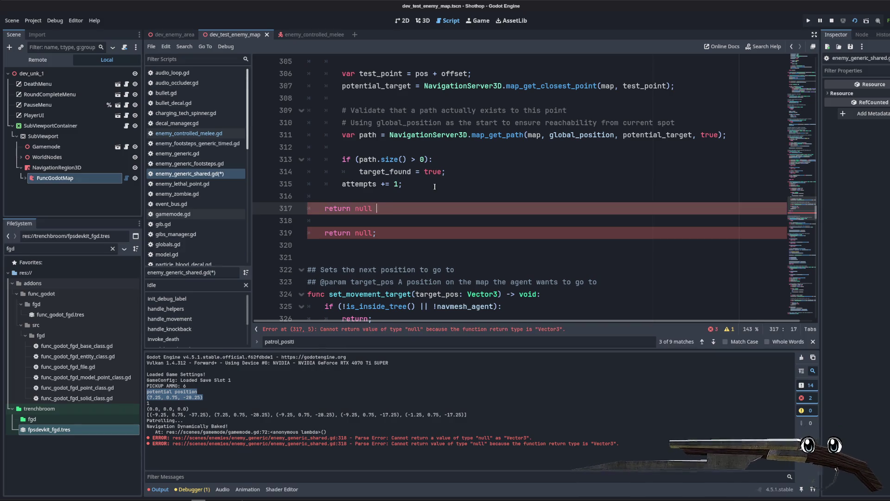
text( pot)
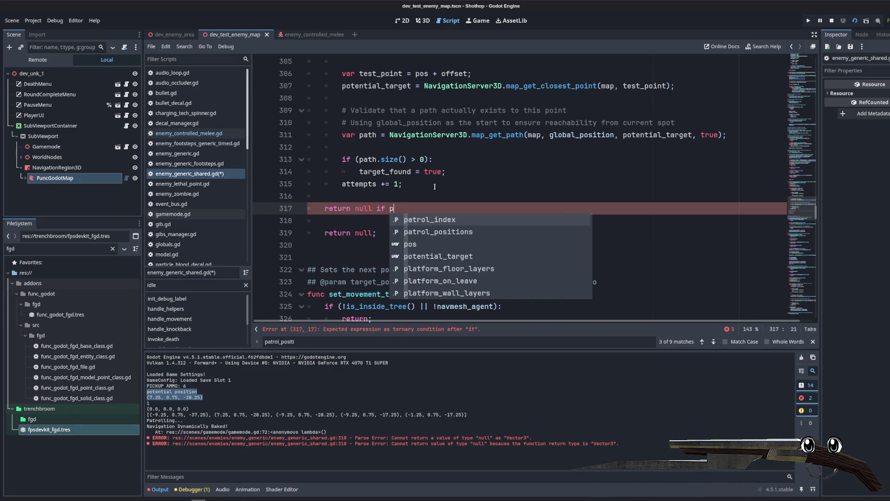
key(BackSpace)
key(BackSpace)
key(BackSpace)
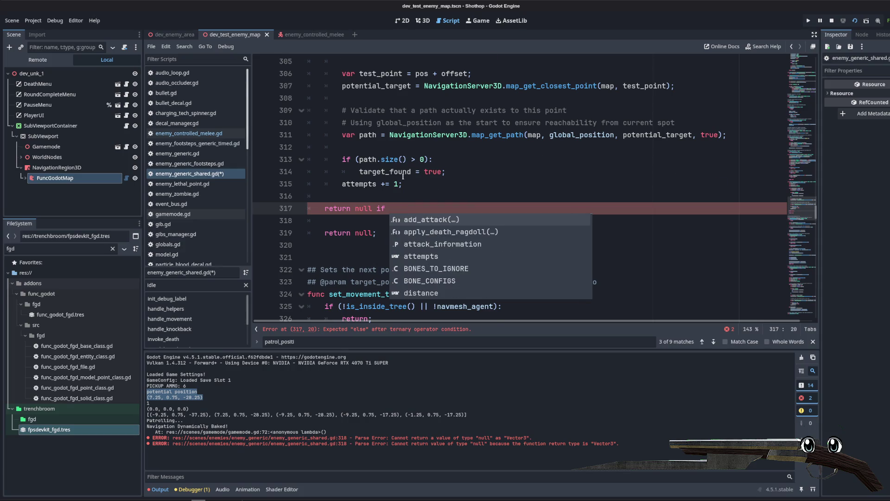
scroll(403, 176, up, 7)
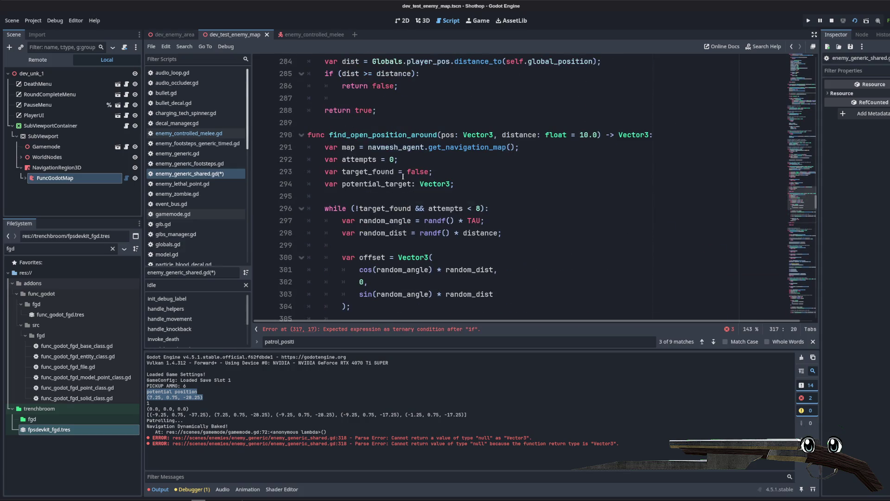
text(!target_found)
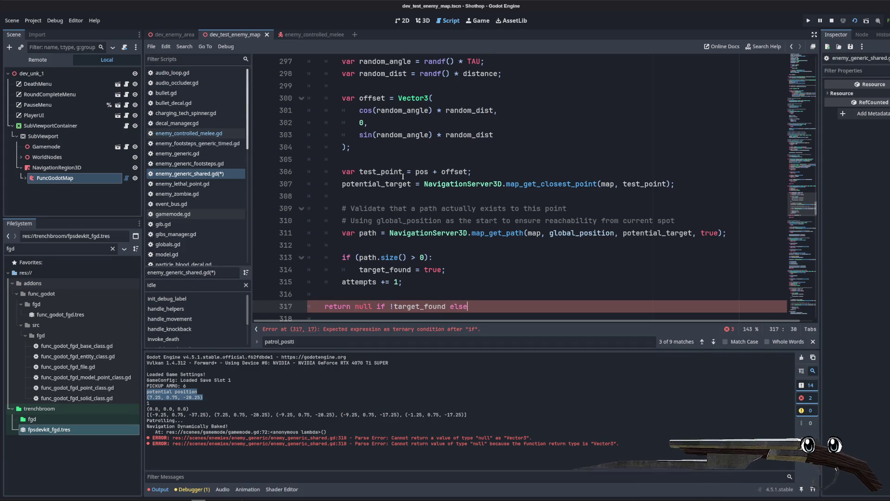
text( else po)
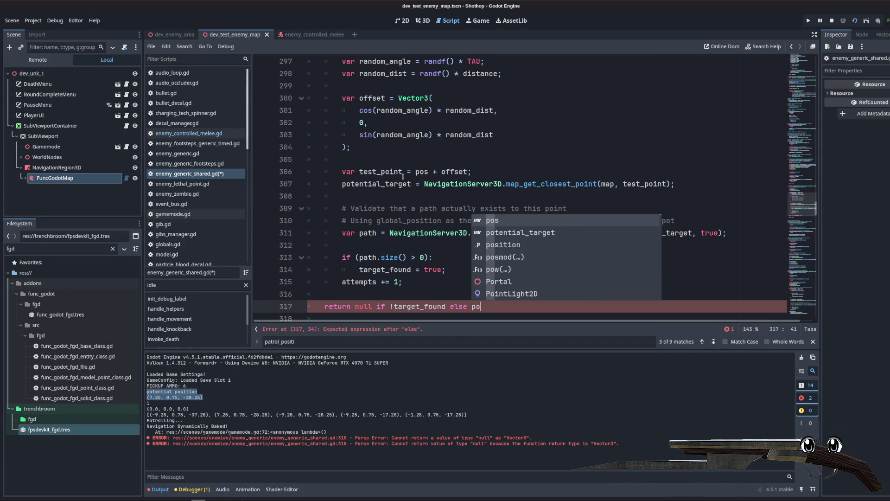
key(Down)
key(Return)
scroll(403, 177, down, 4)
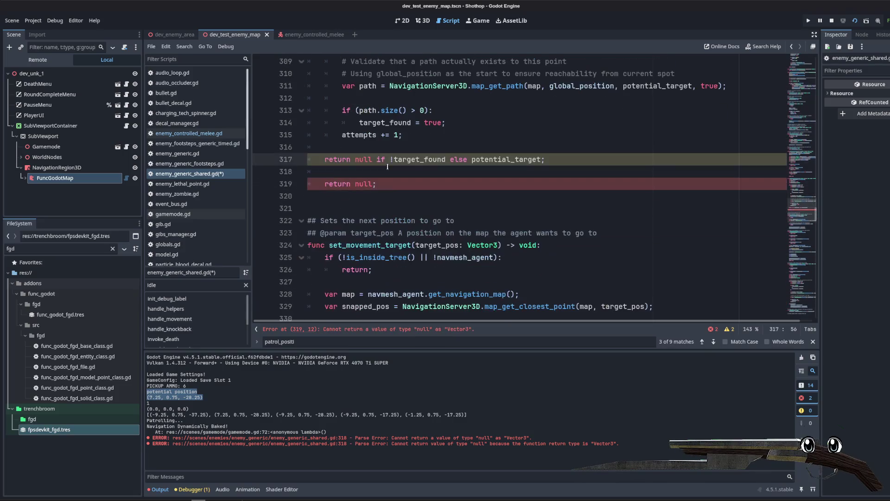
key(Down)
key(ctrl+shift+k)
key(ctrl+shift+k)
key(ctrl+shift+k)
key(Up)
key(Up)
- Inspect the potential_target declaration and the script warnings list
ctrl+click(501, 161)
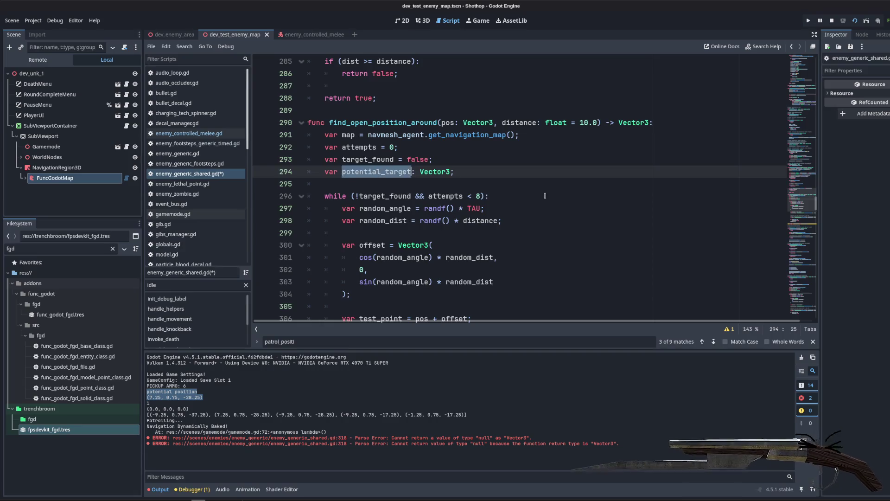
scroll(539, 196, down, 7)
click(488, 221)
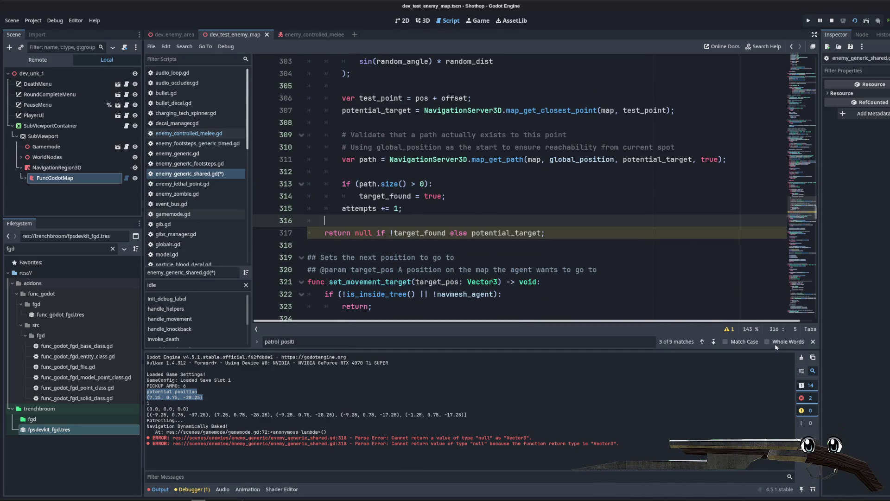
click(725, 330)
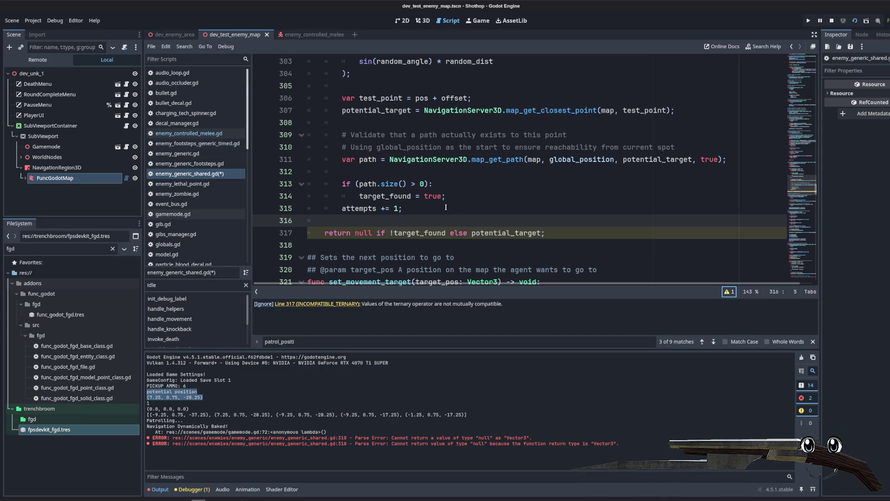
key(Escape)
click(388, 241)
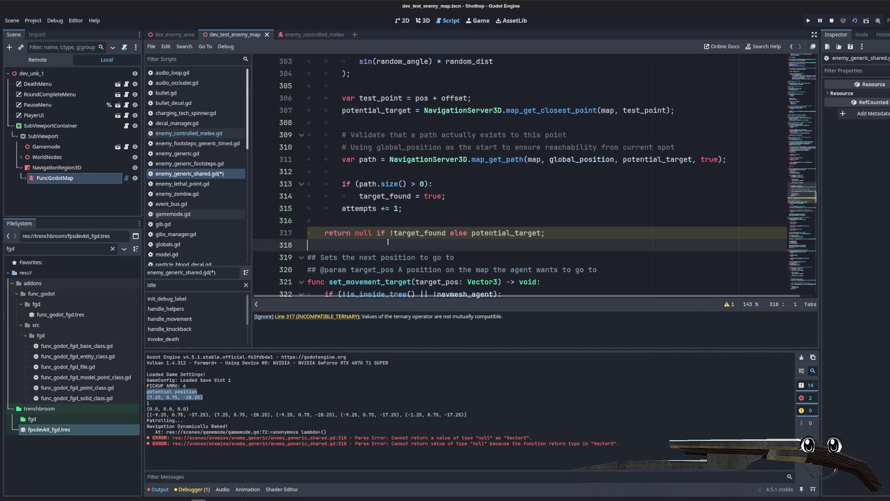
- Move potential_target into the return value position and rewrite the condition around target_found
click(387, 231)
double_click(507, 233)
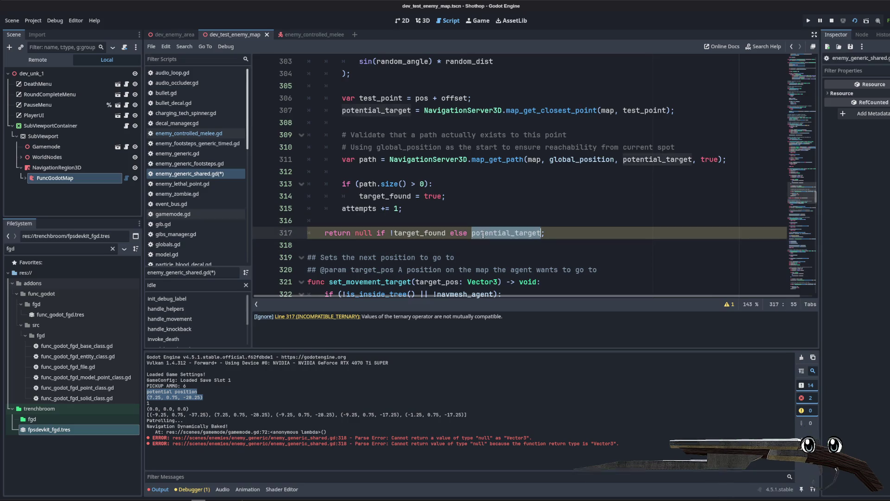
key(ctrl+x)
double_click(364, 233)
key(ctrl+v)
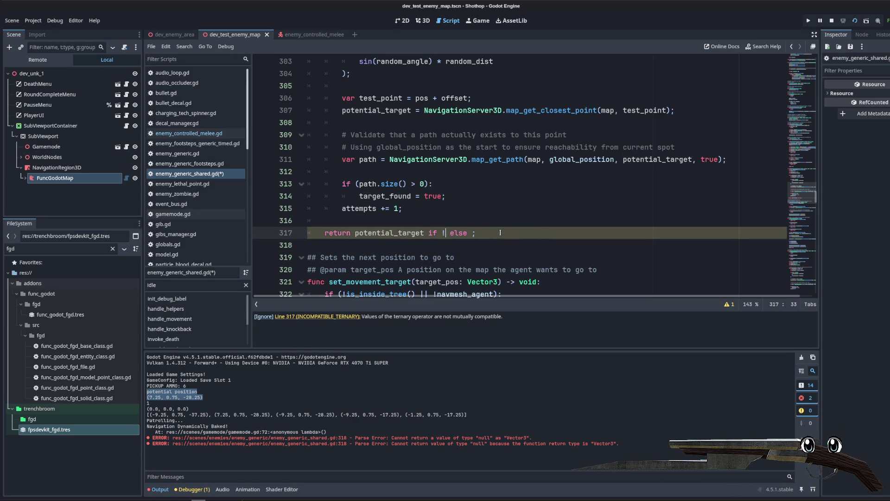
text(target_found)
key(Right)
text(n)
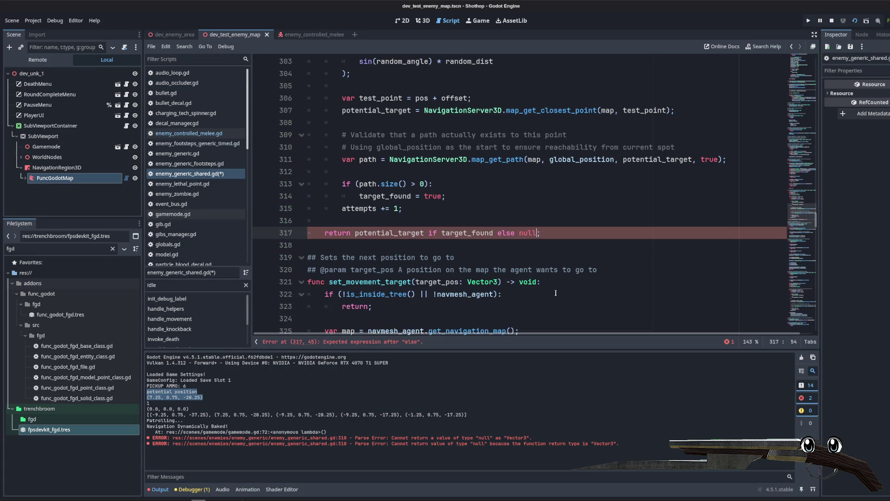
- Replace the ternary with an if target_found block after the loop, followed by a fallback return null
click(521, 213)
key(Return)
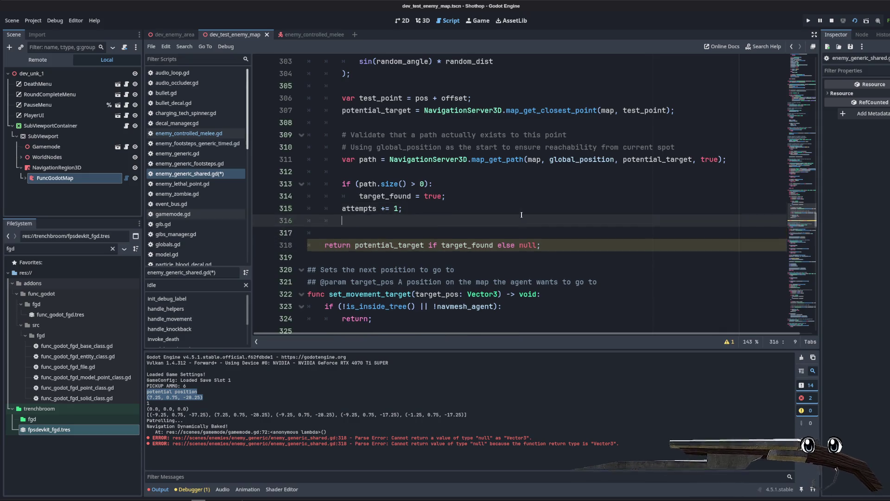
key(Return)
key(BackSpace)
text(if (potential_target):)
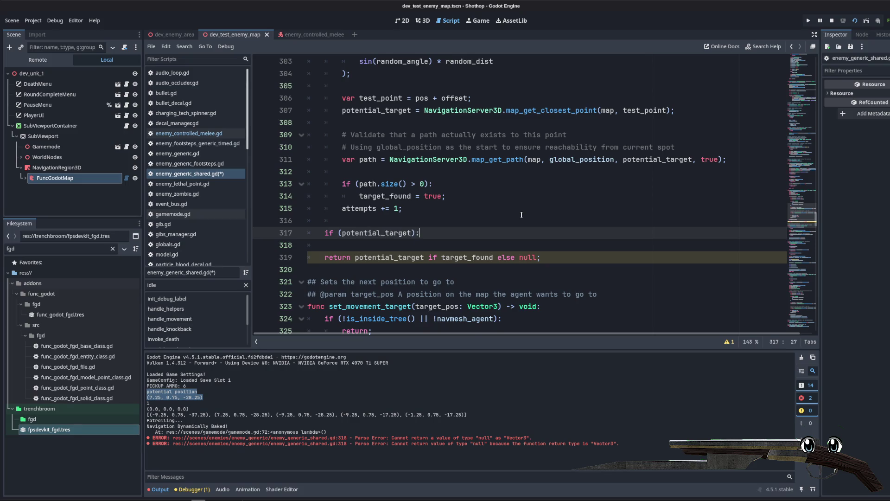
key(Return)
text(return target)
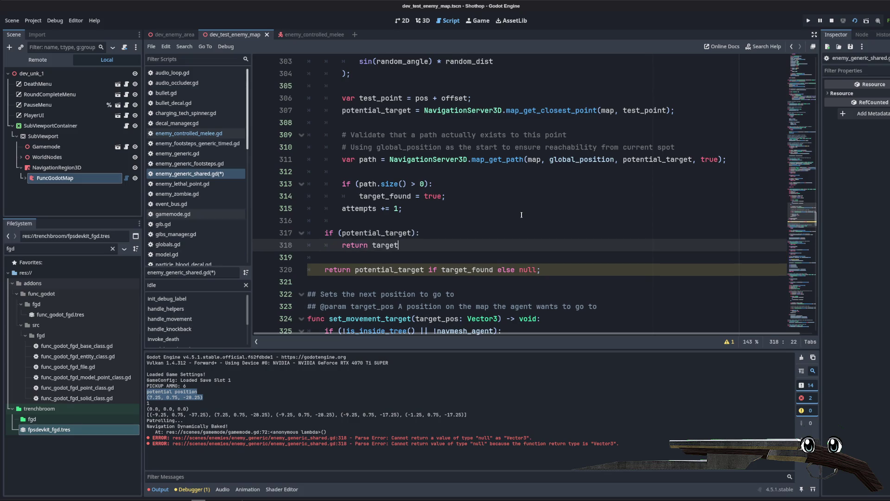
text(nd;)
key(Return)
key(Return)
key(BackSpace)
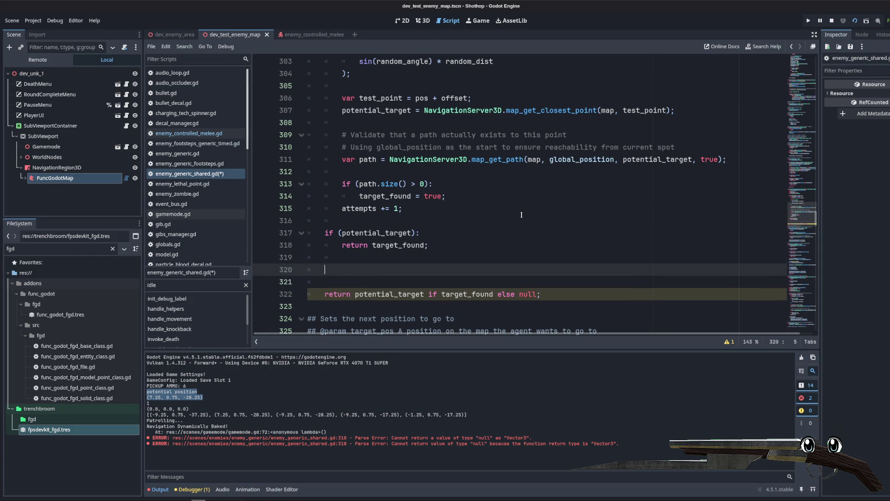
click(594, 293)
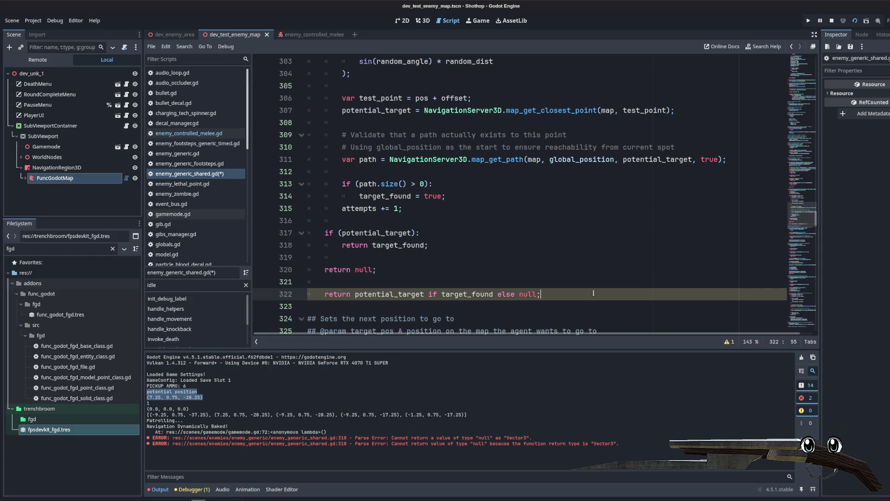
key(BackSpace)
key(BackSpace)
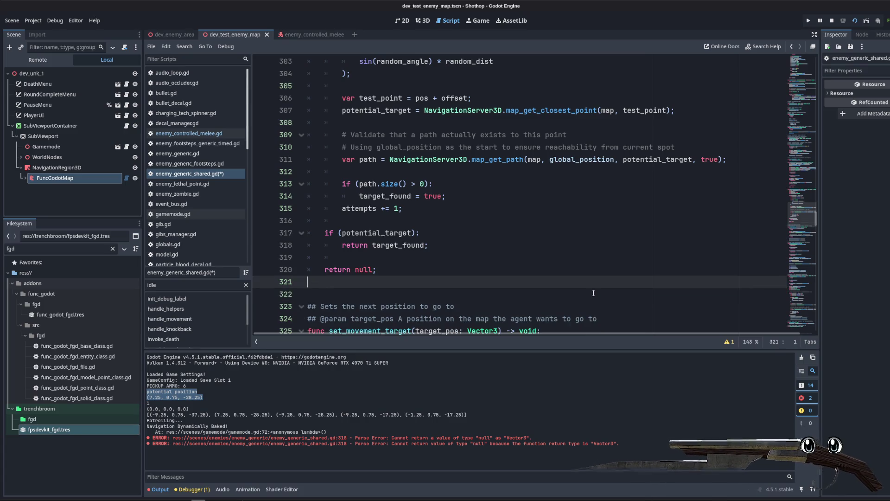
key(BackSpace)
- Change the final fallback from return null to return Vector3.ZERO and save the script
key(ctrl+s)
scroll(556, 223, up, 3)
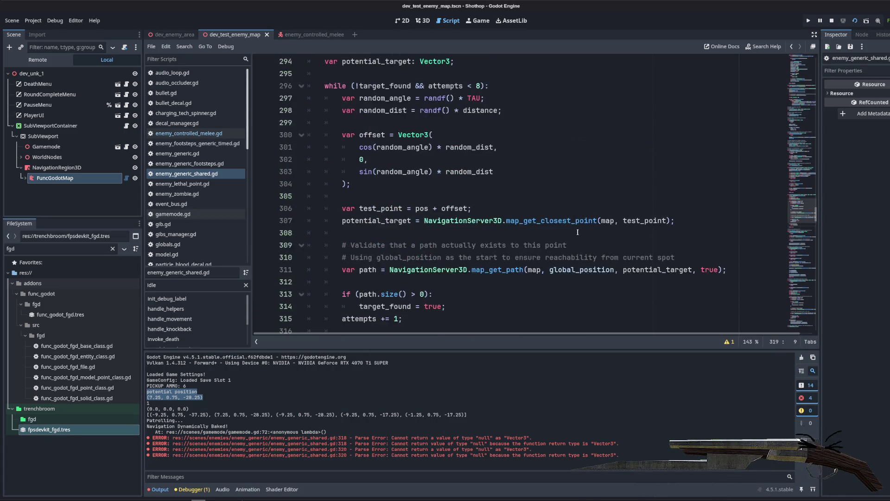
scroll(508, 201, down, 5)
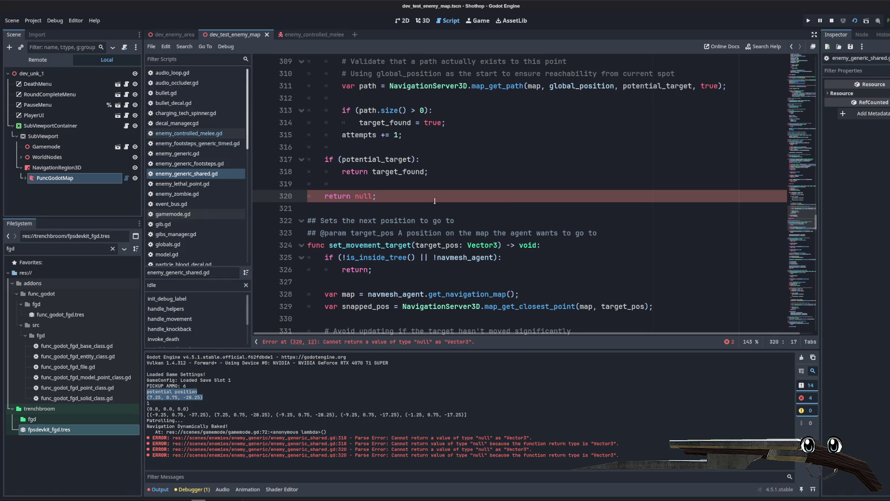
scroll(435, 200, up, 10)
double_click(634, 196)
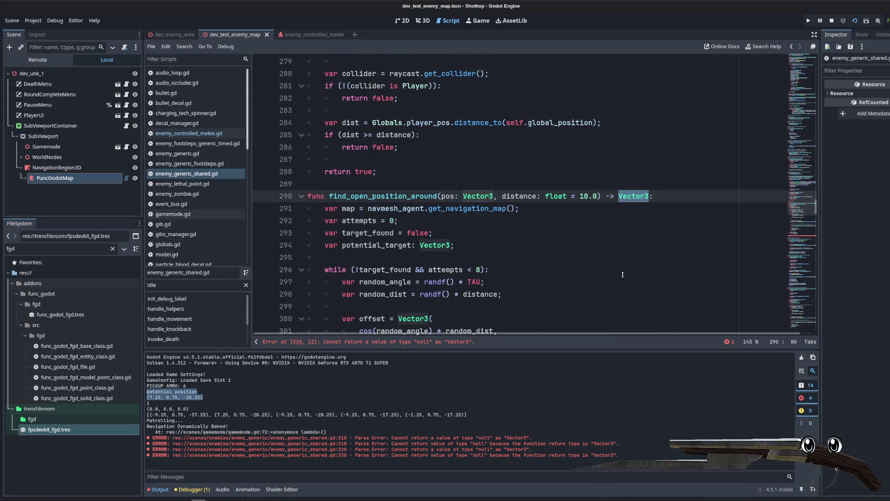
scroll(623, 274, down, 9)
double_click(364, 233)
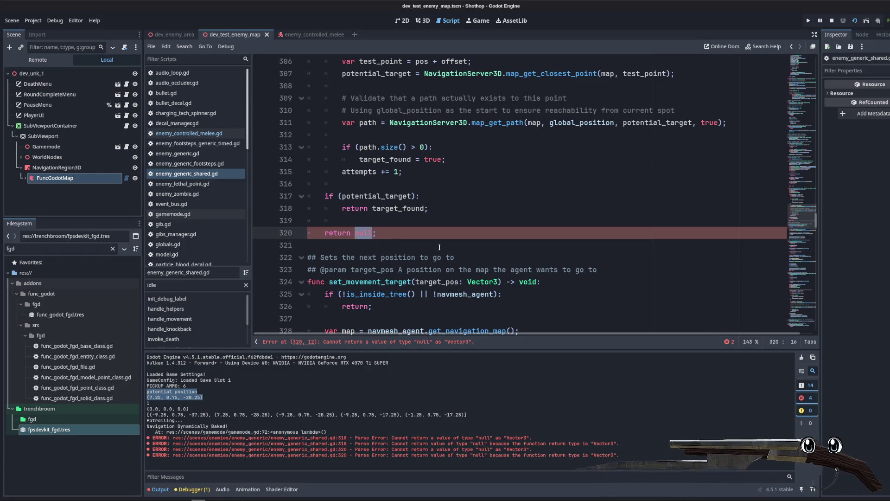
text(tor3)
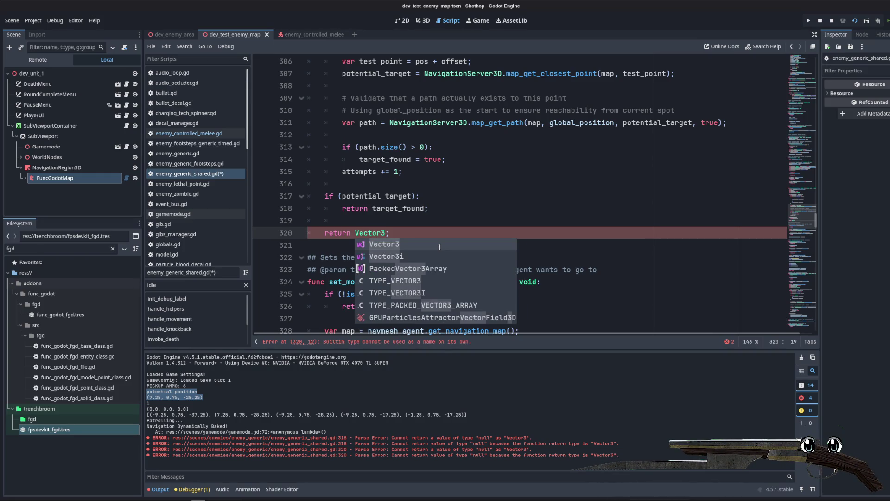
text(.ZERO)
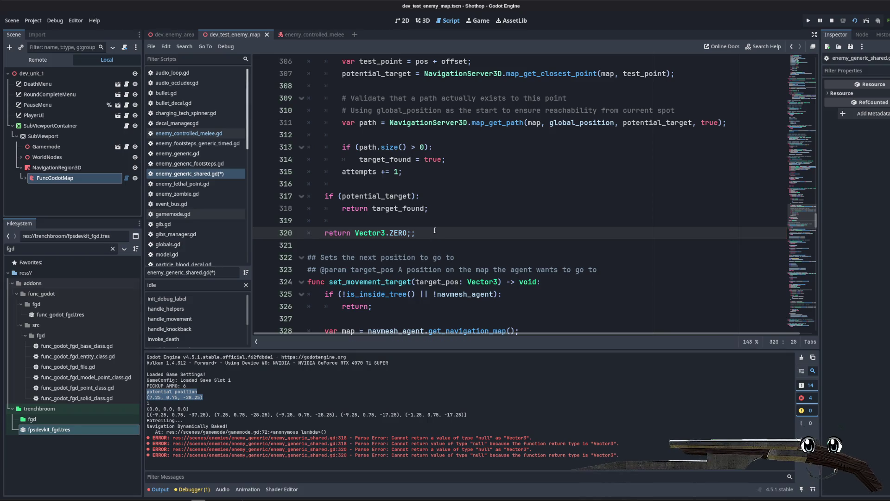
click(474, 209)
key(ctrl+s)
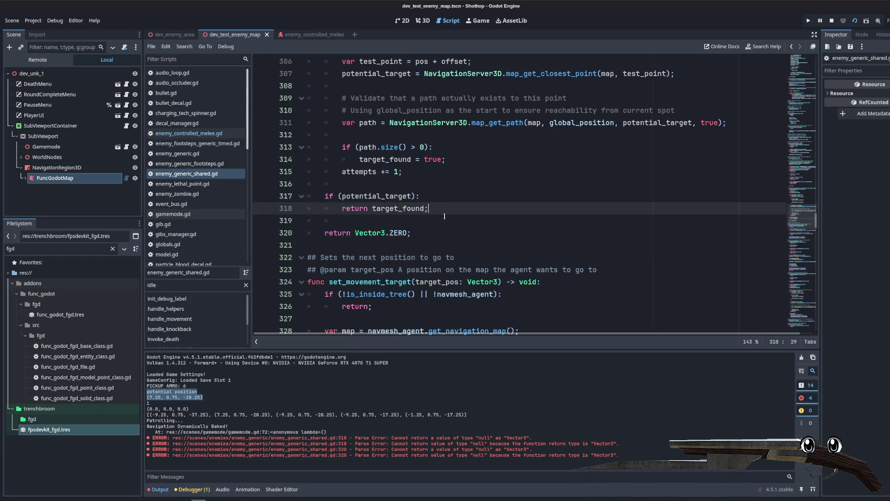
key(Down)
scroll(473, 202, up, 8)
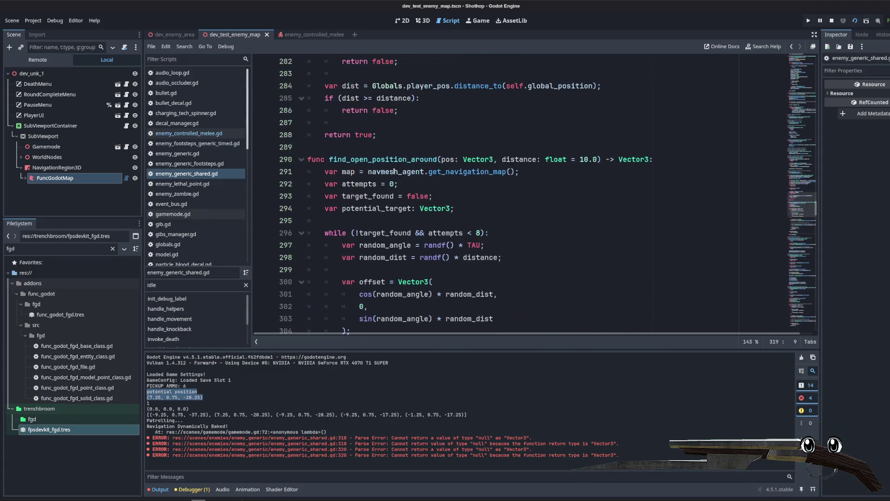
- Replace the inline search loop with a call to find_open_position_around(center, distance)
double_click(383, 159)
scroll(481, 230, down, 20)
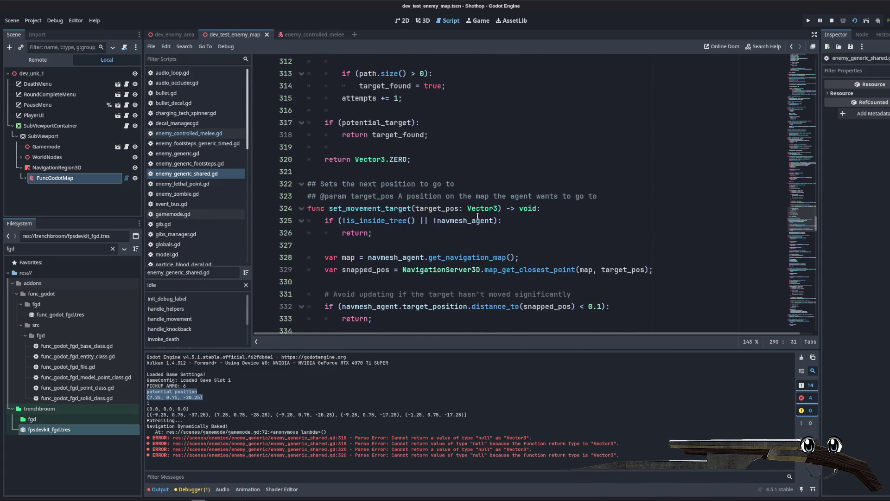
scroll(471, 196, down, 11)
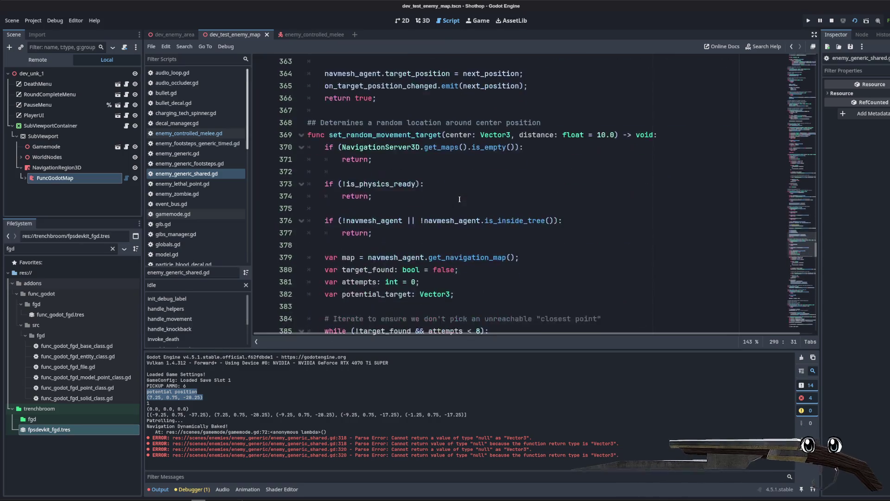
mouse_move(323, 99)
mouse_down()
mouse_move(464, 195)
mouse_move(464, 307)
mouse_move(441, 338)
mouse_move(428, 173)
mouse_move(446, 223)
mouse_up()
scroll(473, 185, up, 2)
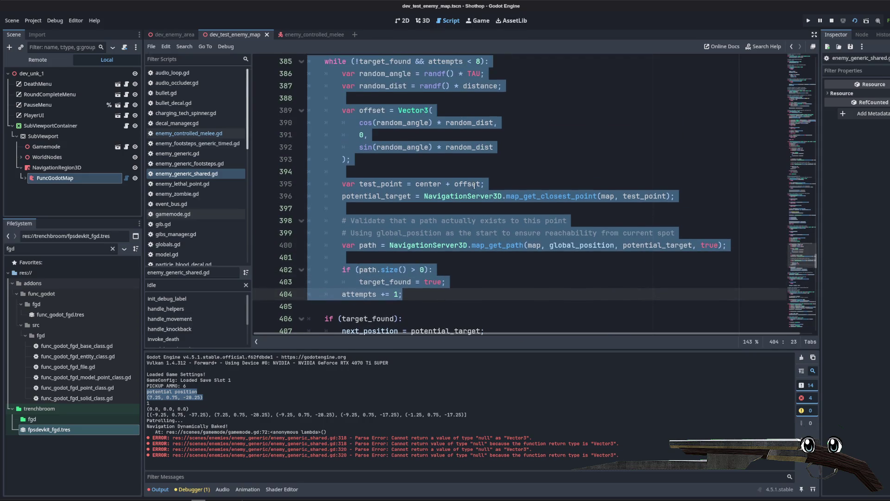
key(BackSpace)
scroll(483, 167, up, 3)
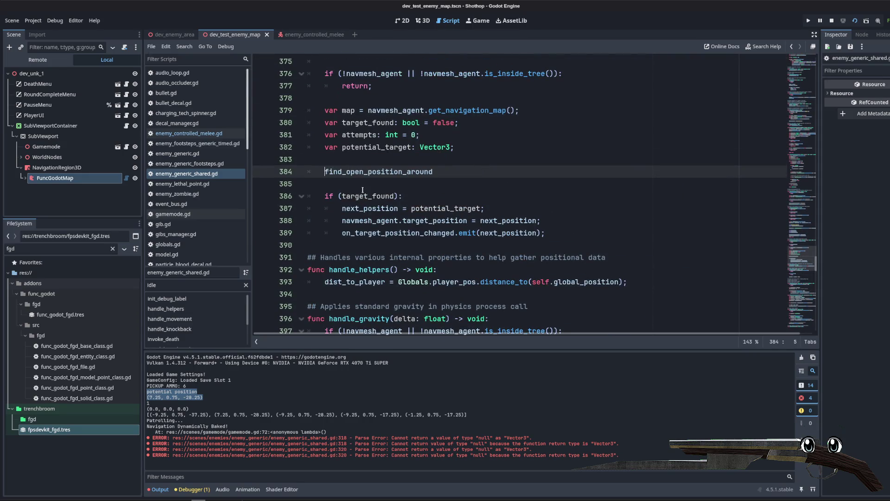
text(var)
key(BackSpace)
key(BackSpace)
key(BackSpace)
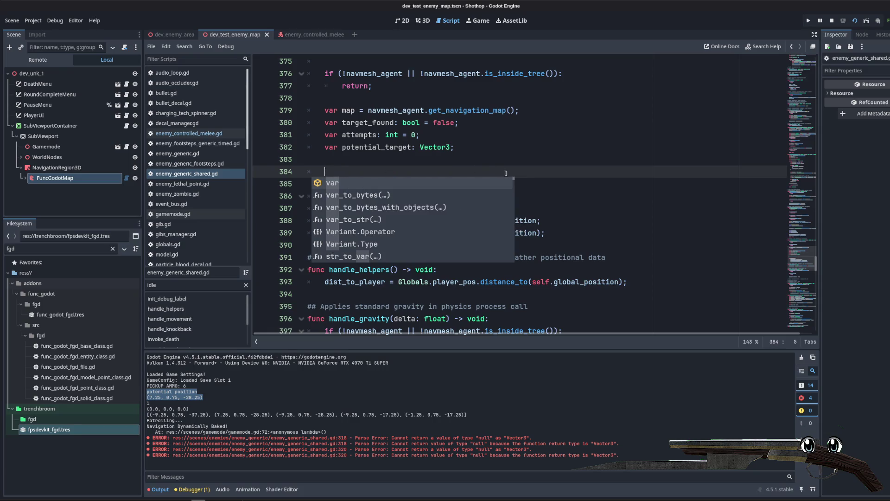
key(ctrl+z)
key(ctrl+z)
scroll(512, 173, up, 1)
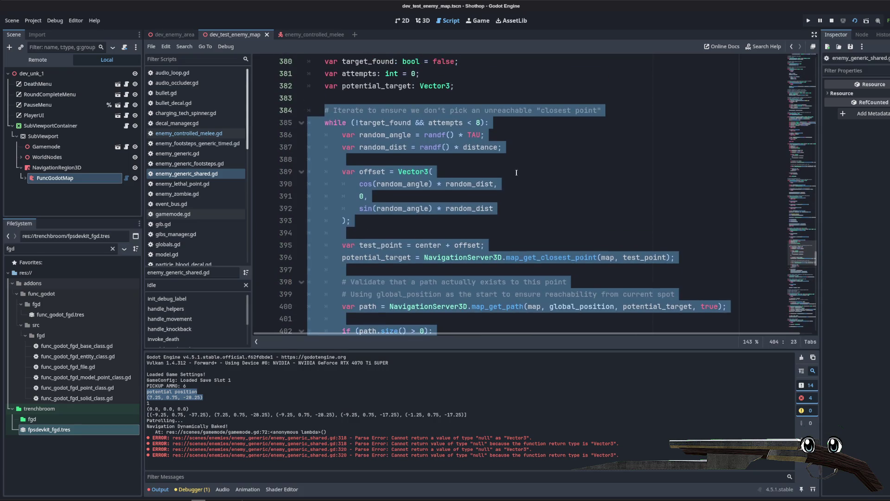
key(ctrl+y)
key(ctrl+y)
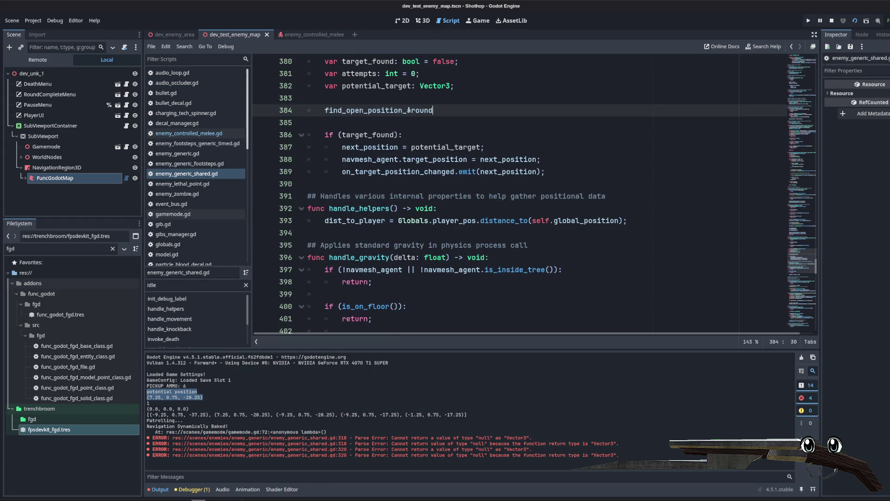
text(()
scroll(373, 144, up, 4)
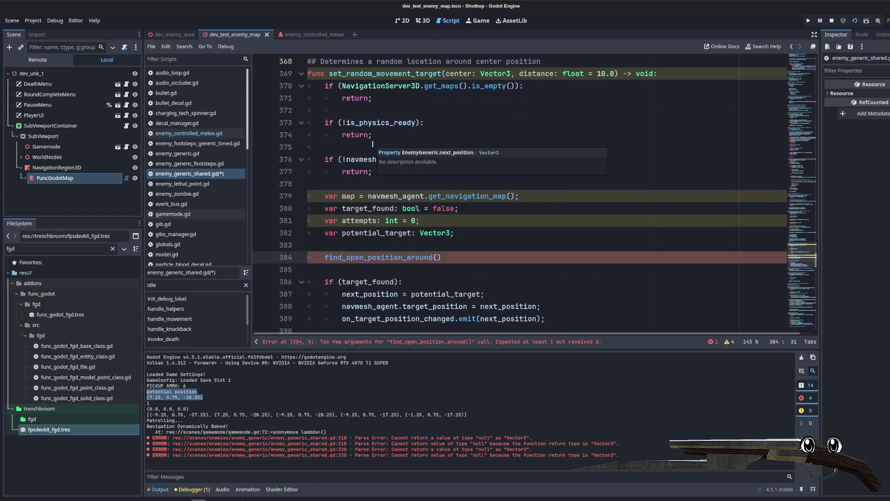
text(center, distance)
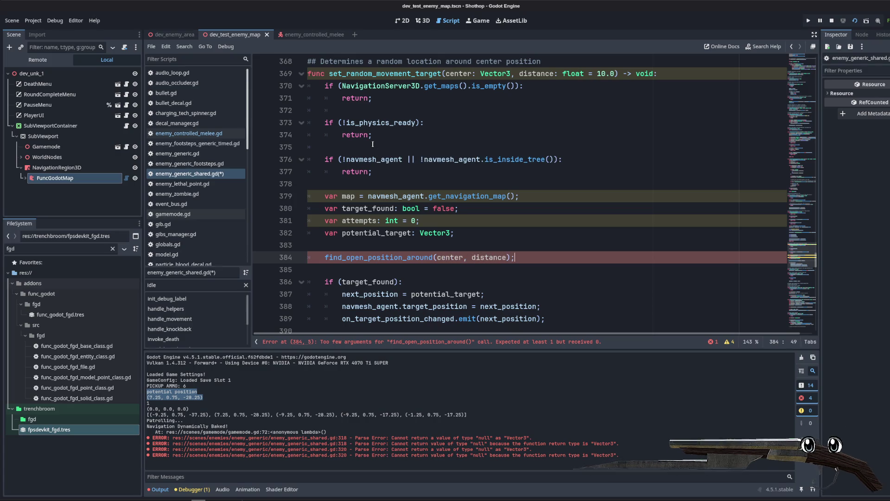
text();)
- Remove the unused locals, store the call in var target, and test target != Vector3.ZERO
drag(325, 257, 325, 196)
key(BackSpace)
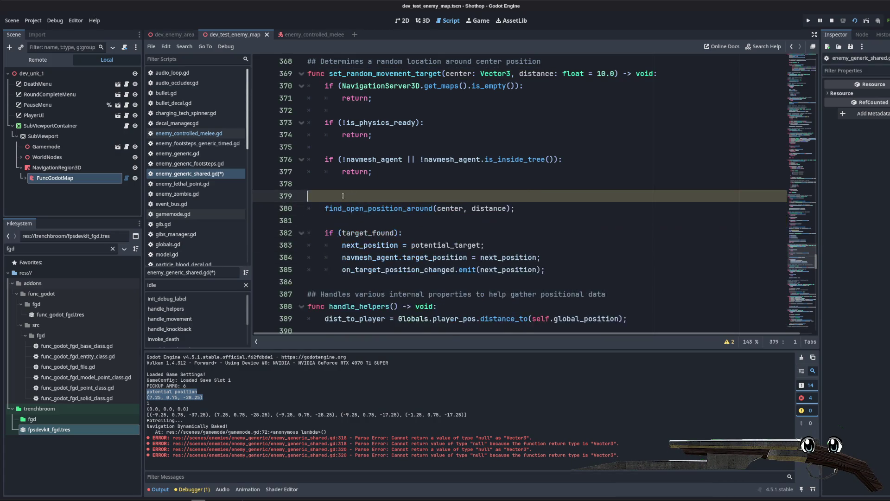
text(var target =)
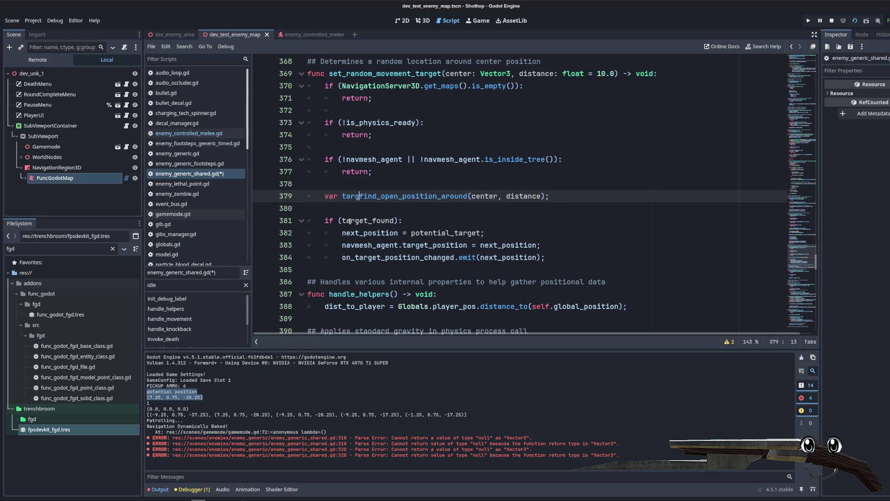
click(329, 221)
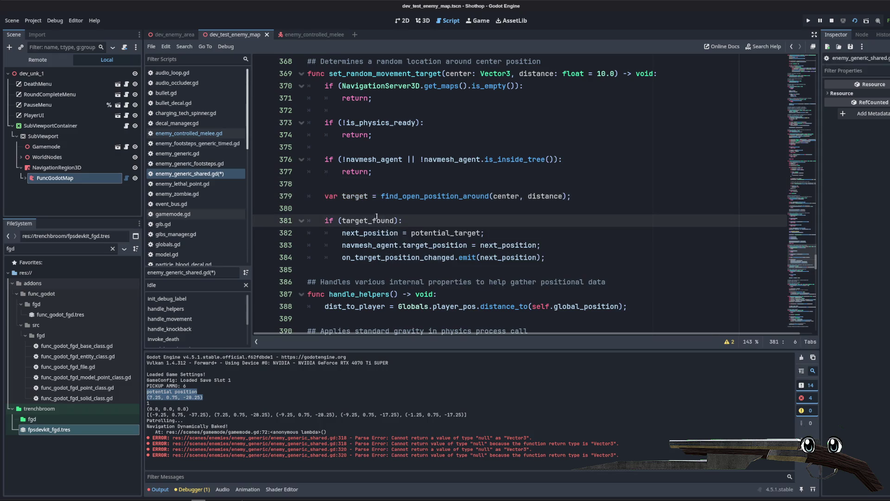
click(374, 221)
key(BackSpace)
key(Delete)
key(Delete)
key(Delete)
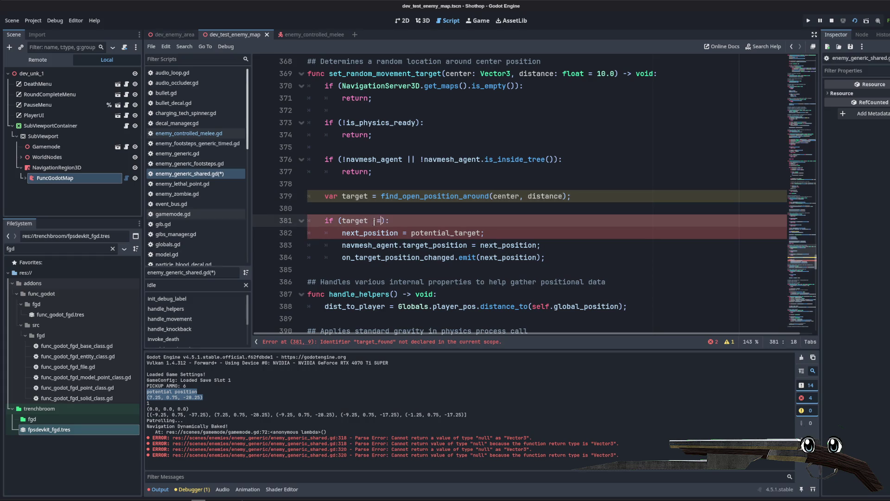
text( Vector3.ZERO)
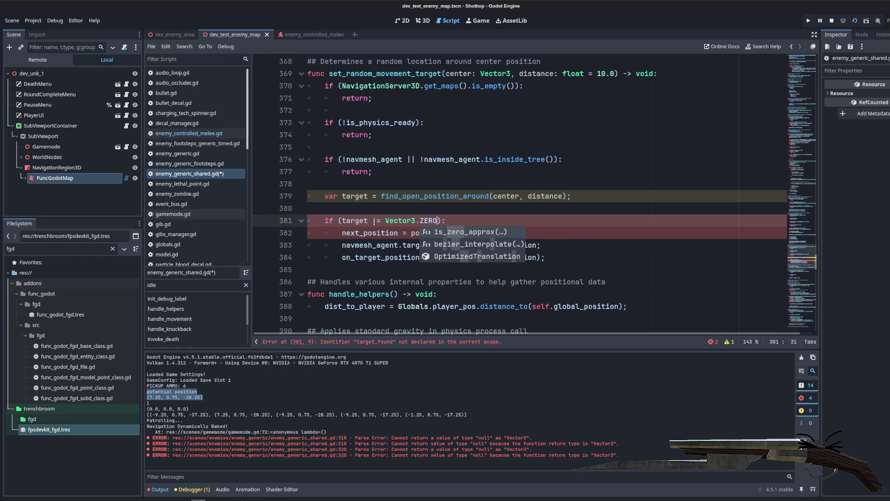
- Set next_position = target and remove the blank line above the if
click(355, 196)
click(446, 232)
key(Delete)
key(Delete)
key(Delete)
click(413, 209)
double_click(438, 232)
text(target)
click(438, 209)
key(BackSpace)
click(480, 225)
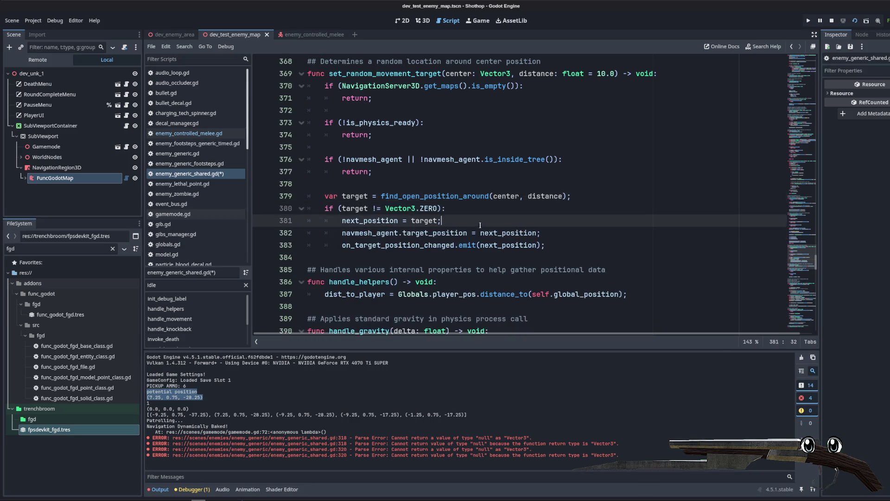
click(334, 147)
drag(325, 196, 524, 196)
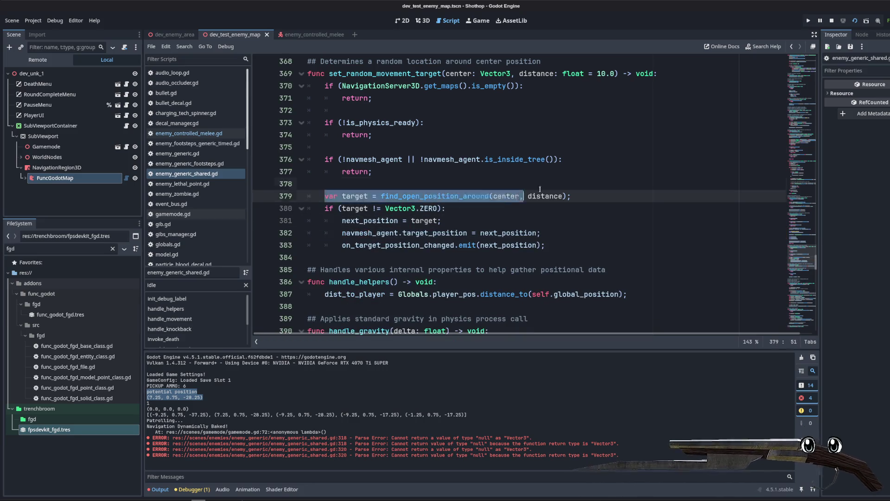
scroll(510, 194, up, 5)
- Delete the print(patrol_index), print(next_position) and print(patrol_positions) debug lines
click(440, 197)
scroll(440, 199, up, 2)
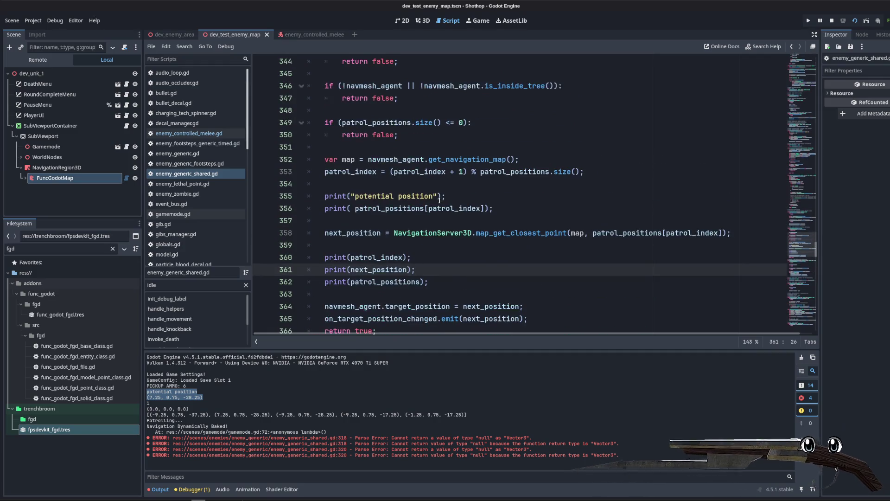
scroll(440, 199, down, 1)
drag(429, 245, 324, 221)
key(BackSpace)
key(BackSpace)
- Place the cursor on the blank line after the patrol_index update and review the surrounding script
click(473, 159)
click(472, 148)
scroll(472, 147, down, 1)
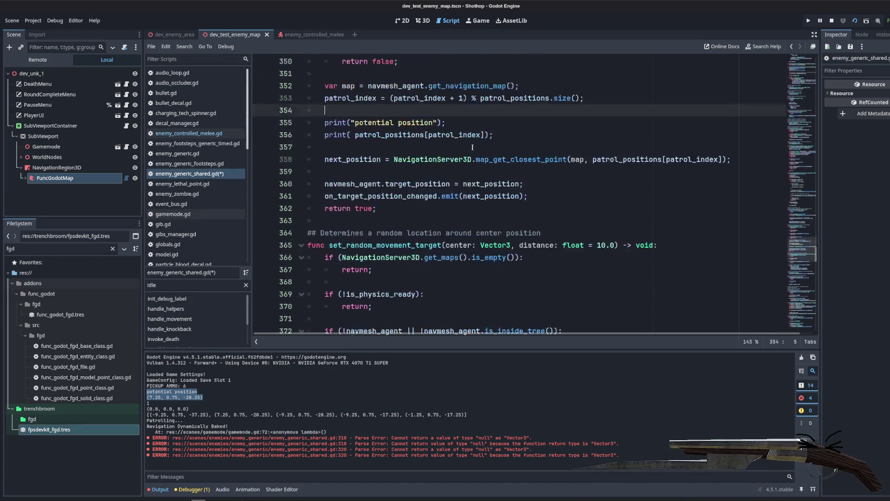
scroll(473, 148, up, 1)
scroll(471, 155, down, 6)
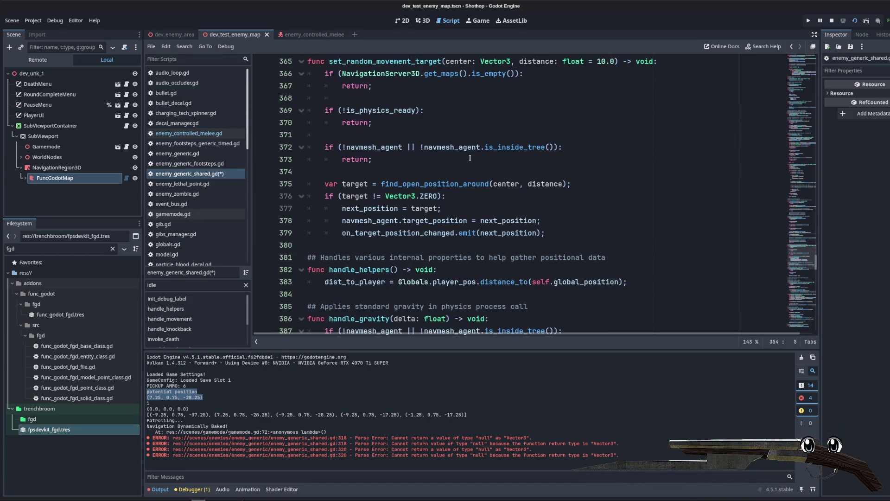
scroll(464, 164, up, 2)
scroll(464, 164, up, 2)
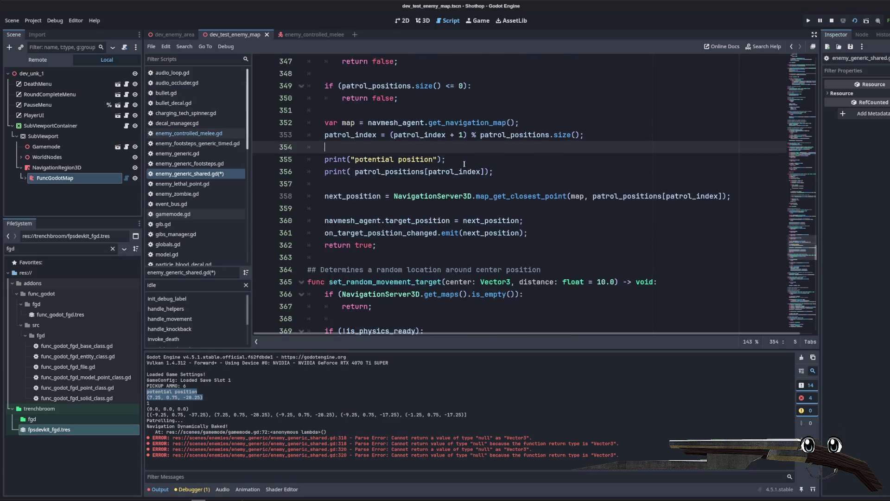
scroll(506, 182, up, 16)
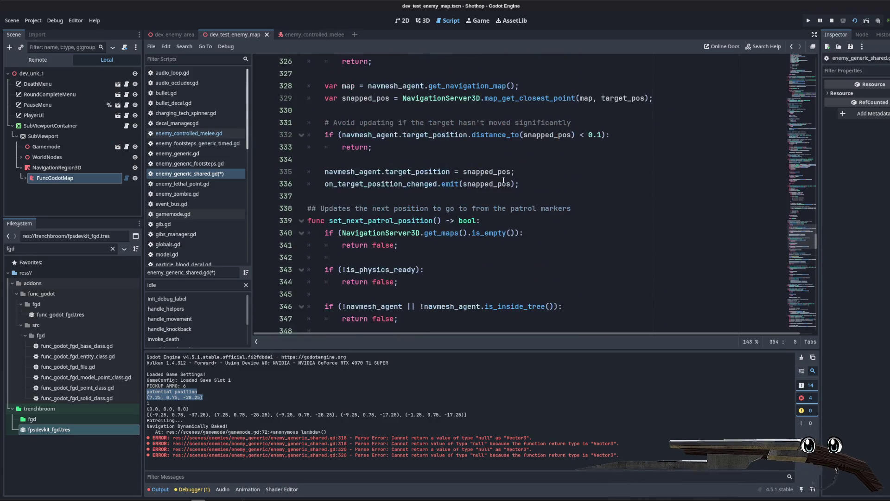
scroll(499, 179, up, 5)
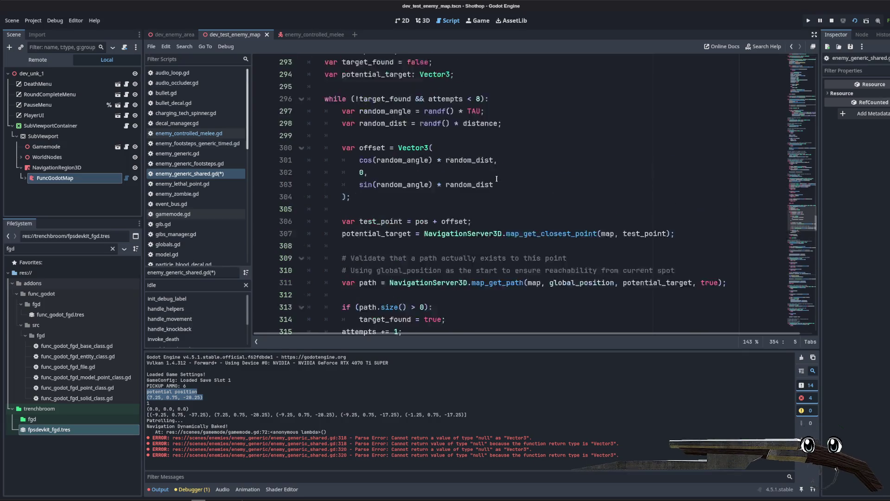
scroll(593, 231, down, 7)
scroll(593, 231, down, 6)
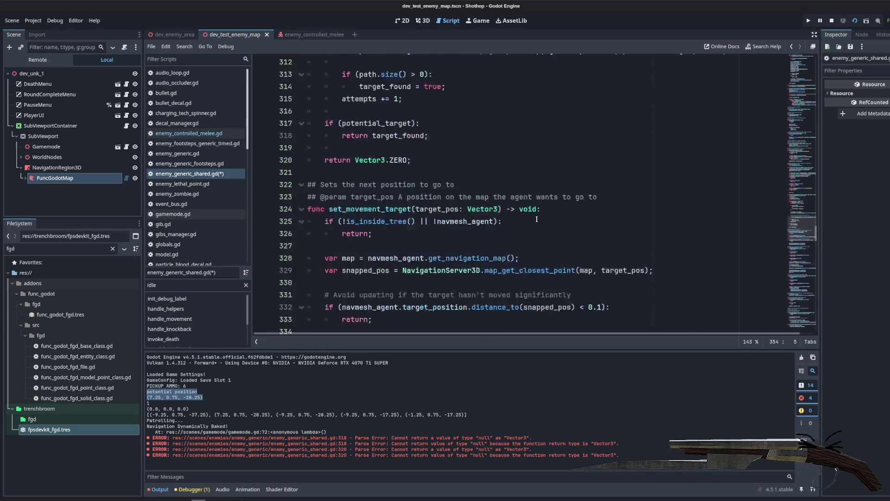
scroll(525, 218, up, 6)
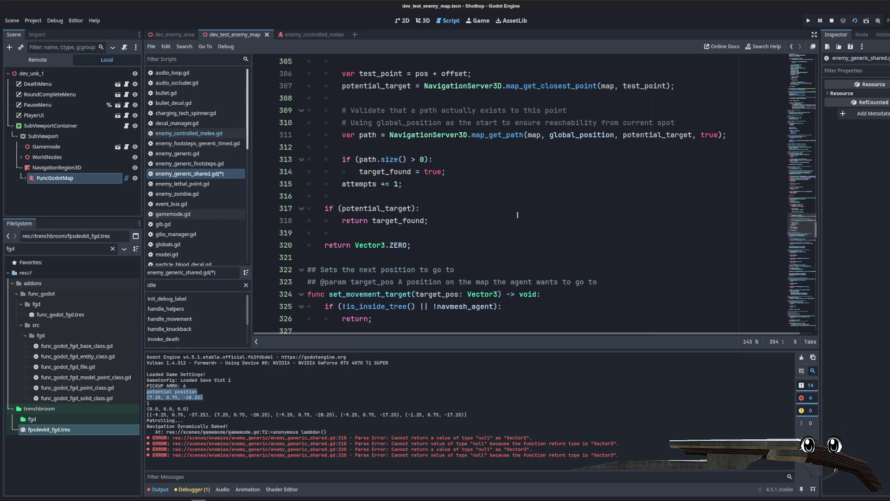
- Insert 'var target = find_open_position_around(center, distance);' above the debug prints
scroll(518, 216, down, 8)
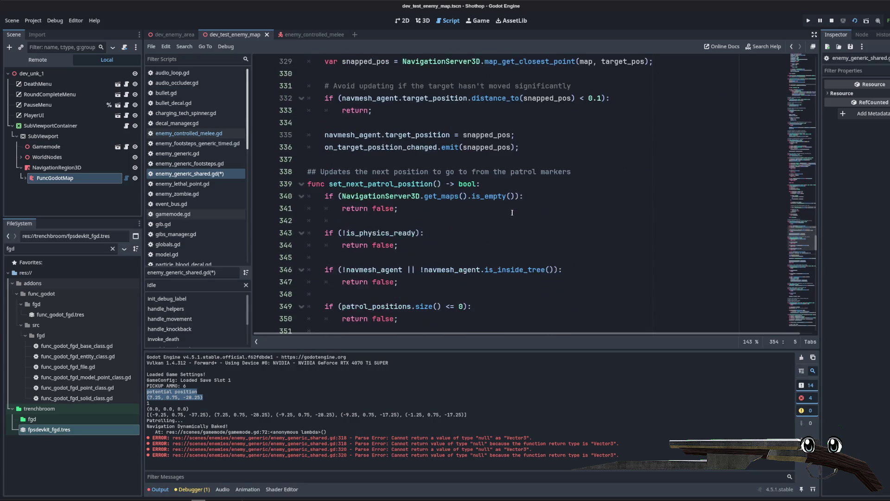
scroll(507, 209, down, 6)
key(Return)
key(Return)
key(Return)
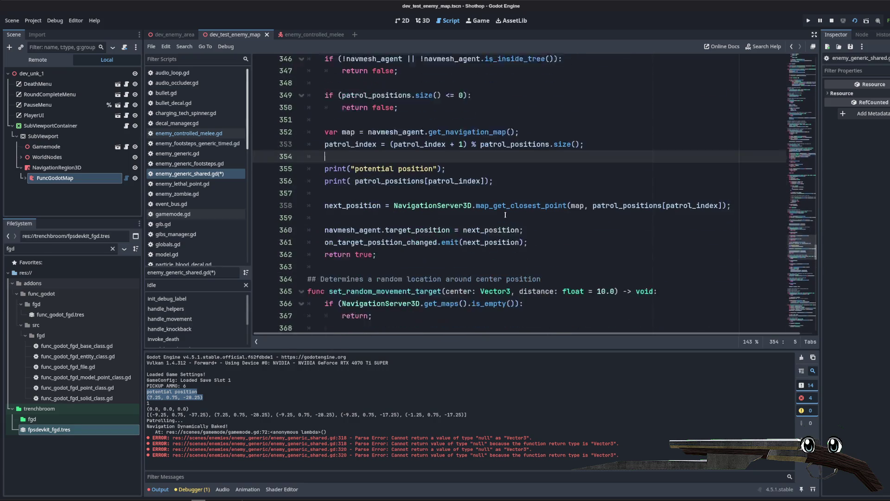
key(Up)
key(Up)
text(var target = find_open_position_around(center, distance);)
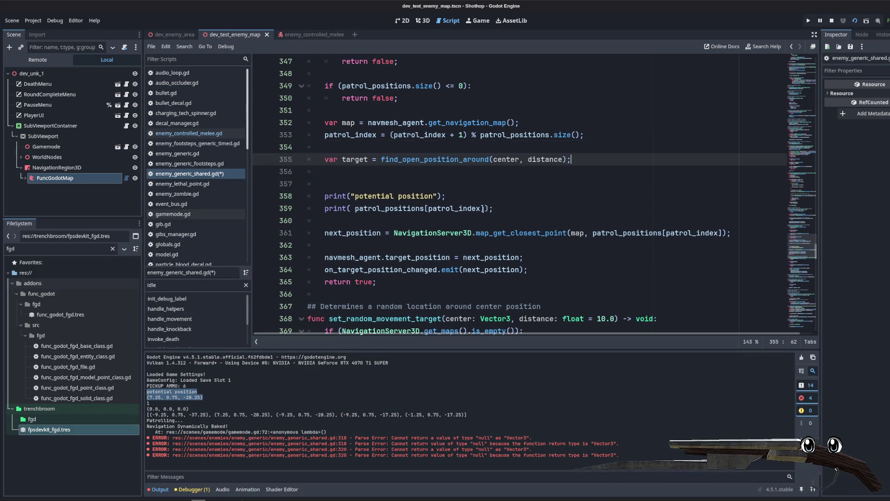
key(Down)
key(Down)
key(Up)
key(Up)
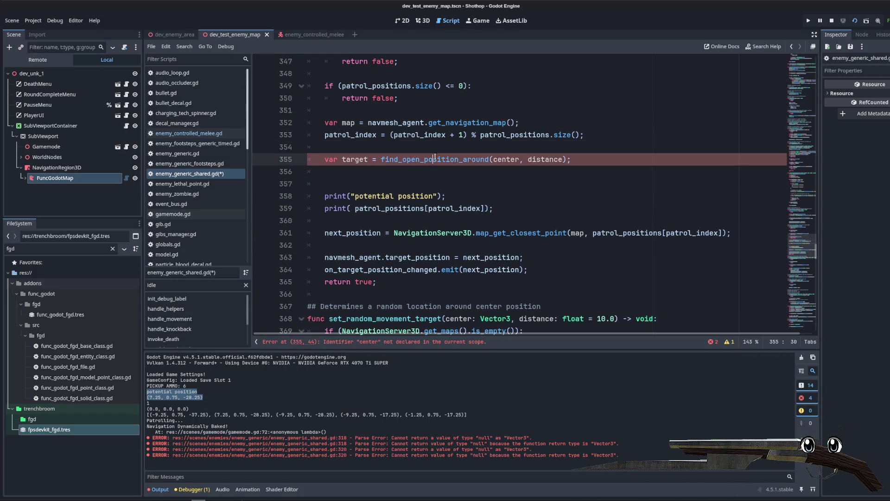
key(Up)
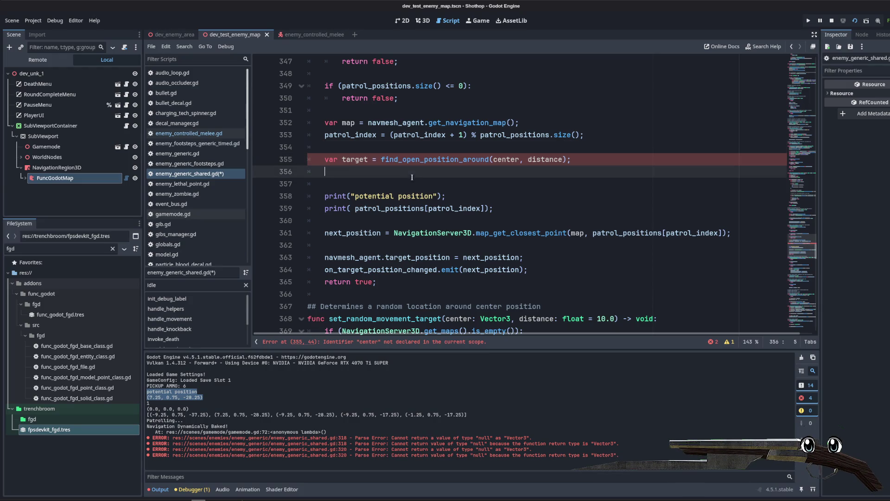
- Replace the center argument with patrol_positions[patrol_index] and remove the extra blank line
double_click(506, 159)
scroll(541, 165, up, 4)
scroll(541, 165, down, 2)
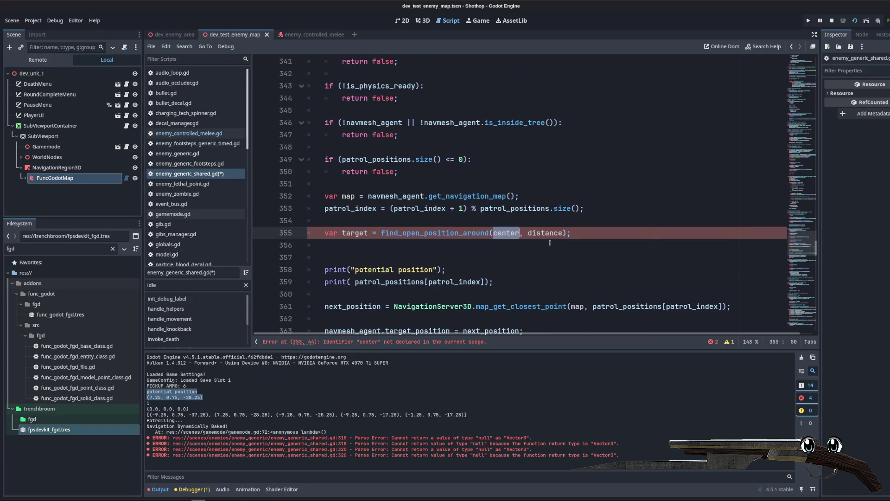
text(itions[patr)
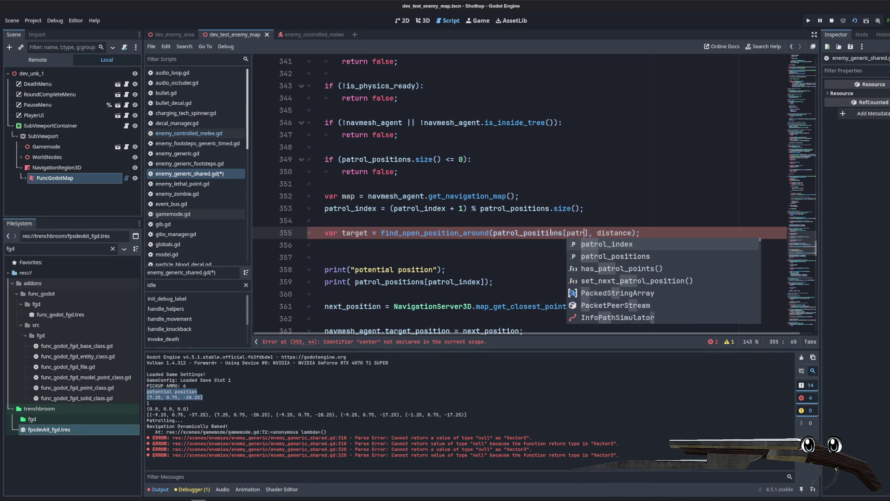
key(Return)
click(590, 193)
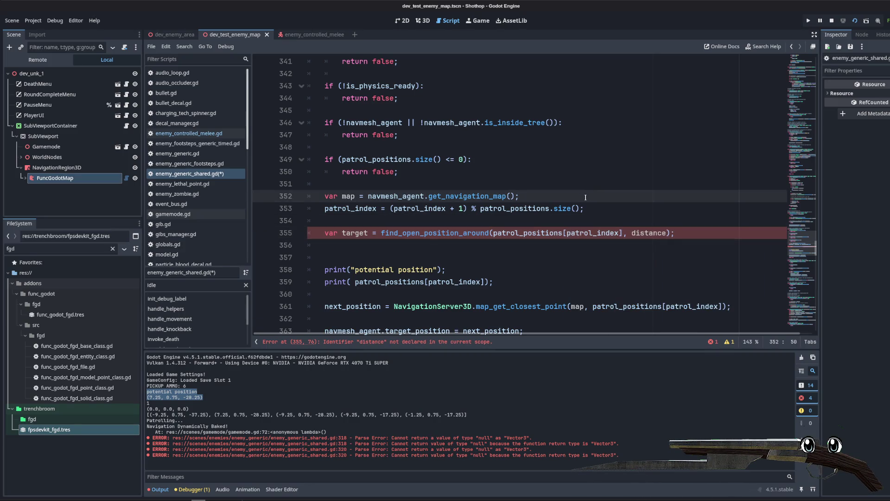
key(Down)
key(Down)
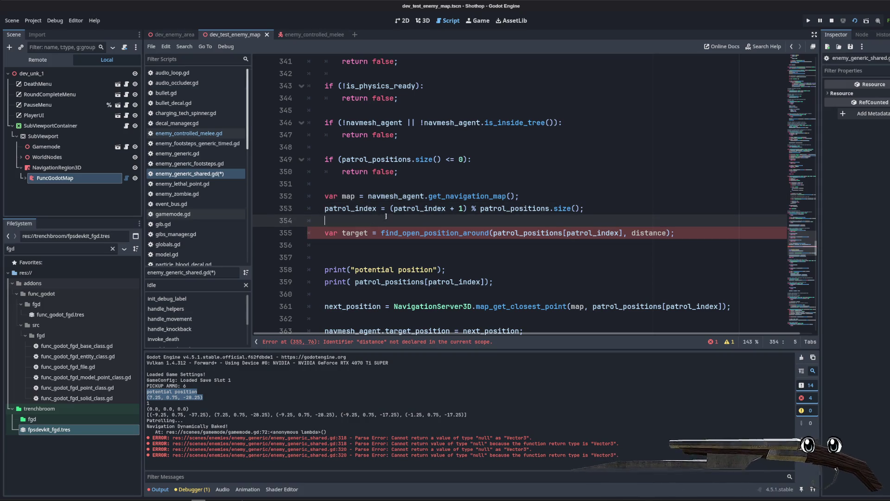
key(BackSpace)
key(BackSpace)
key(Up)
key(Up)
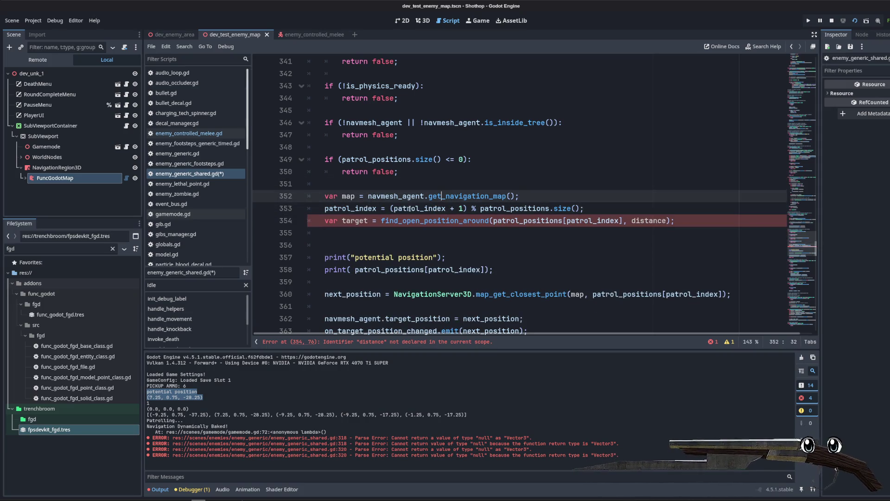
- Move the patrol_index increment below the target line with Alt+Down and open blank lines beneath it
click(516, 175)
click(622, 221)
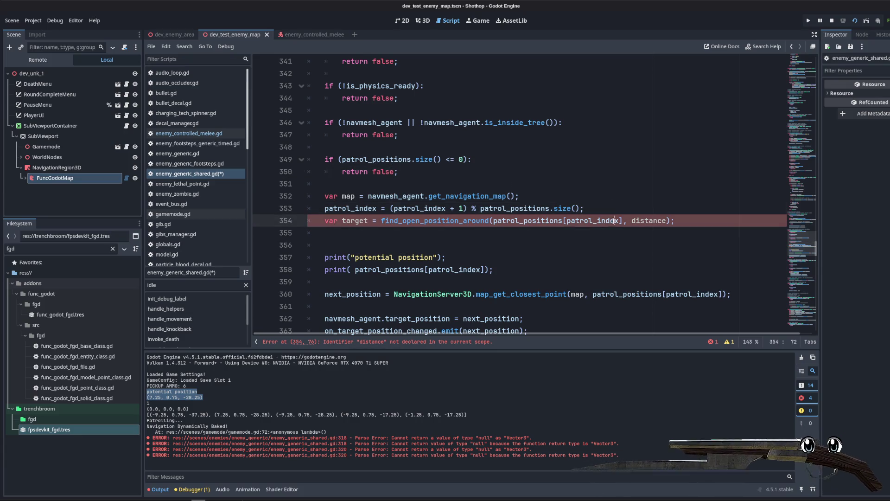
click(602, 211)
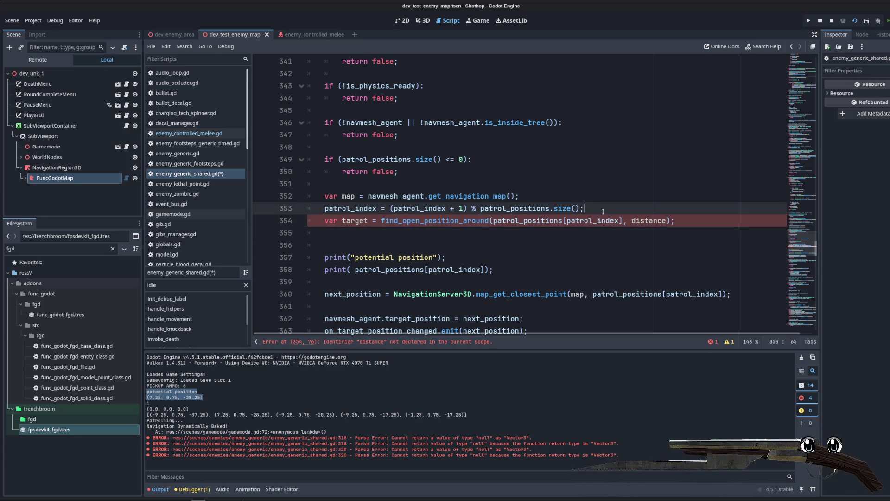
key(alt+Down)
scroll(601, 189, down, 2)
key(Up)
key(End)
key(Return)
key(Return)
key(Up)
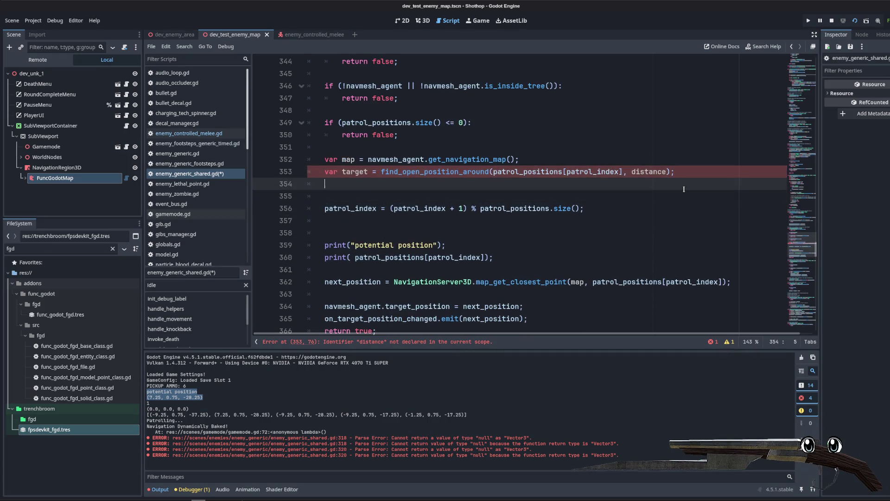
- Add 'if (target != Vector3.ZERO):' and indent the patrol_index line under it
key(Return)
text(arget != )
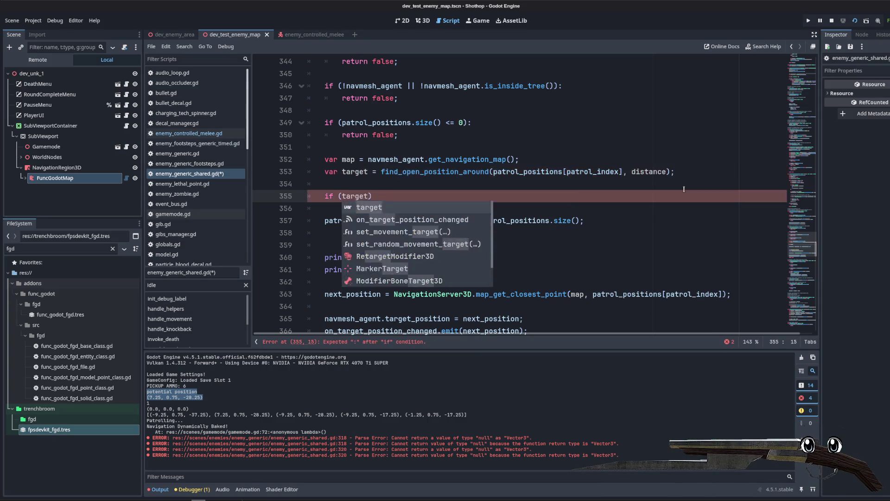
text(.zer)
key(Return)
key(End)
text(:)
key(Return)
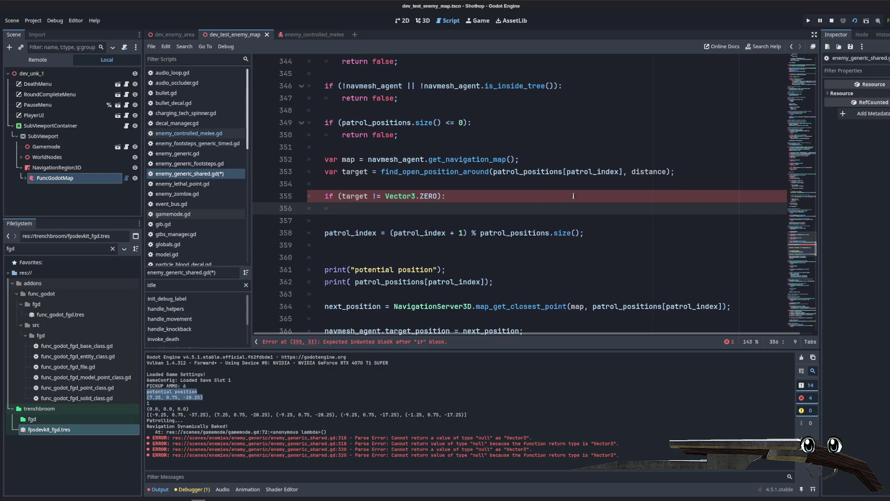
scroll(574, 196, down, 1)
click(324, 196)
key(Tab)
drag(327, 184, 296, 177)
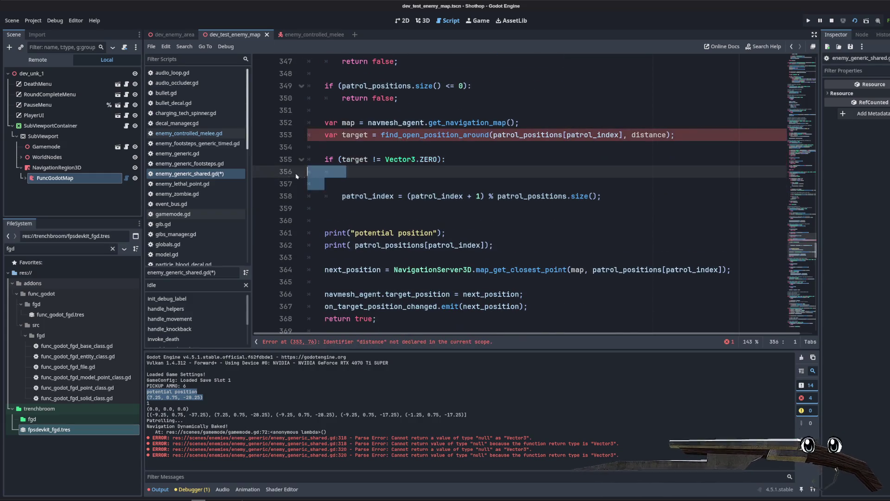
key(BackSpace)
- Replace the undefined distance argument with 5
click(533, 147)
double_click(355, 135)
click(492, 146)
click(516, 101)
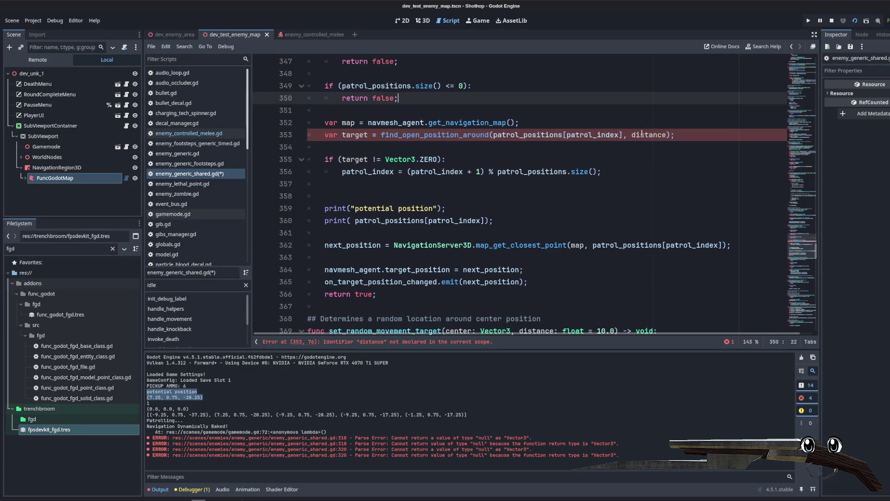
double_click(650, 134)
key(BackSpace)
key(BackSpace)
key(BackSpace)
key(BackSpace)
text(5.0)
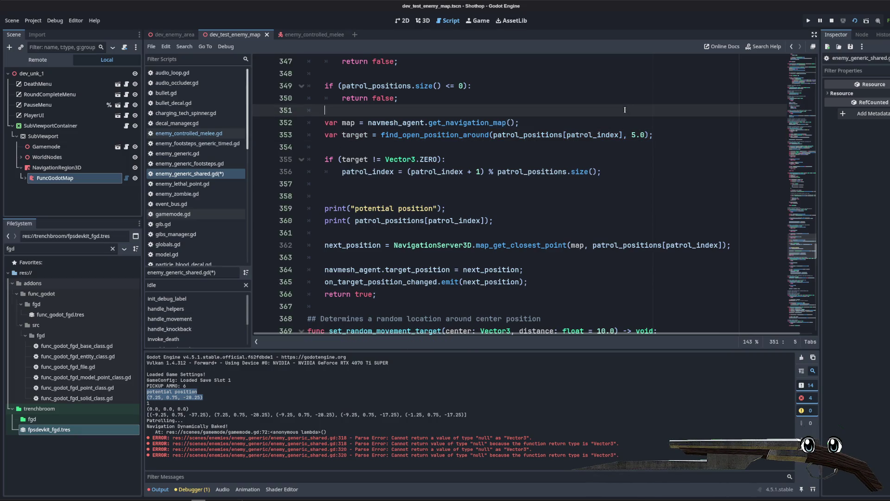
- Delete the debug prints and next_position line, and indent the target and signal lines into the if
click(548, 161)
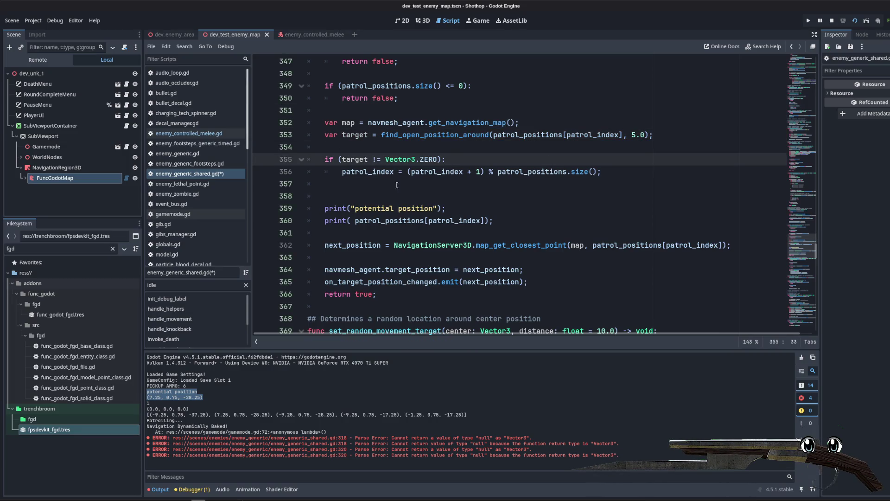
click(359, 172)
mouse_move(510, 219)
mouse_down()
mouse_move(322, 195)
mouse_move(546, 209)
mouse_up()
key(BackSpace)
key(BackSpace)
shift+click(342, 221)
key(BackSpace)
key(Tab)
click(410, 186)
key(BackSpace)
key(BackSpace)
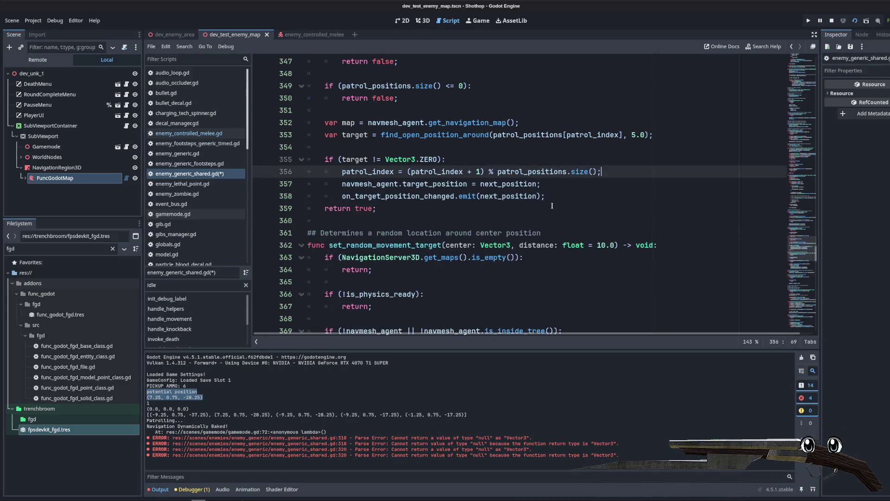
- Add 'return false;' after return true, delete the unused var map line, and save
click(325, 210)
key(Return)
key(Return)
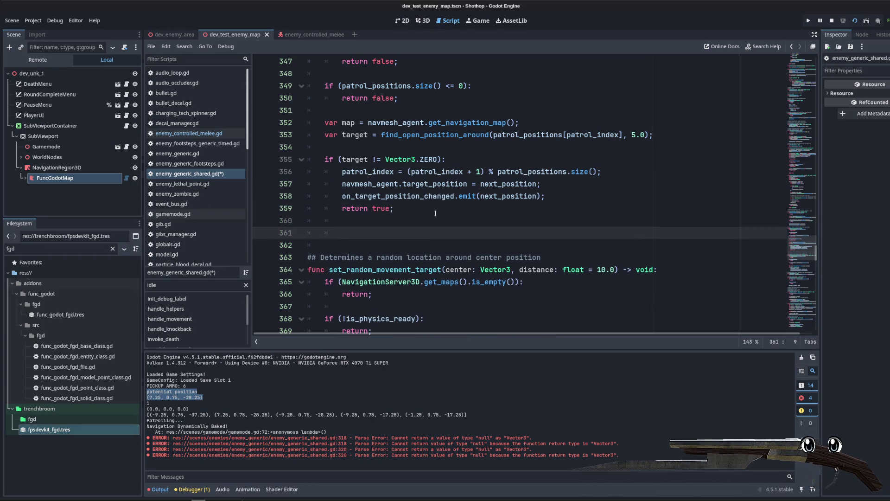
text(return false;)
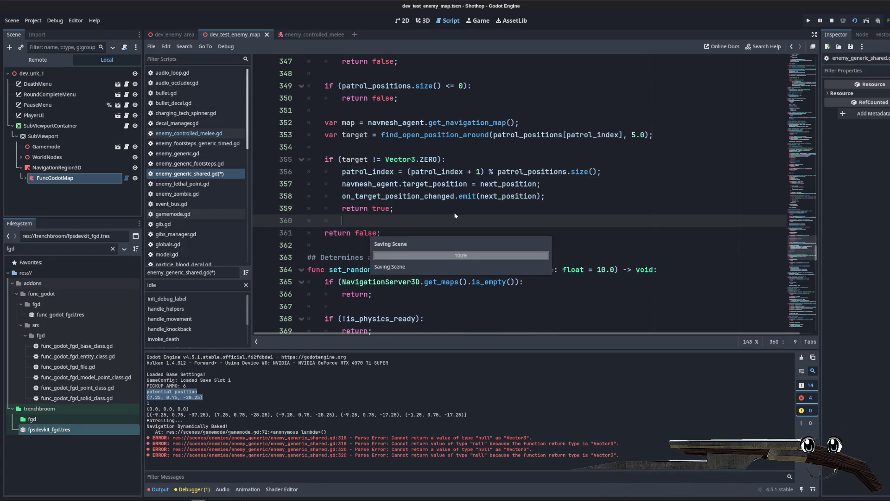
key(ctrl+s)
click(502, 148)
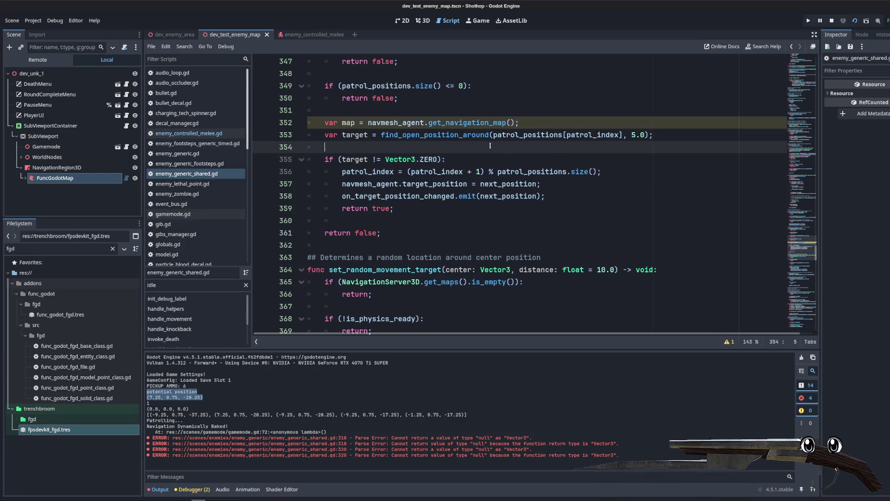
triple_click(384, 122)
key(BackSpace)
key(BackSpace)
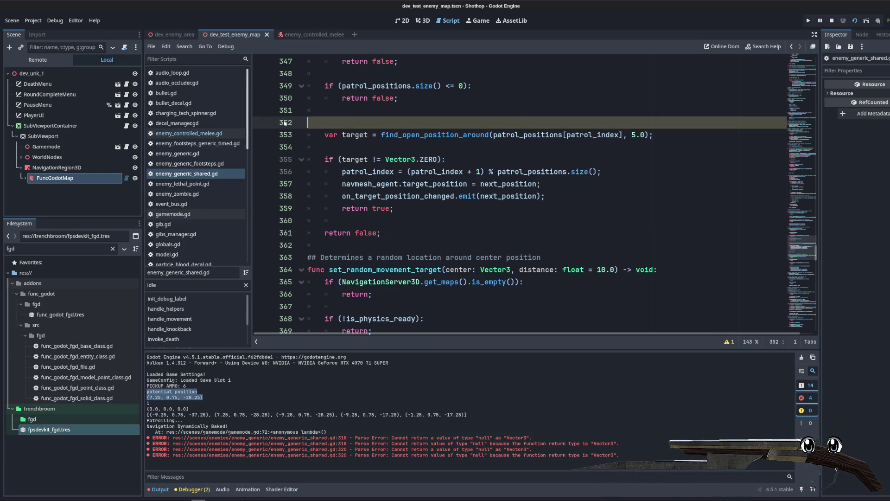
key(ctrl+s)
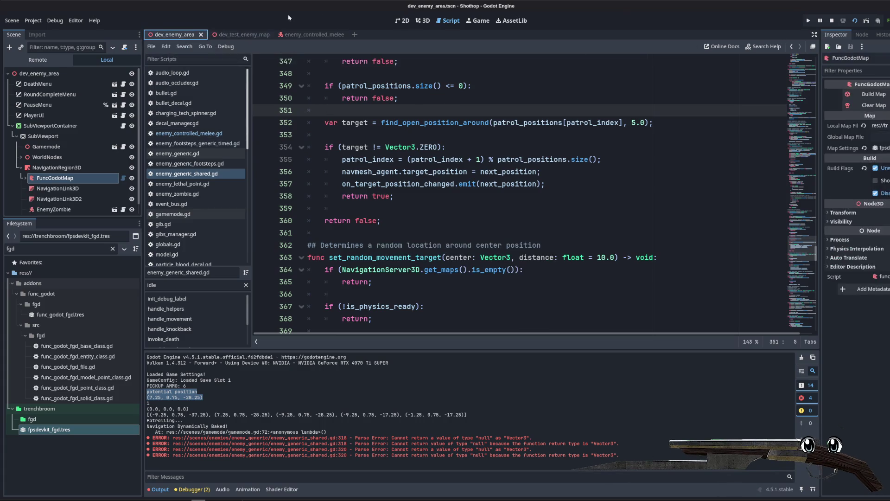
- Rebuild the FuncGodotMap level geometry in the 3D view and run the scene to playtest patrols
click(429, 25)
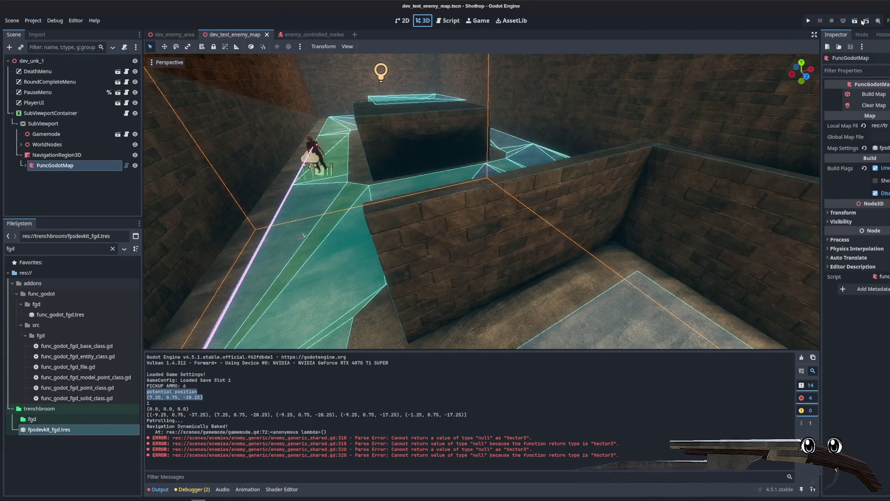
click(865, 93)
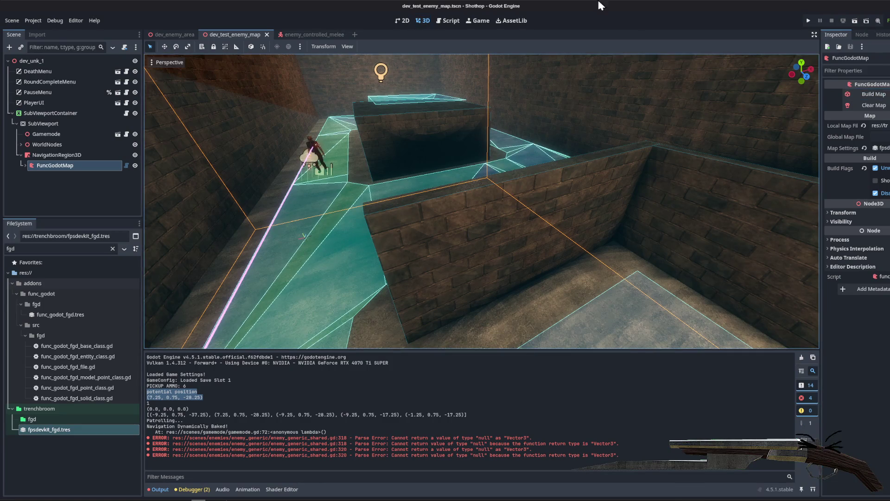
click(855, 20)
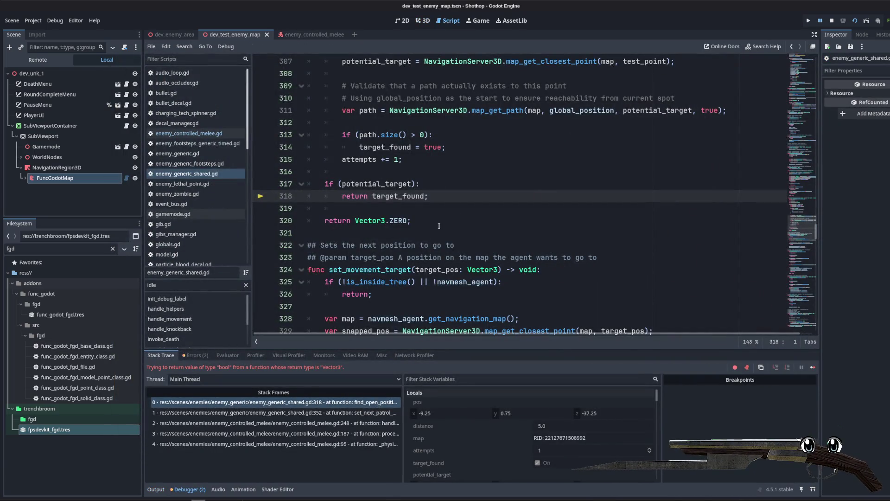
- Inspect where target_found is set and returned in find_open_position_around
double_click(398, 196)
key(BackSpace)
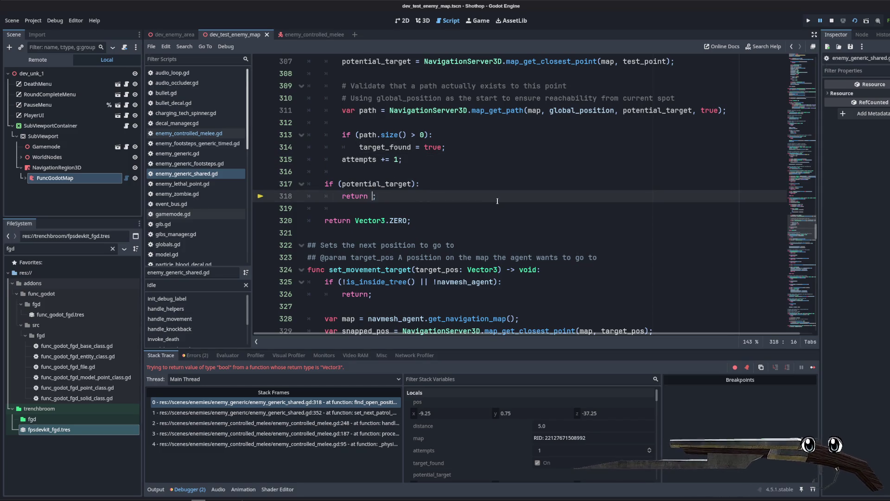
scroll(496, 201, up, 7)
key(ctrl+z)
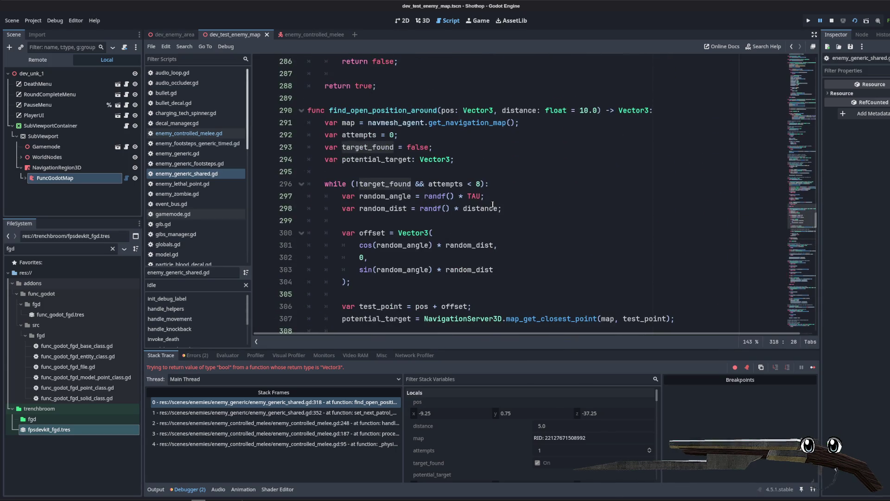
scroll(493, 204, down, 4)
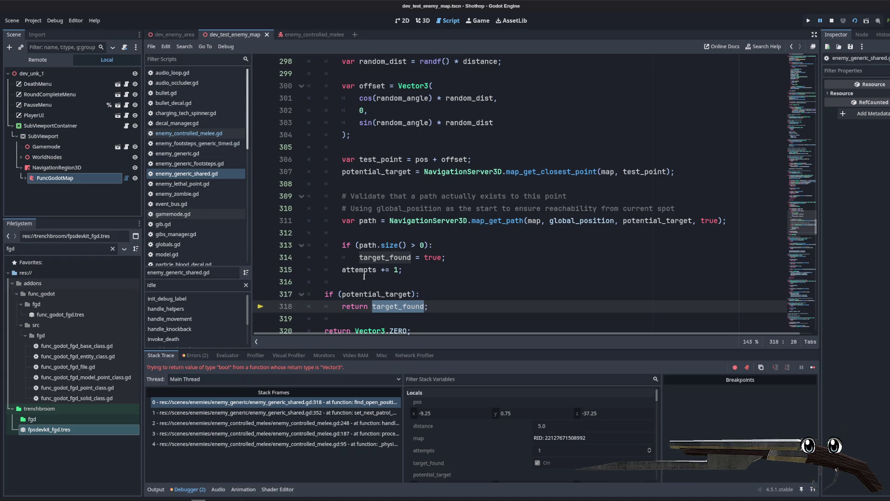
click(385, 269)
double_click(385, 258)
double_click(392, 307)
scroll(394, 259, up, 5)
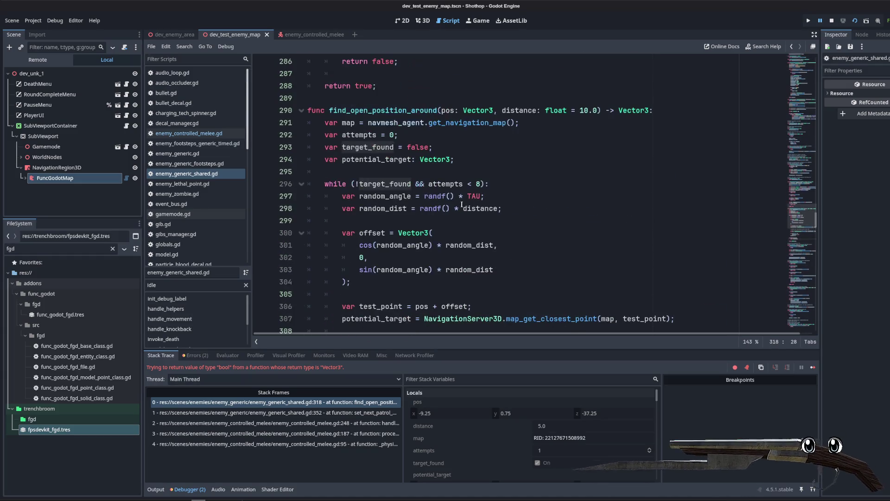
- Replace target_found with potential_target in the return on line 318
double_click(401, 153)
key(ctrl+c)
scroll(405, 203, down, 10)
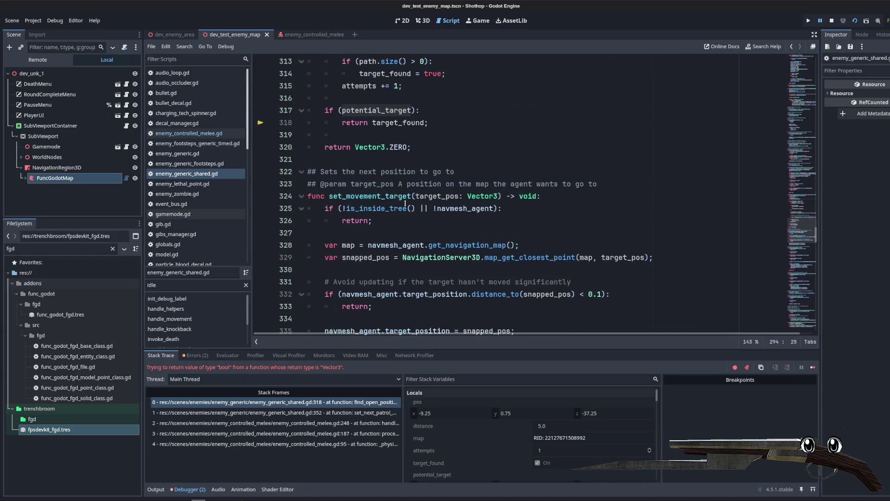
double_click(395, 122)
key(ctrl+v)
- Stop the debug session, save the script and relaunch the test map
click(413, 111)
scroll(536, 177, up, 5)
scroll(536, 176, down, 3)
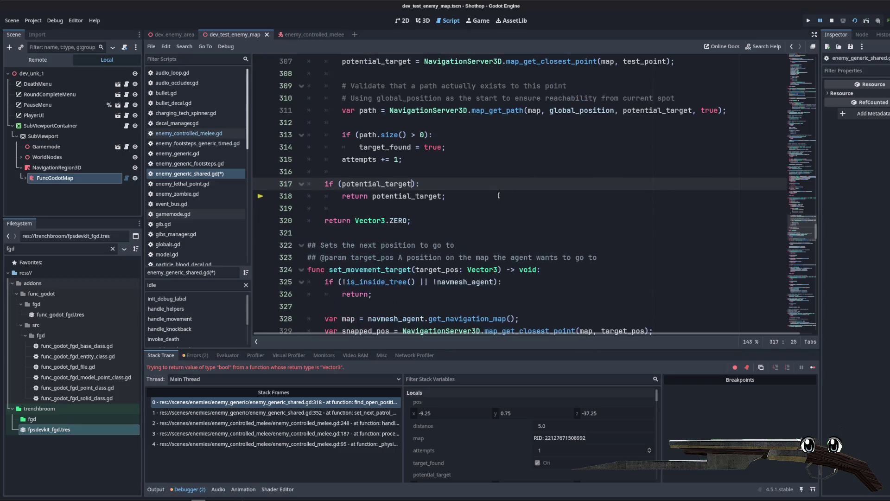
click(830, 20)
key(ctrl+s)
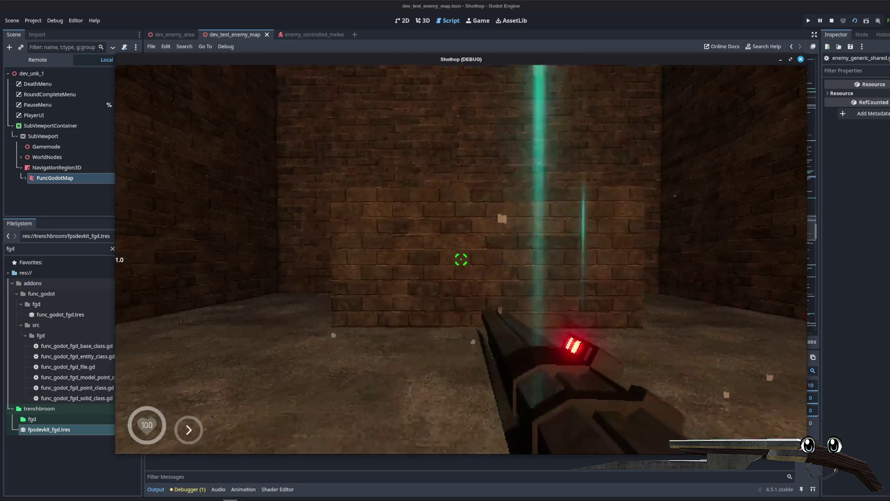
- Stop the game and change line 317 to 'if (potential_target != Vector3.ZERO):', then save
key(Escape)
click(831, 21)
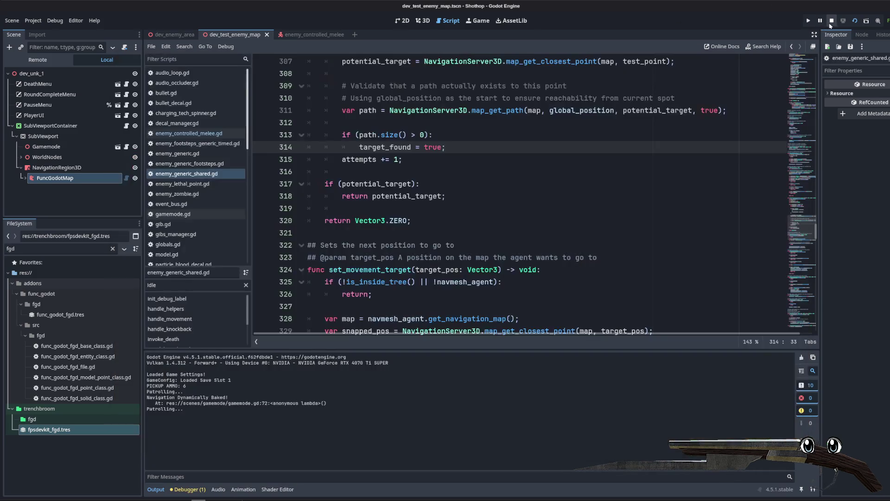
scroll(358, 79, up, 5)
double_click(358, 74)
double_click(360, 86)
scroll(359, 85, down, 4)
click(412, 220)
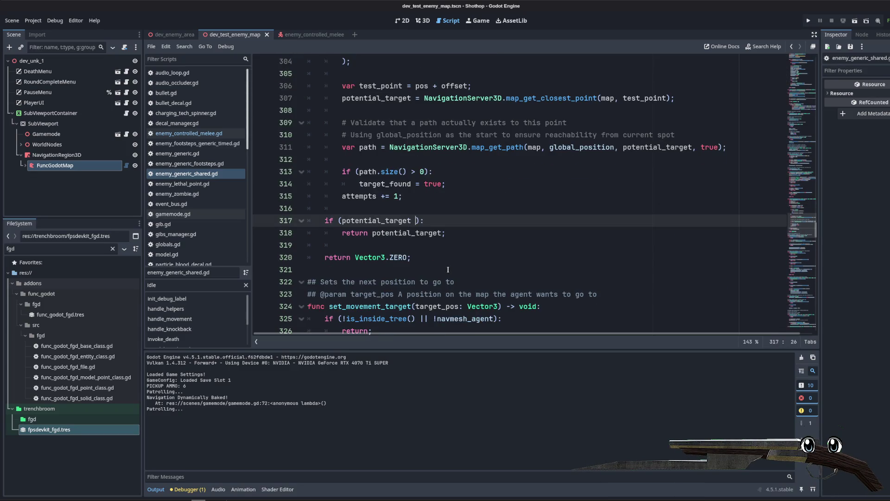
text(!= Vec)
text(tor3.ZERO)
key(ctrl+s)
- Playtest the test map, stop it with F8, and review the pathing code around line 311
click(854, 21)
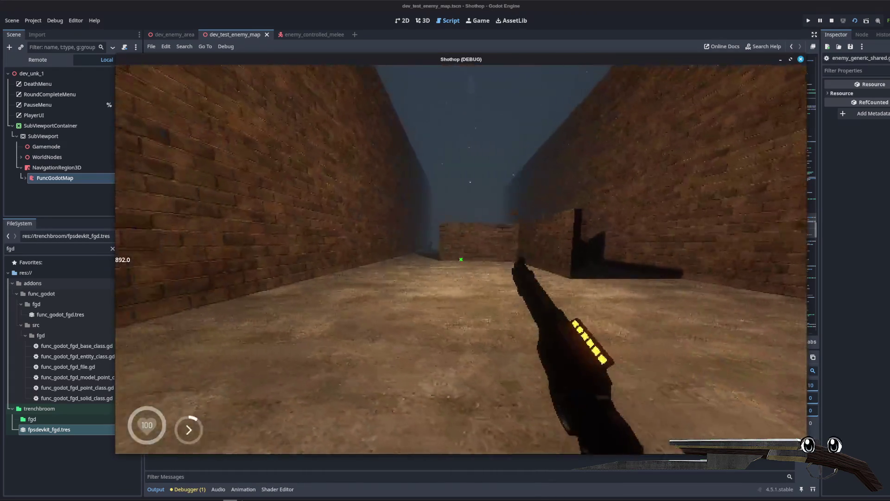
right_click(461, 259)
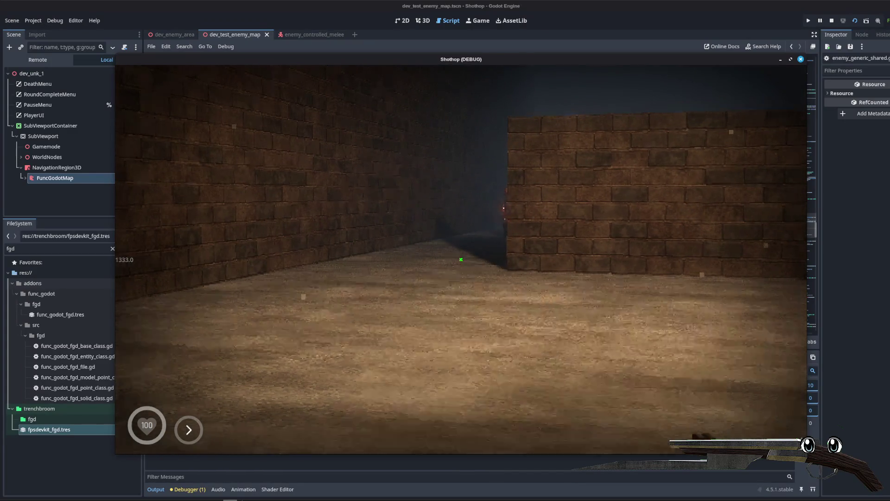
key(F8)
scroll(424, 274, up, 9)
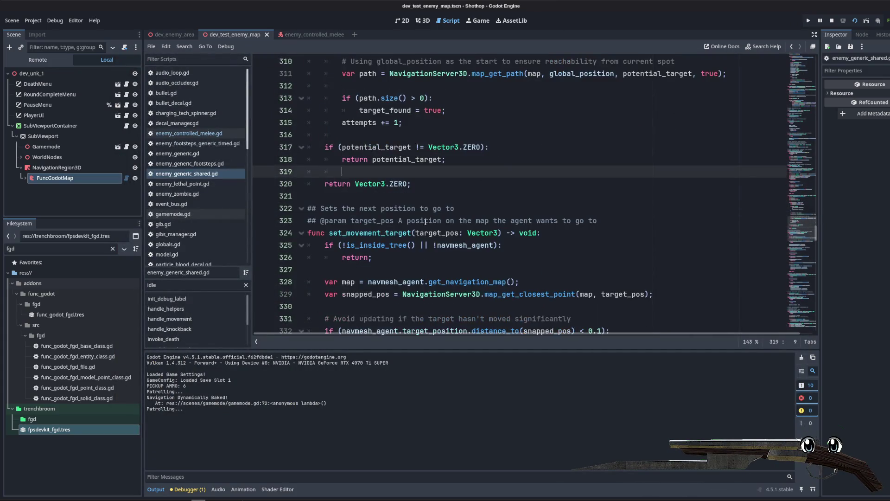
click(420, 220)
scroll(420, 220, up, 15)
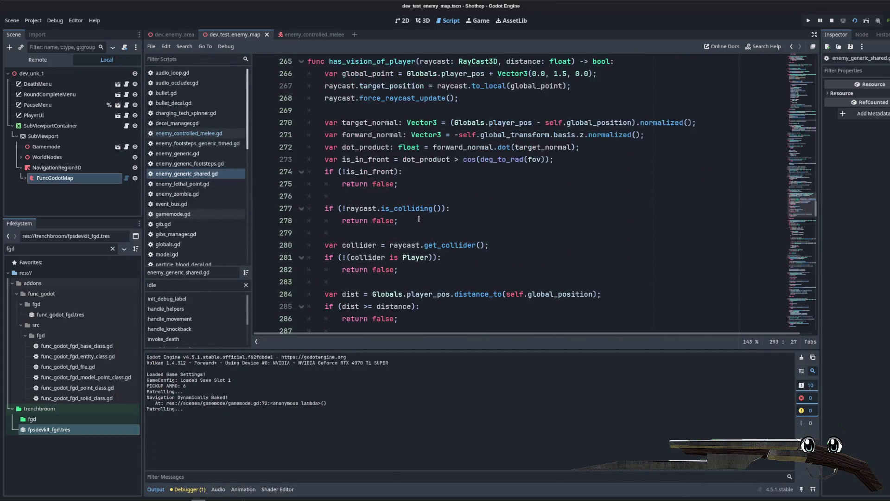
scroll(430, 222, down, 20)
scroll(430, 222, down, 2)
click(429, 222)
scroll(429, 222, down, 12)
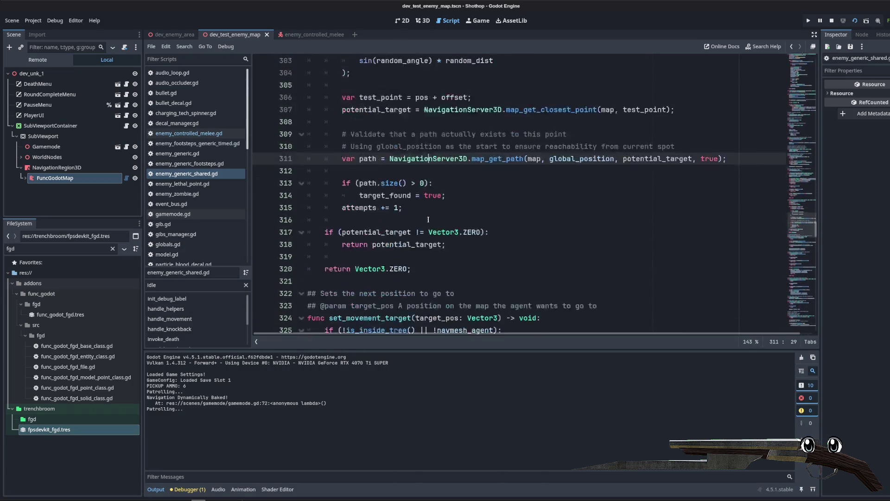
scroll(427, 220, down, 2)
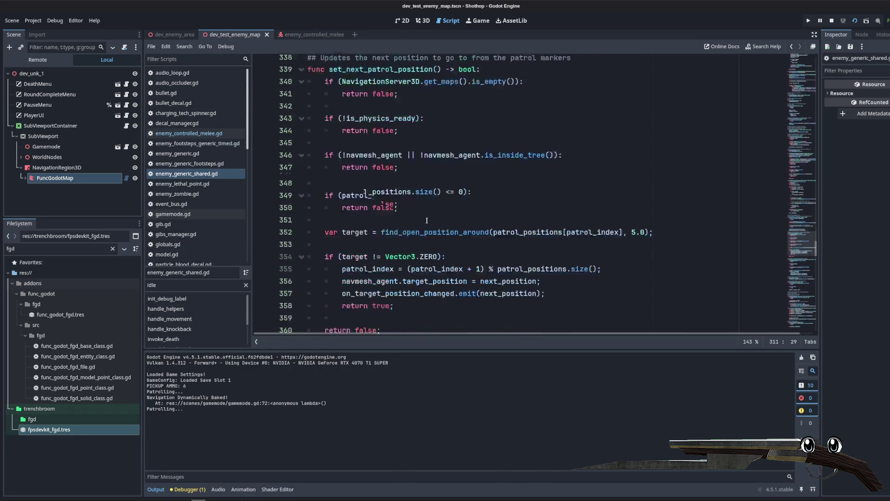
scroll(427, 220, down, 1)
- Add print(target) after line 352, playtest to log patrol targets, then open enemy_controlled_melee.gd
click(668, 176)
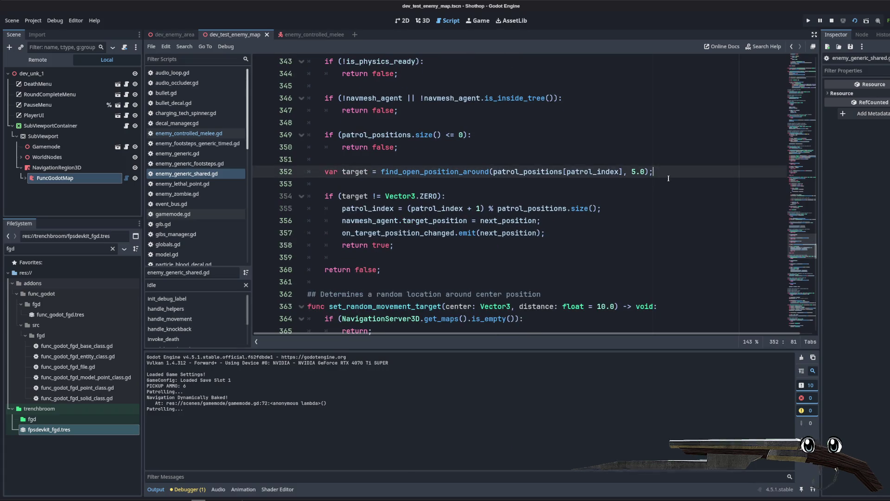
key(Return)
text(print(target);)
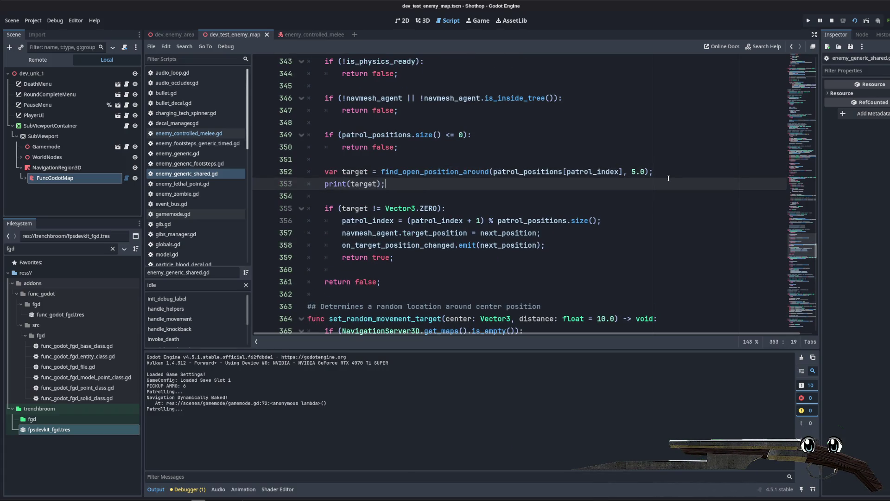
click(854, 22)
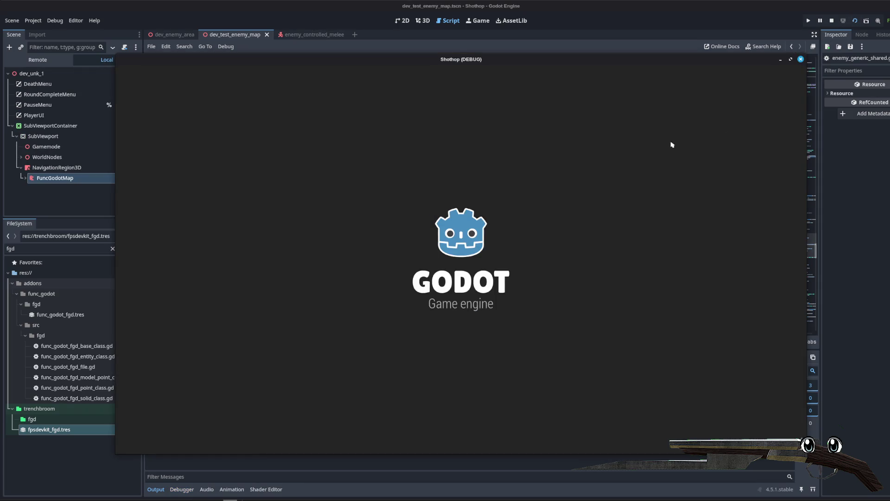
key(alt+Tab)
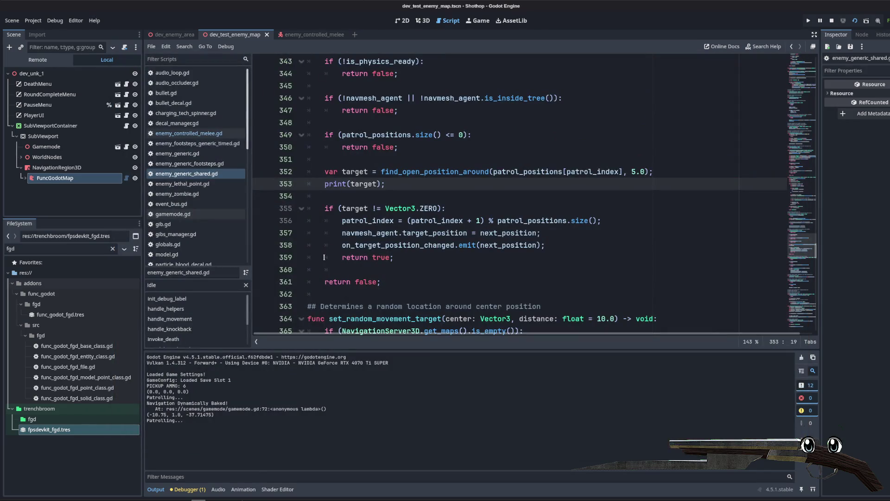
double_click(363, 183)
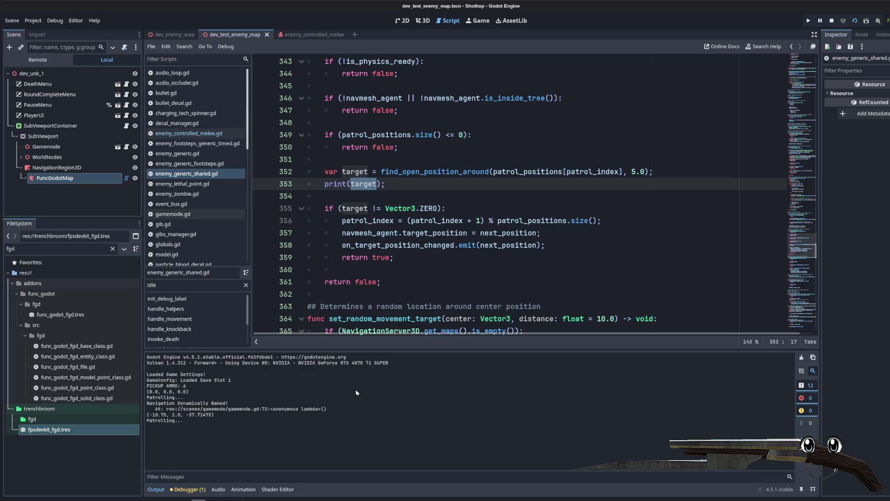
key(alt+Tab)
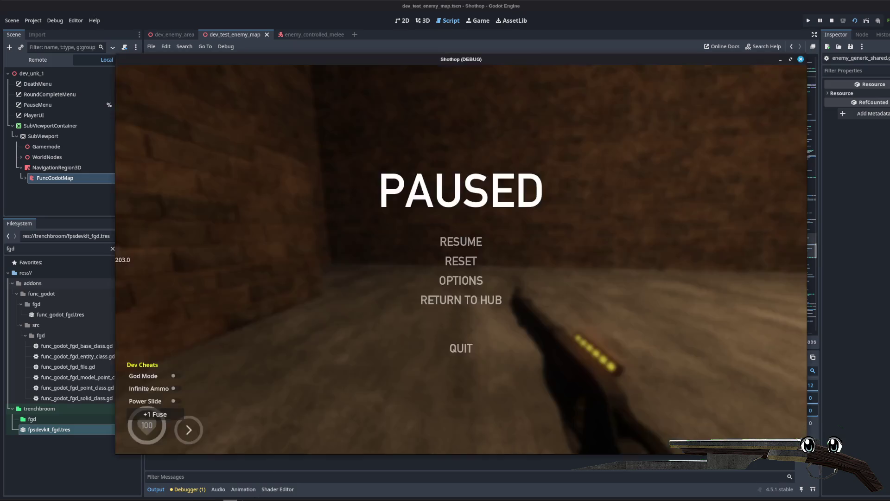
key(Escape)
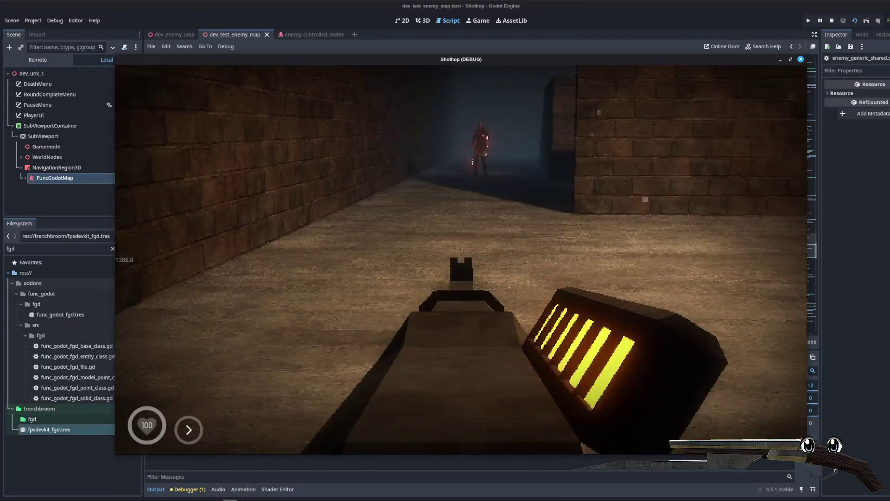
key(Escape)
key(alt+Tab)
click(181, 133)
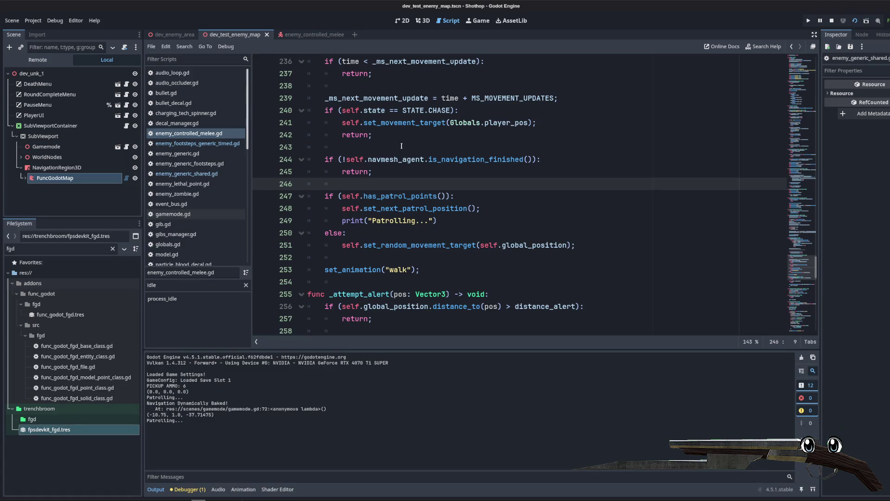
- Inspect the patrol code on lines 236–253, including set_animation and the return on line 245
double_click(385, 245)
double_click(366, 270)
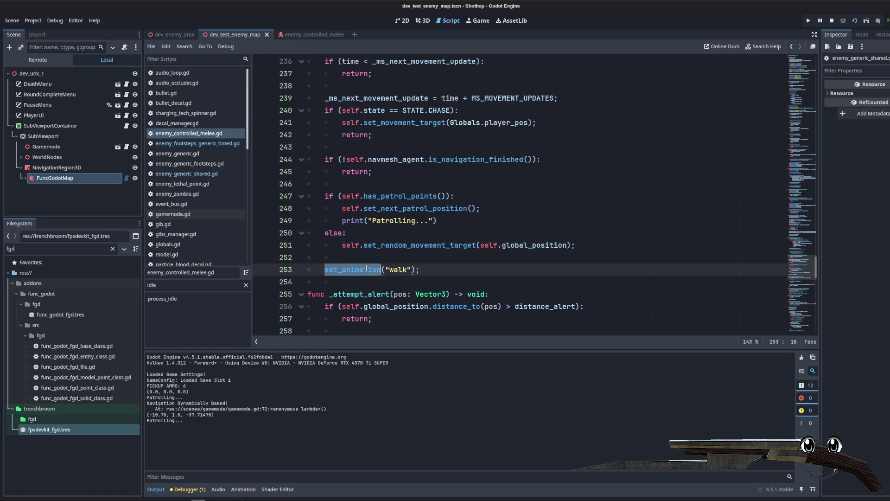
click(373, 237)
click(395, 173)
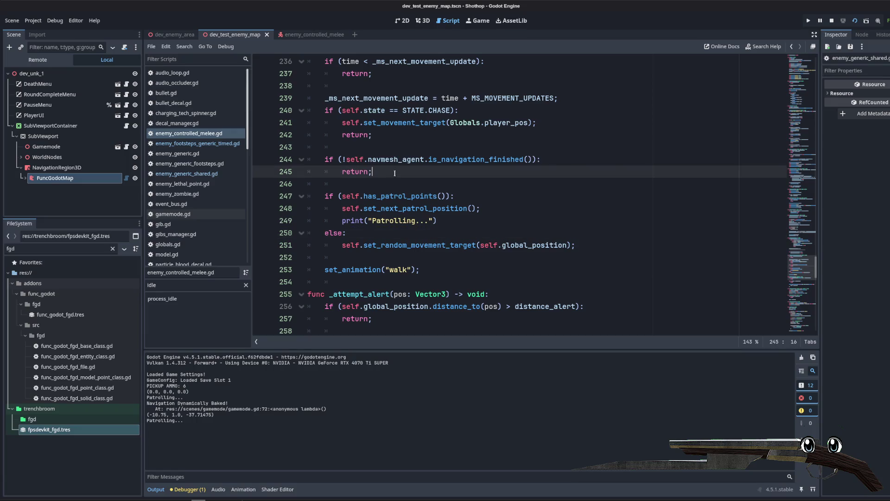
scroll(342, 166, up, 2)
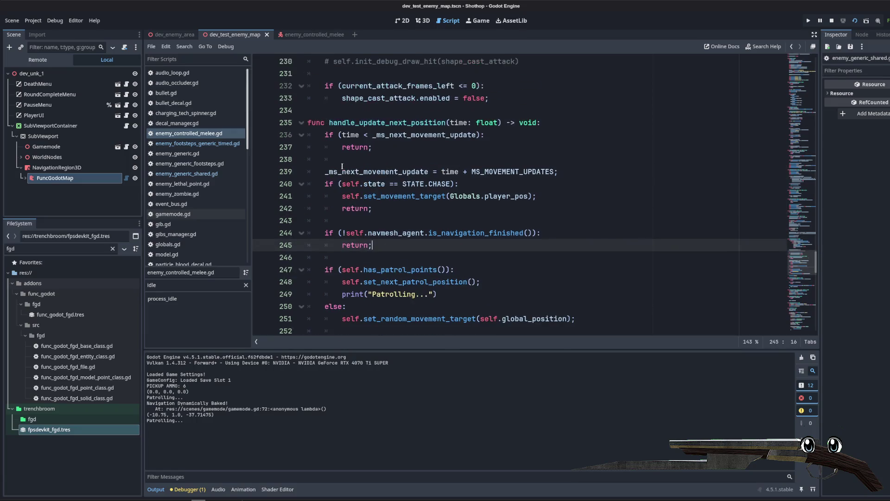
click(341, 221)
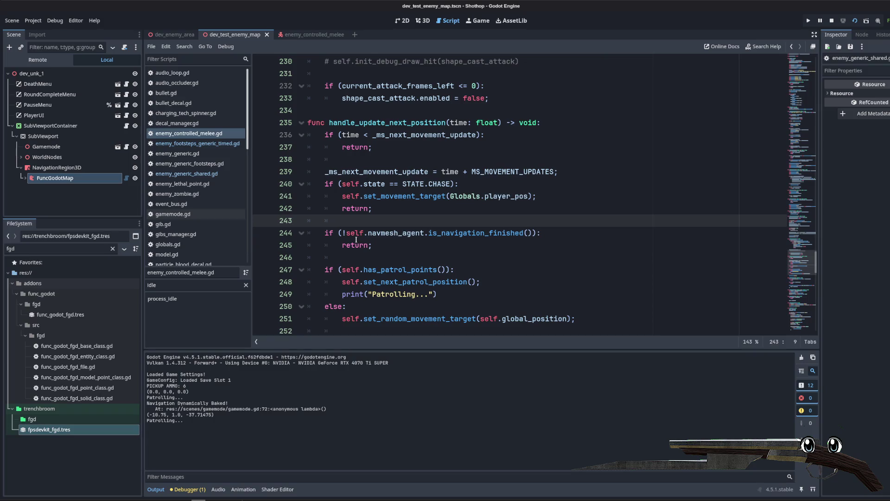
drag(320, 132, 342, 257)
click(342, 257)
- Check the else branch's Patrolling print, set_next_patrol_position call and movement update line
scroll(452, 209, down, 3)
click(424, 201)
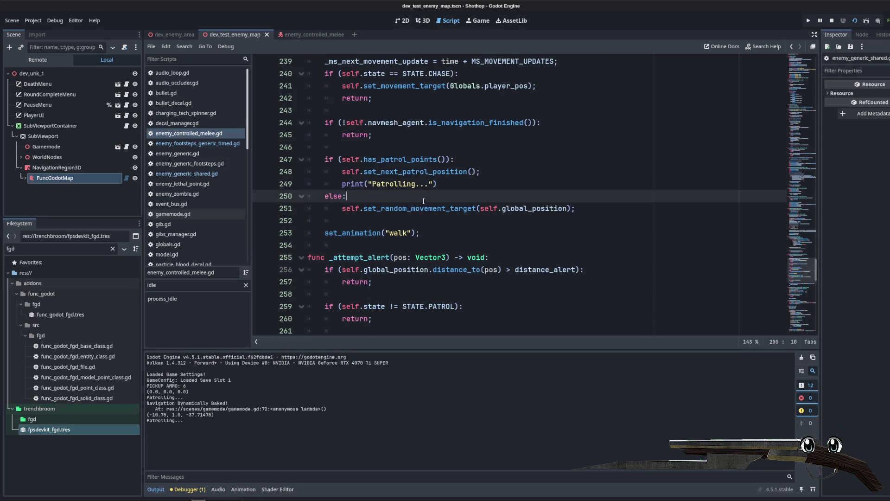
click(381, 234)
click(385, 184)
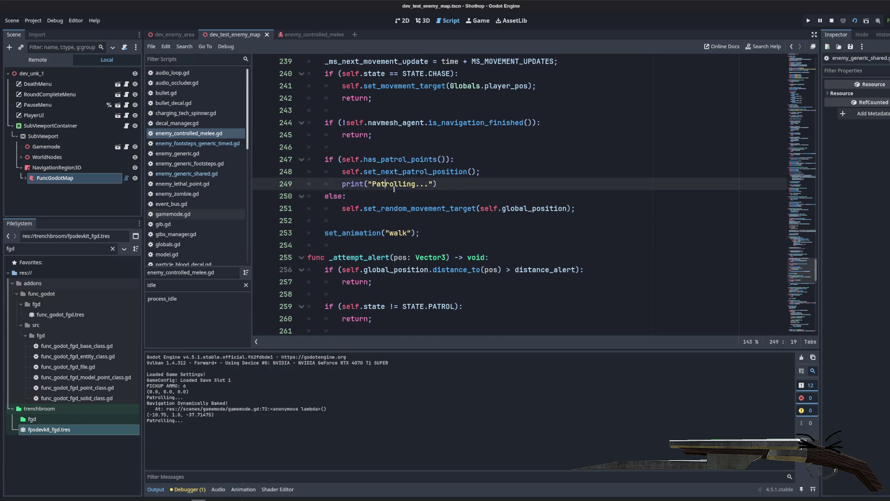
scroll(396, 188, up, 3)
click(460, 172)
scroll(460, 171, down, 3)
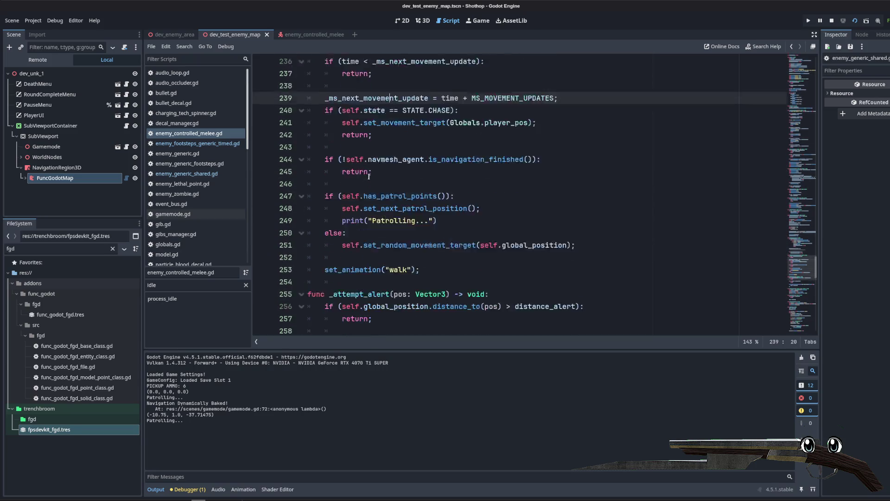
click(460, 171)
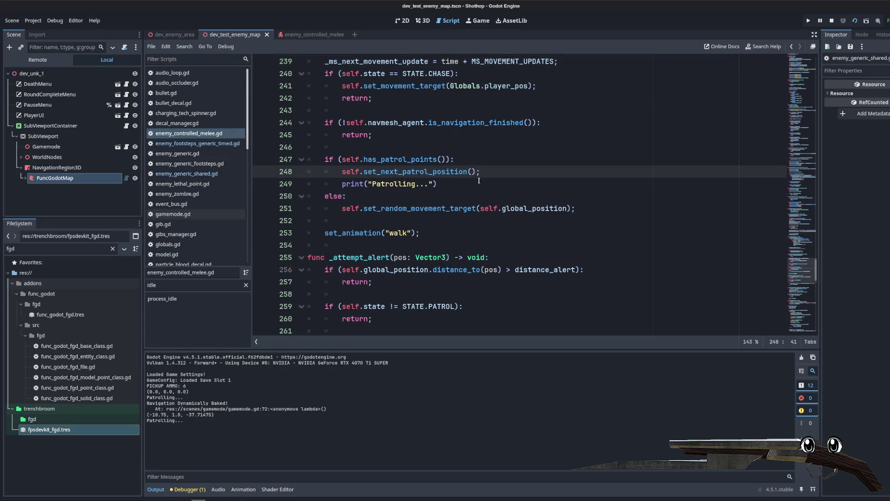
- Scroll up to the state match, check the chase case, and jump to process_idle's definition
scroll(479, 180, down, 19)
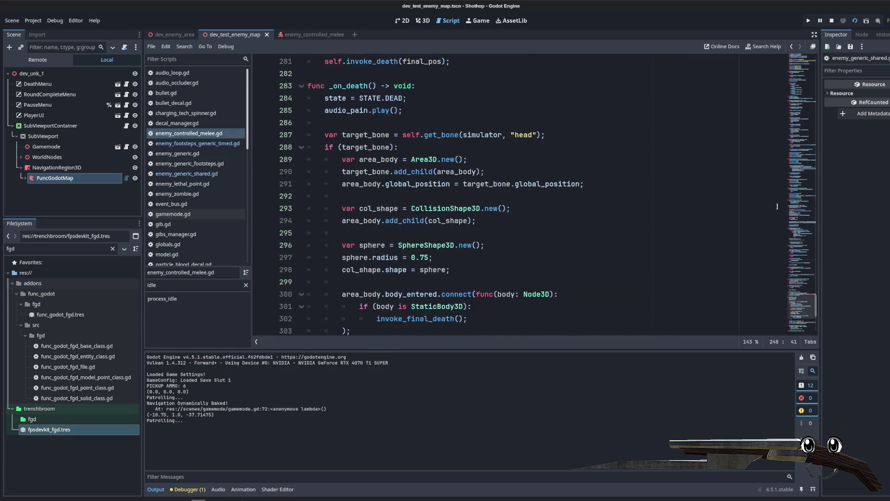
scroll(559, 255, up, 20)
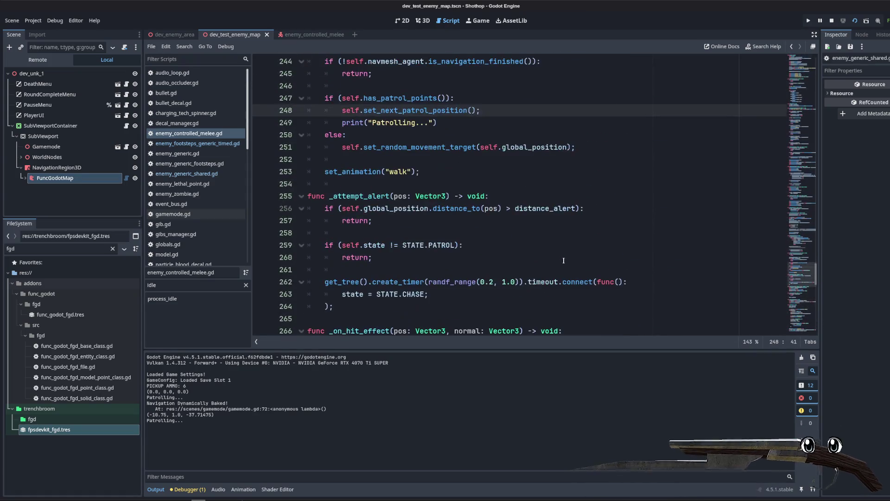
scroll(558, 255, up, 11)
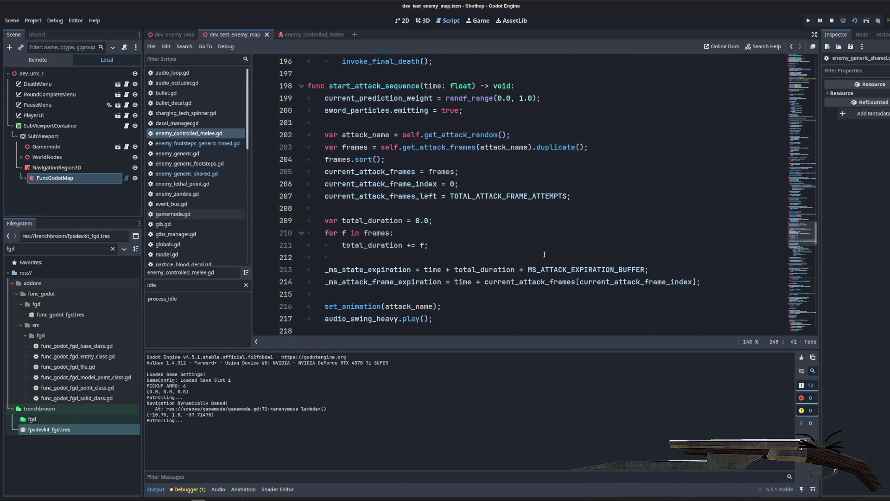
scroll(619, 225, up, 6)
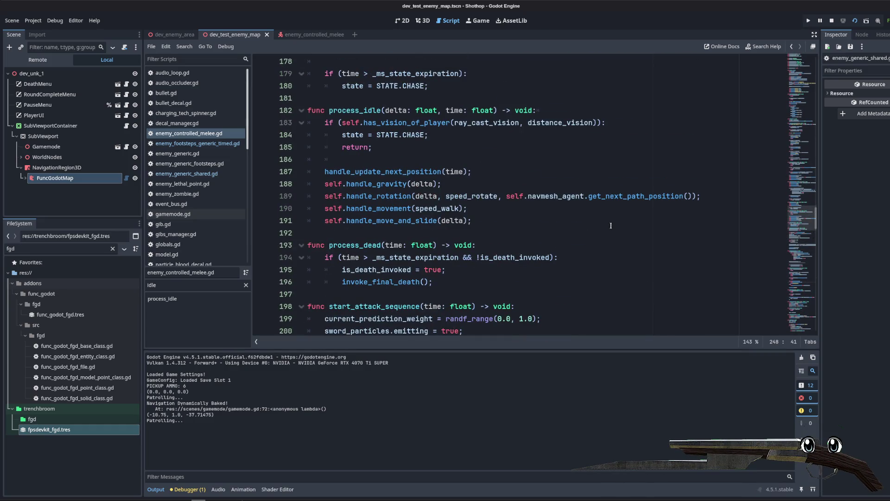
scroll(611, 225, up, 6)
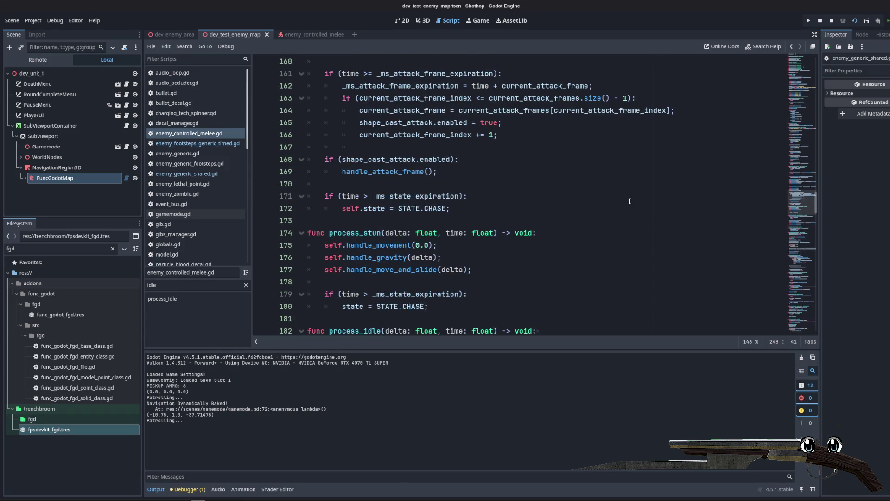
scroll(798, 128, up, 20)
scroll(799, 127, up, 4)
scroll(799, 128, down, 4)
click(501, 188)
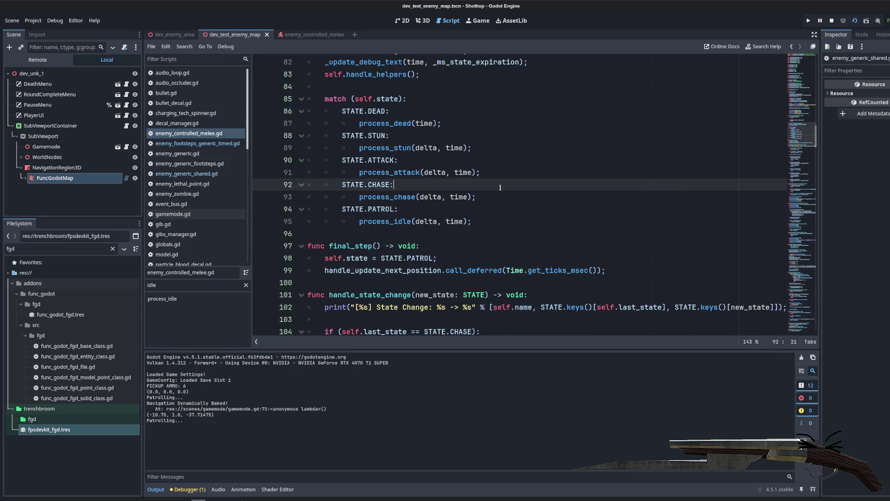
click(360, 122)
ctrl+click(380, 222)
click(374, 219)
scroll(374, 150, down, 2)
- Examine process_idle's calls: handle_update_next_position, handle_move_and_slide and handle_rotation
double_click(429, 184)
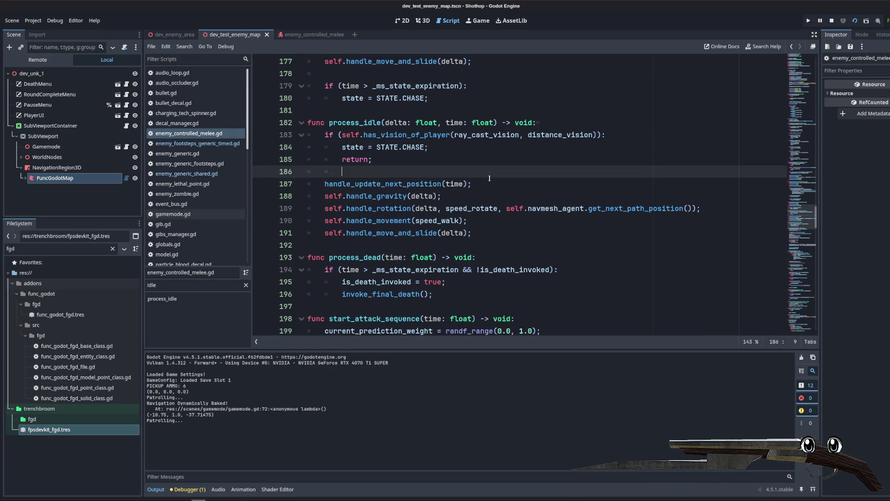
click(373, 233)
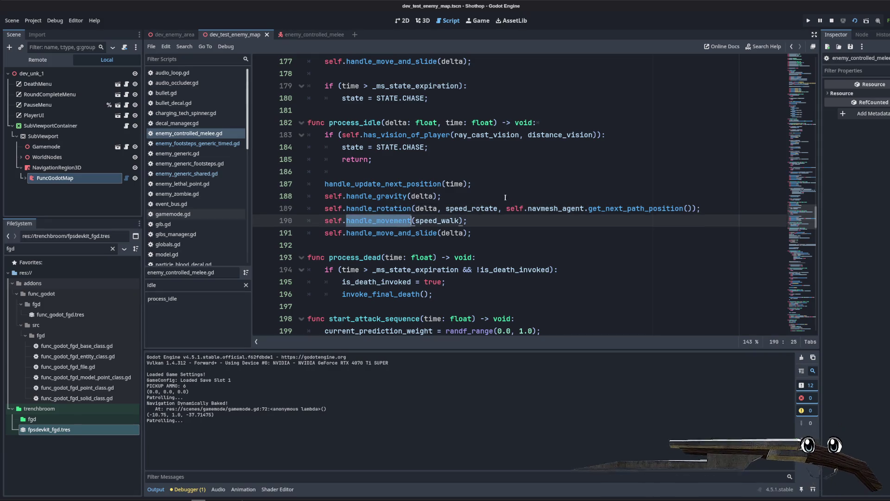
double_click(386, 230)
click(386, 222)
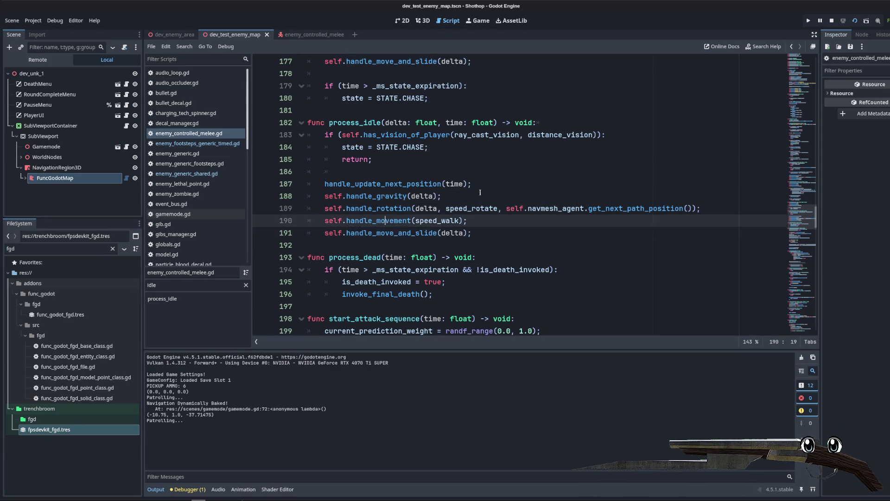
click(507, 188)
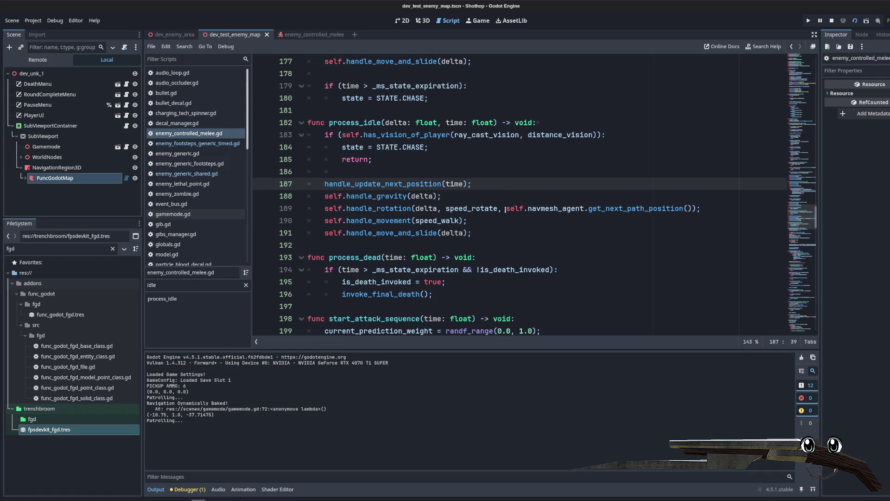
double_click(394, 210)
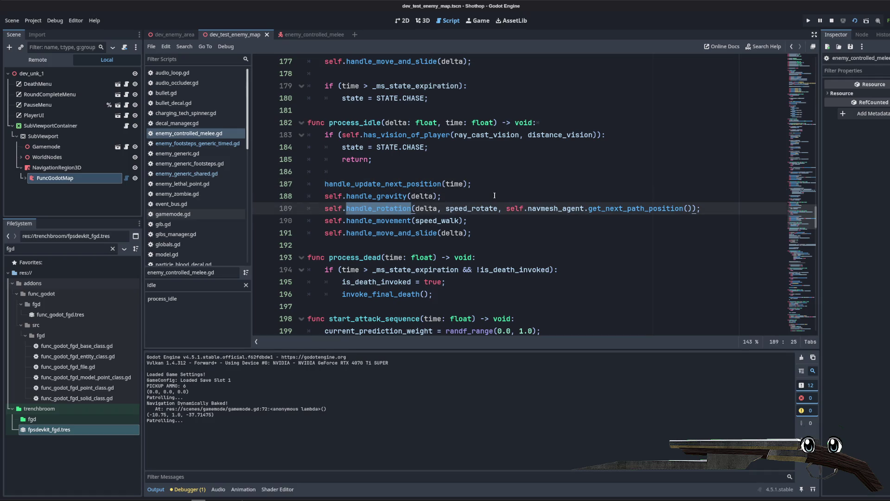
click(495, 196)
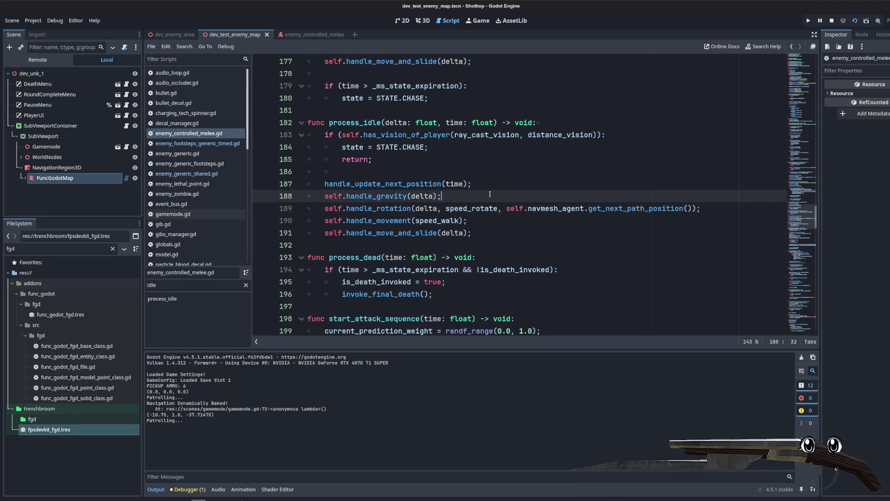
- Jump to handle_move_and_slide's definition in enemy_generic_shared.gd and inspect its handle_knockback call
mouse_move(430, 237)
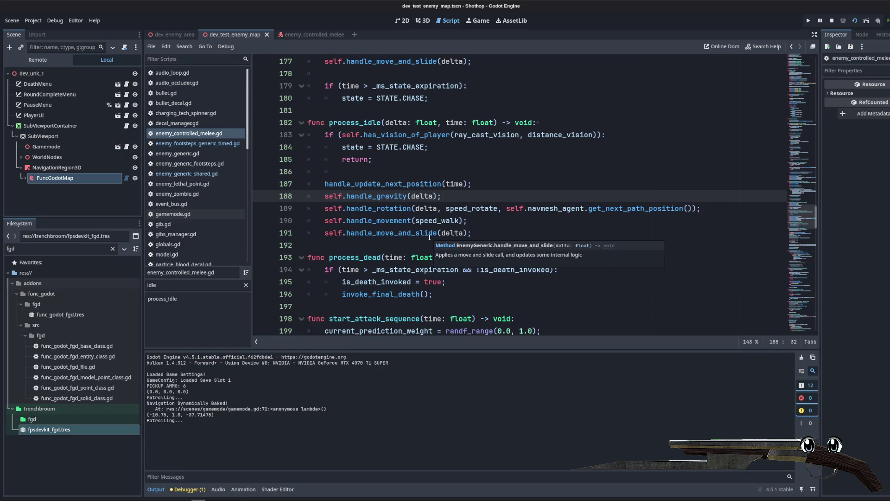
click(482, 232)
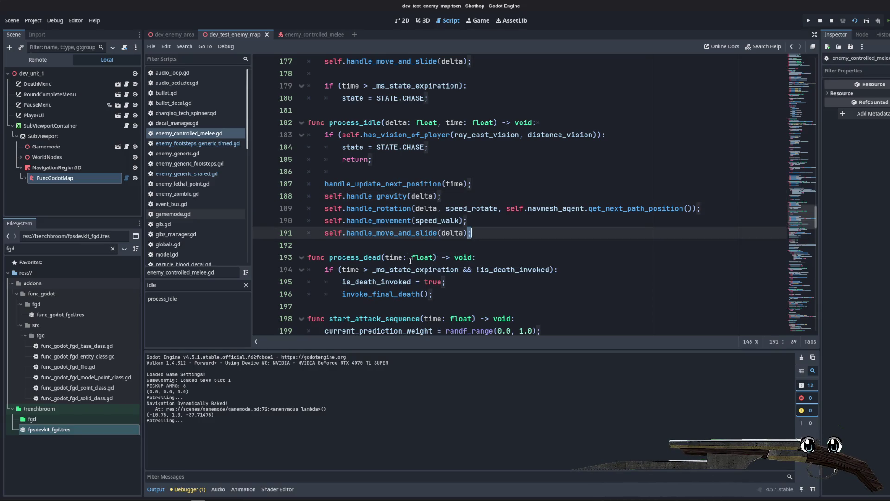
ctrl+click(372, 237)
double_click(366, 157)
scroll(455, 159, up, 4)
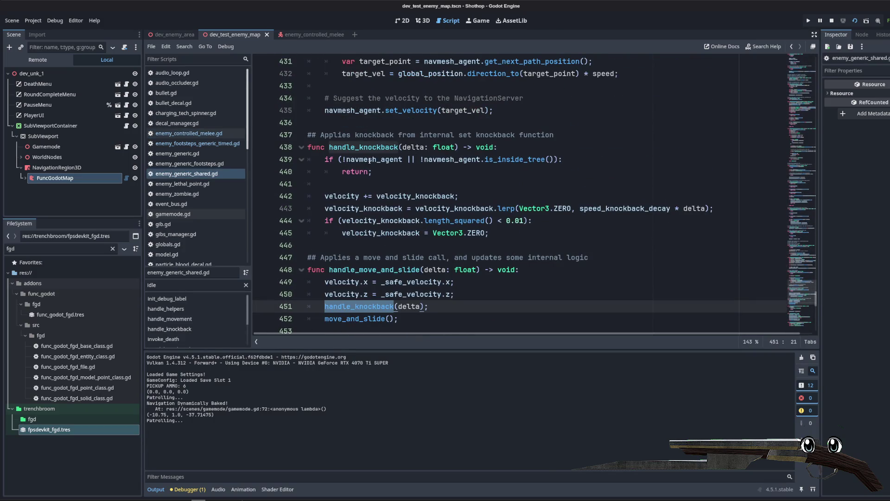
- Review the early-return lines at the top of handle_movement
scroll(429, 205, up, 9)
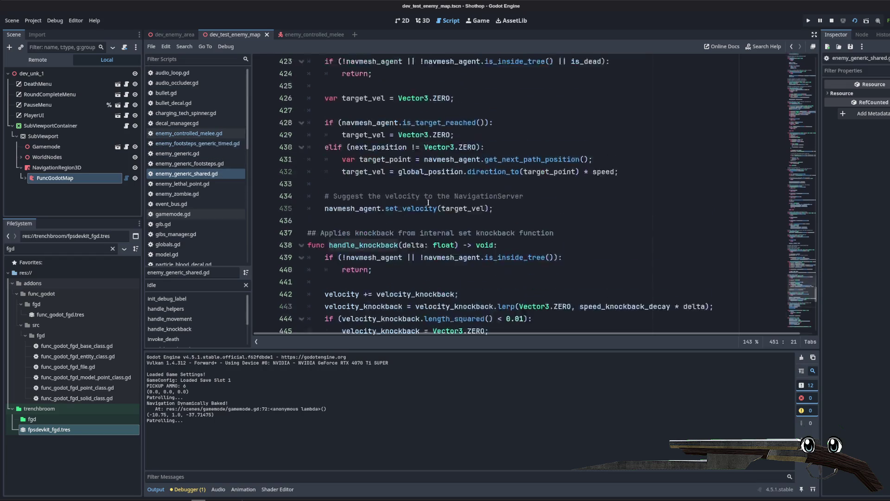
scroll(427, 204, down, 4)
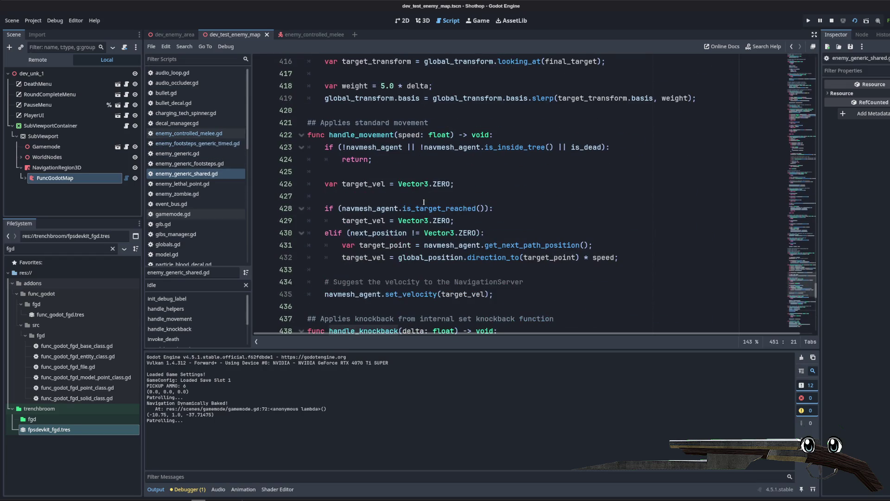
click(392, 172)
drag(332, 148, 315, 171)
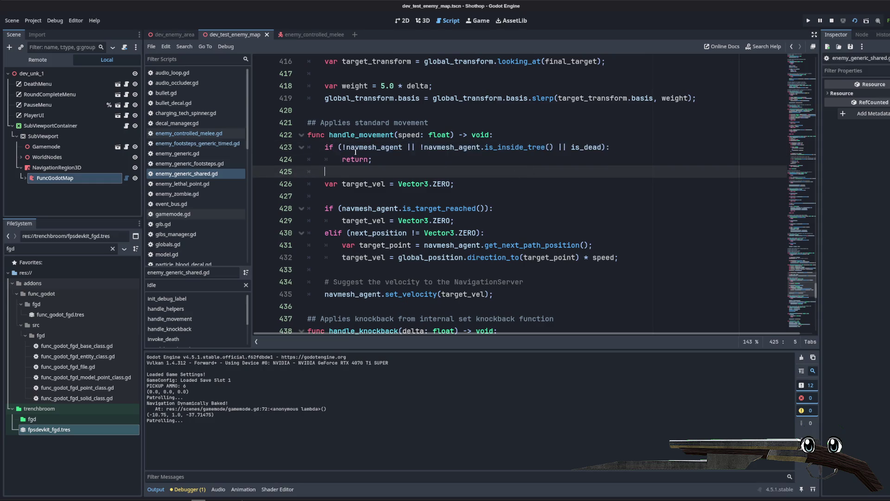
click(388, 196)
scroll(416, 195, down, 2)
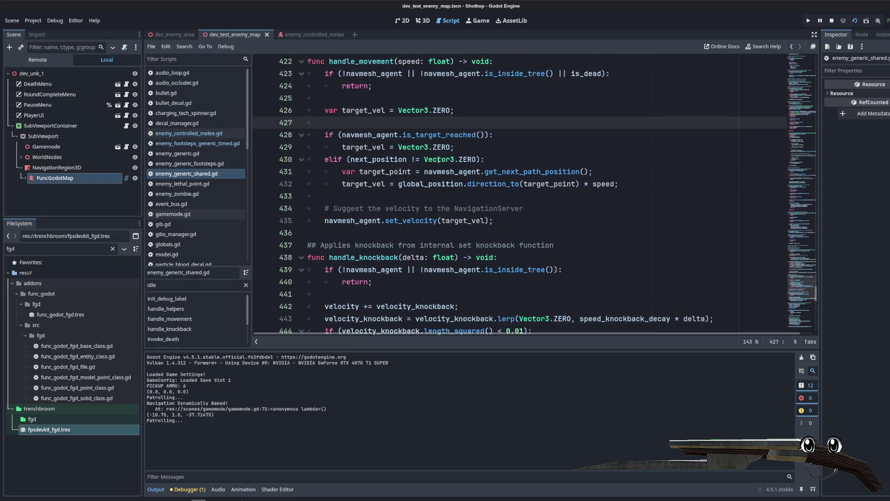
- Add print("going to...") and print(target_point) after the target_vel line, then run the project
click(358, 170)
click(643, 186)
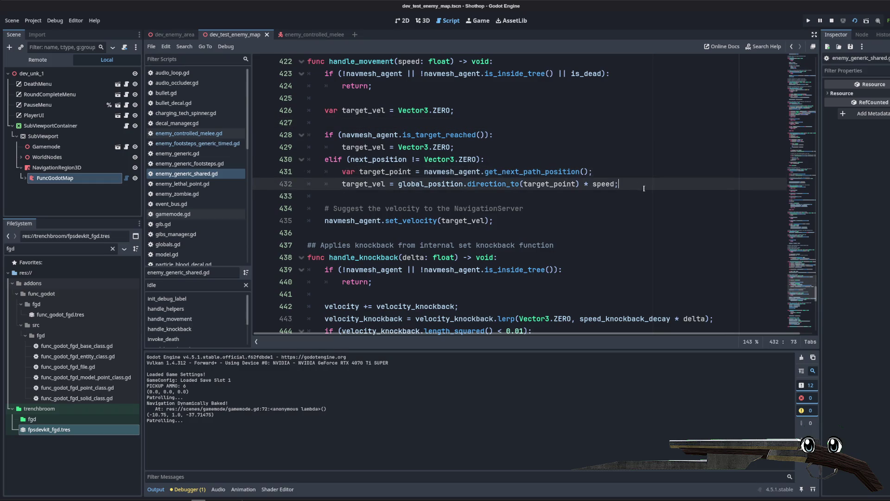
key(Return)
key(Return)
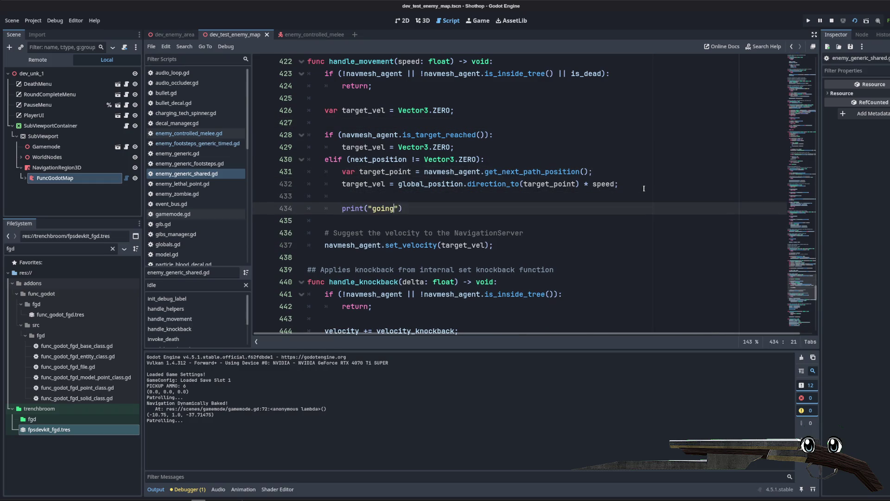
text( to..)
key(End)
key(Return)
text(p)
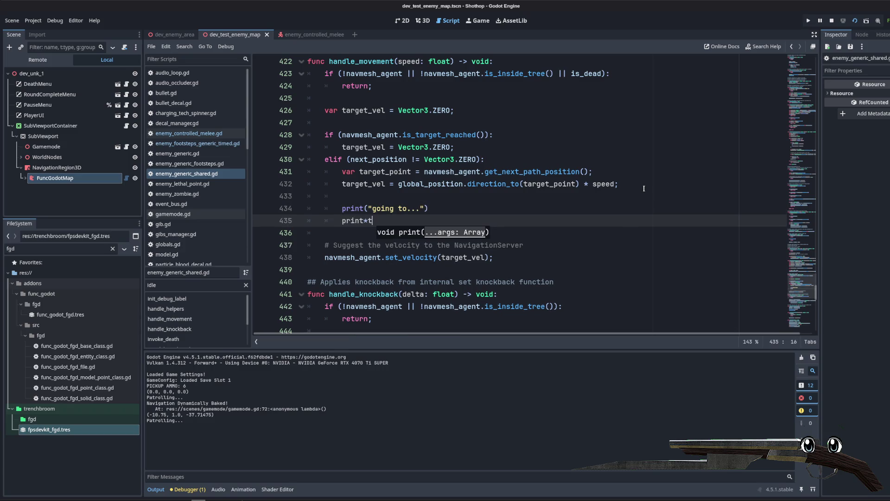
key(BackSpace)
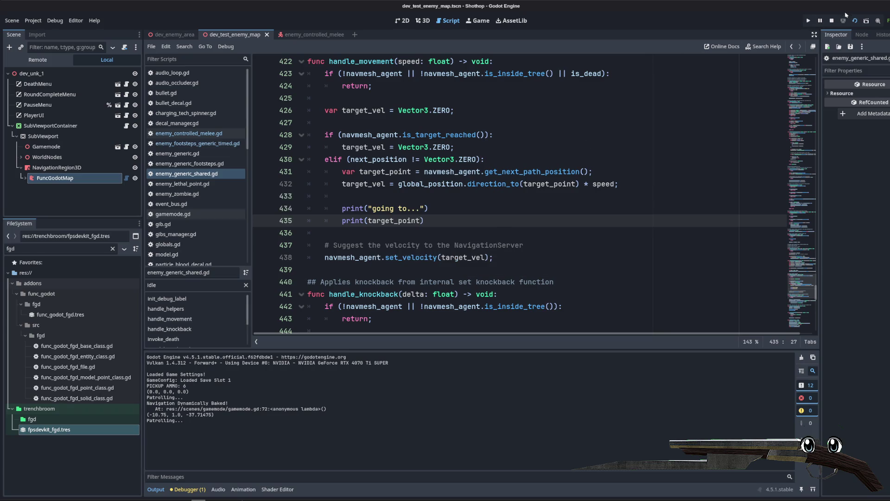
click(809, 20)
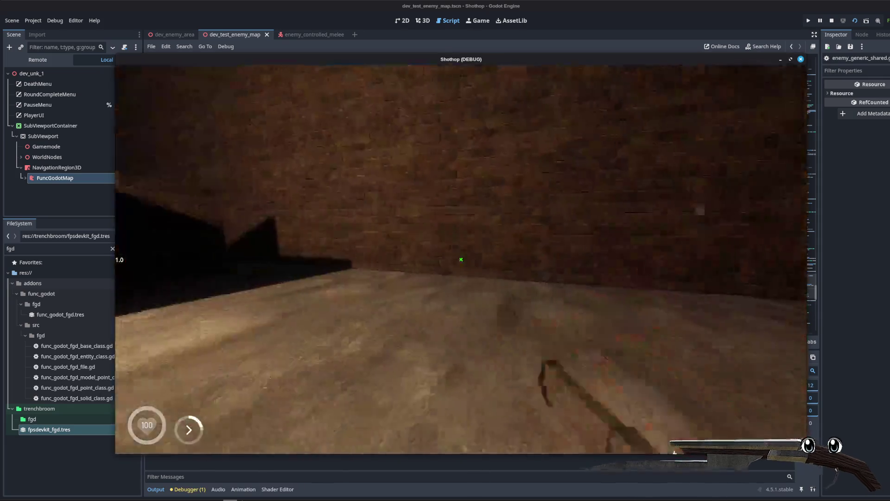
- Close the running game, relaunch it with F5, and close it again
key(F8)
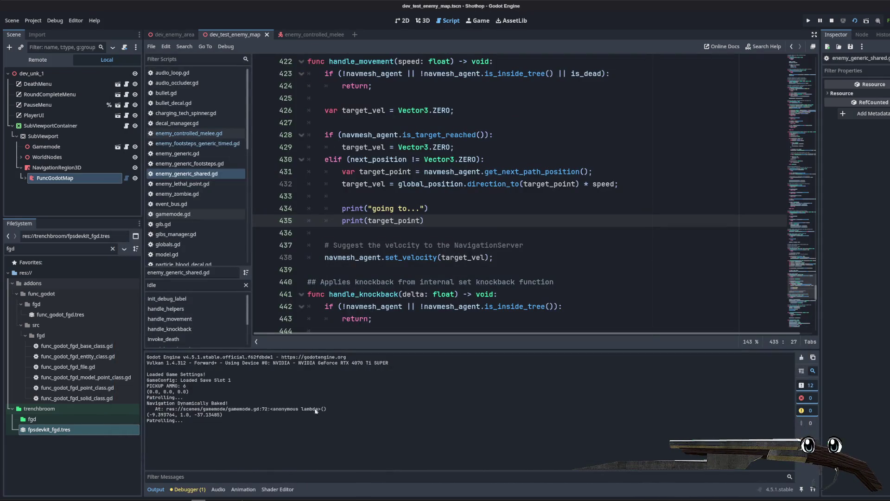
click(430, 198)
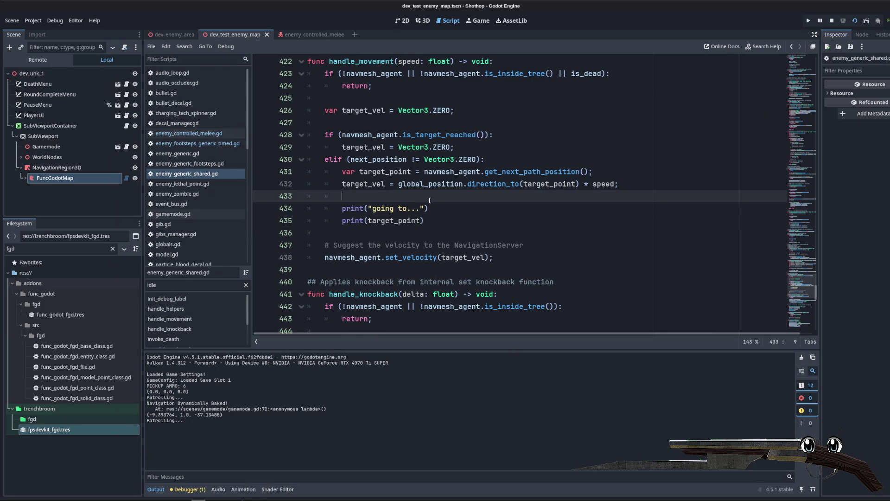
key(F5)
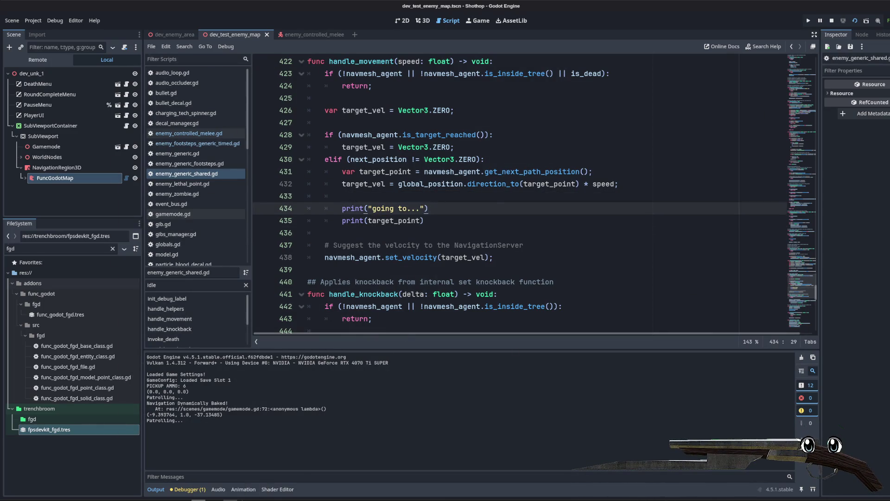
key(F8)
- Add print("Found a target???") under target_vel = Vector3.ZERO in the target-reached branch
click(520, 150)
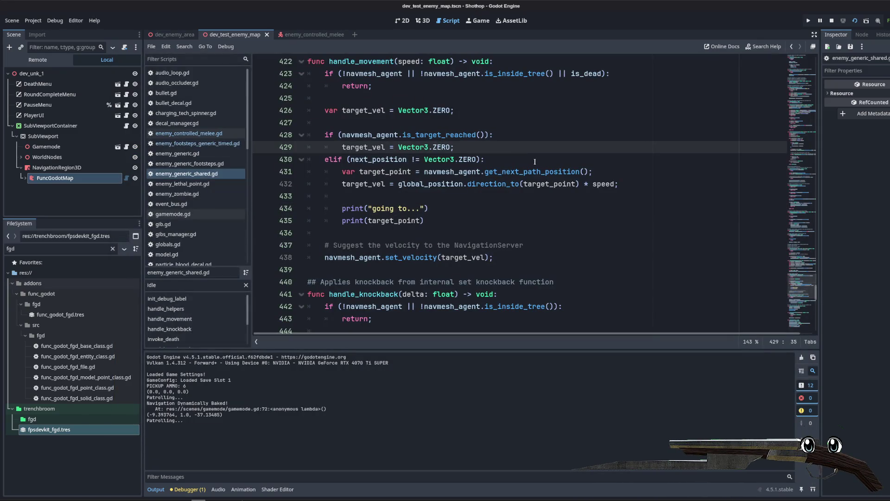
scroll(531, 161, up, 1)
key(Return)
text(print("Found a target???)
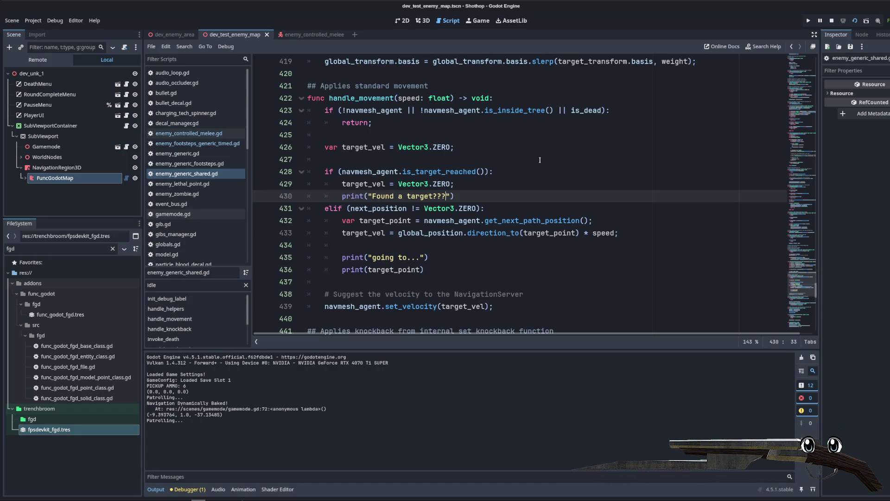
key(alt+Tab)
click(511, 7)
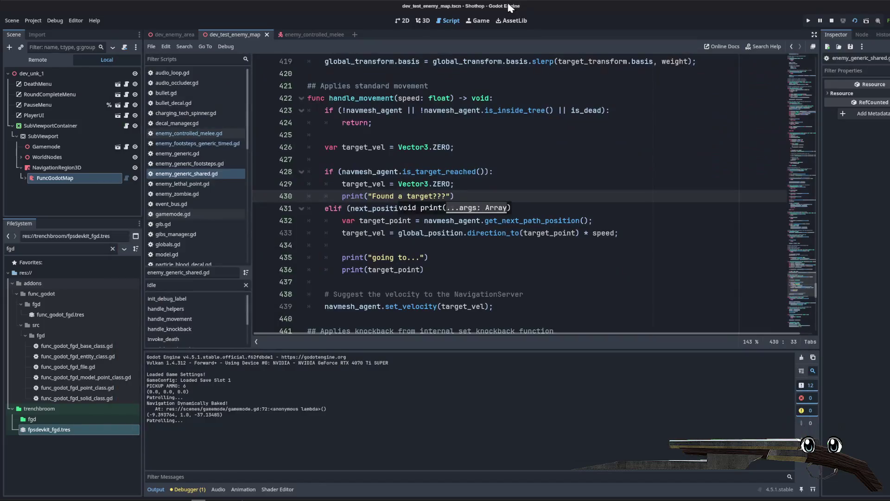
click(357, 110)
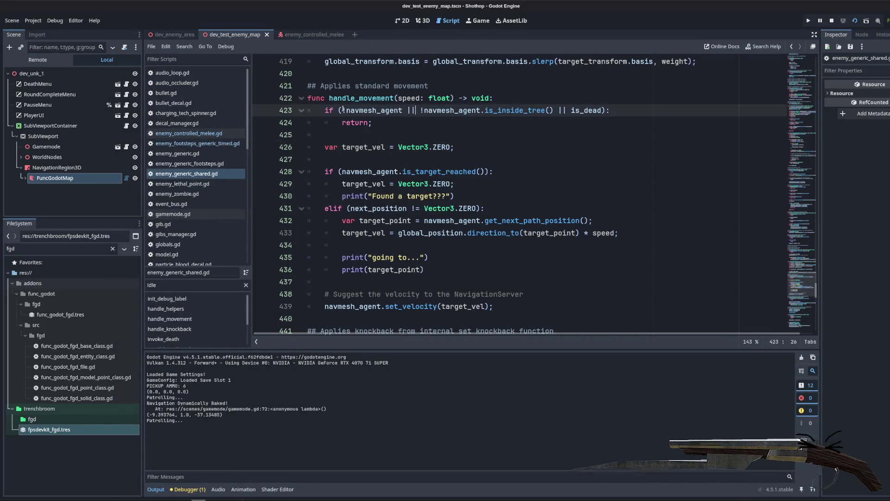
- Add a "wtf" debug print inside handle_movement's early-return branch
key(Down)
click(647, 115)
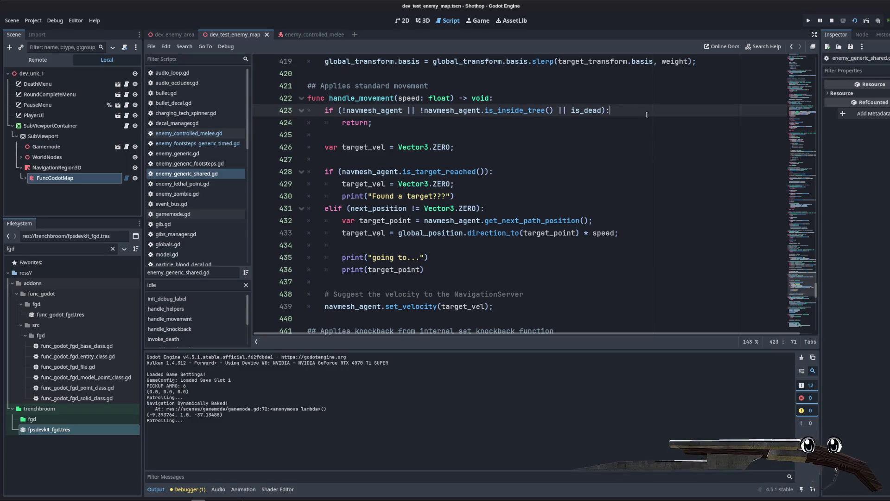
key(Return)
text(p)
text(rint('wtf)
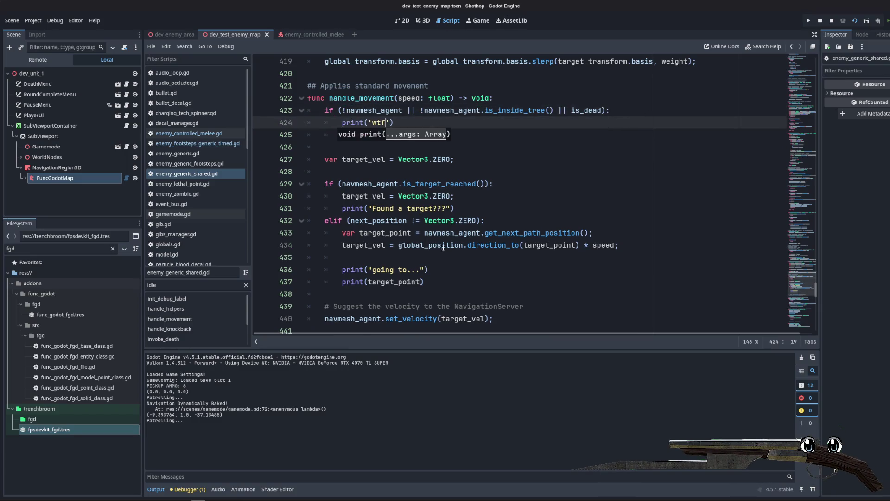
key(alt+Tab)
click(476, 6)
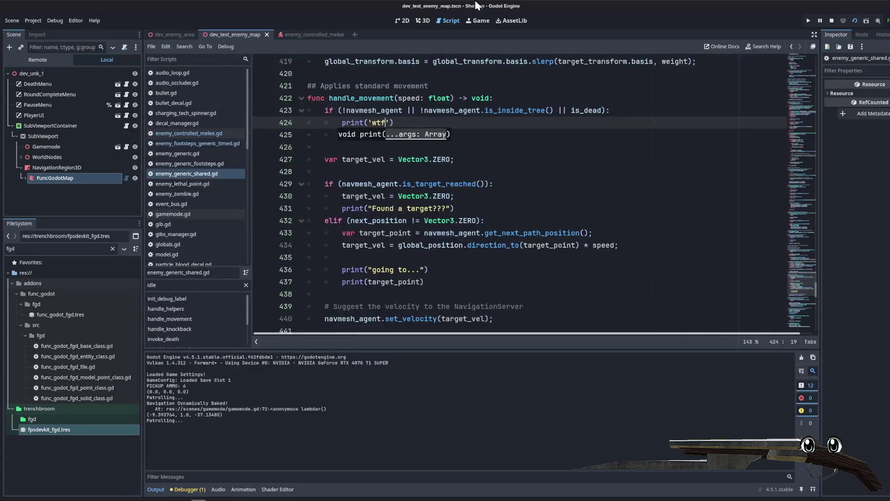
- Print navmesh_agent, navmesh_agent.is_inside_tree() and is_dead at the top of handle_movement, then playtest
click(597, 99)
key(Return)
key(Return)
key(Up)
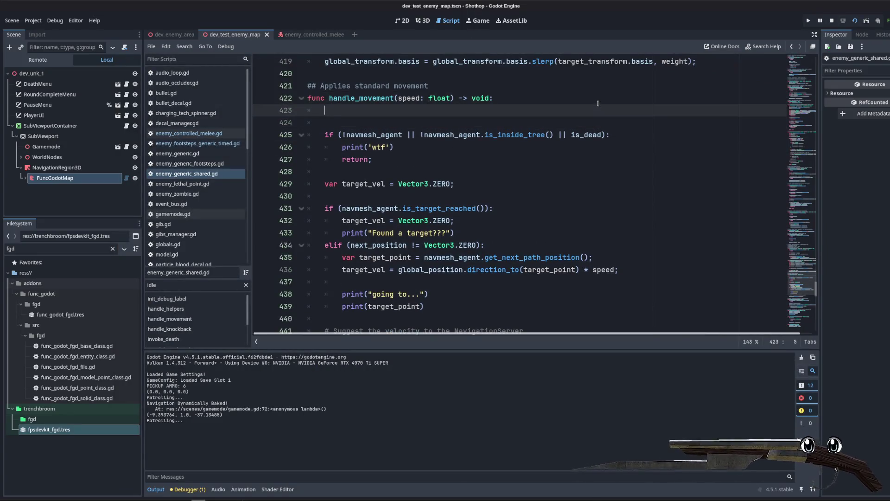
key(BackSpace)
text(navmesh_agent)
key(End)
key(Return)
text(print(navmesh_agent.is_inside_tree()))
key(Return)
text(print(is_dead)
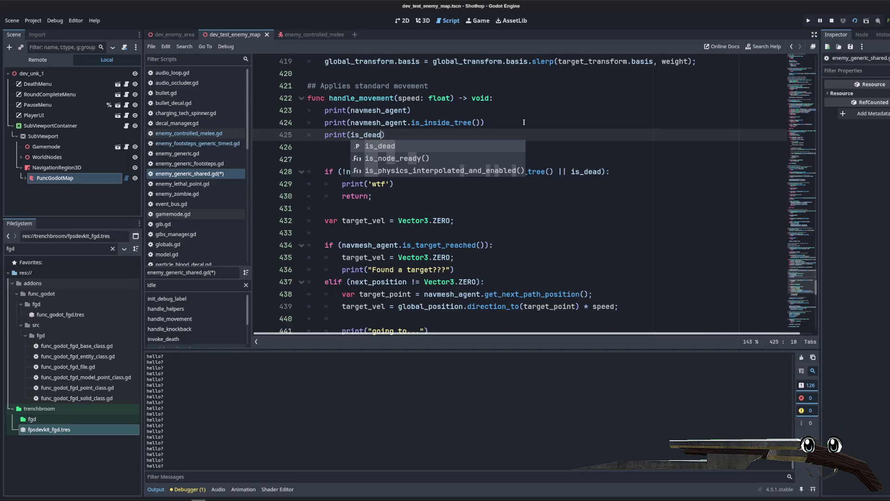
key(Escape)
key(F5)
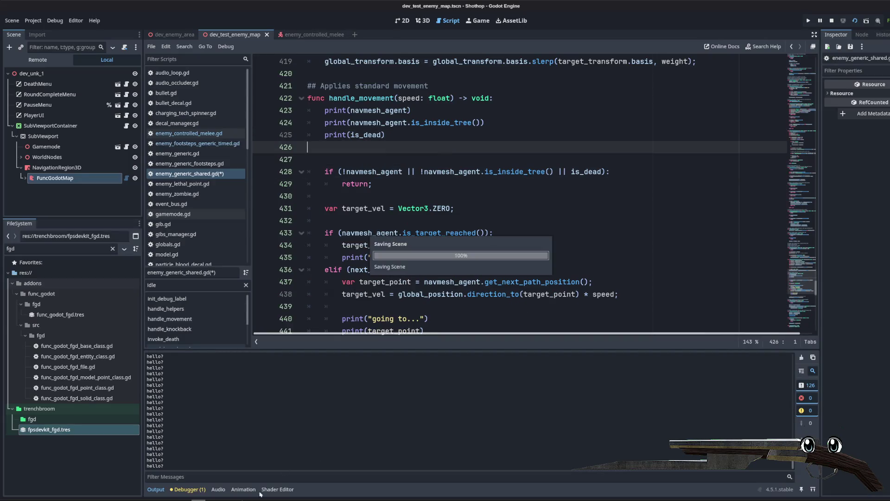
key(Escape)
key(Escape)
key(F8)
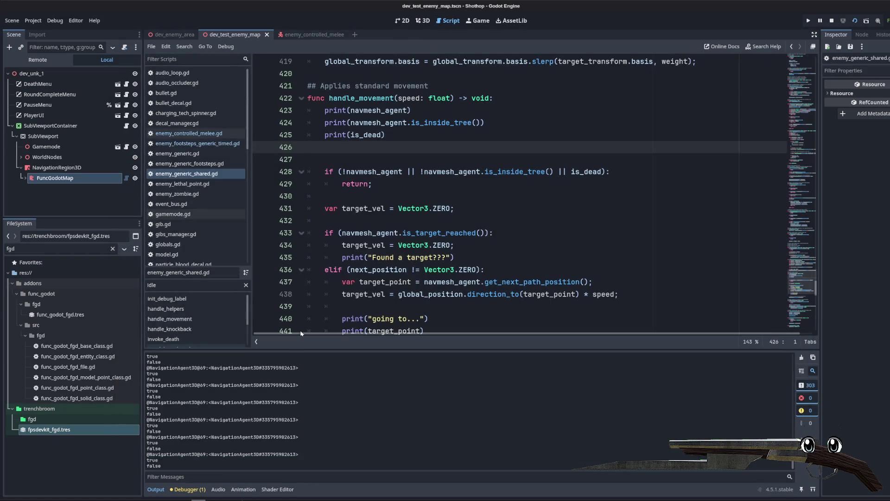
- Add print("test") after the early return and run the game again
drag(425, 168, 553, 171)
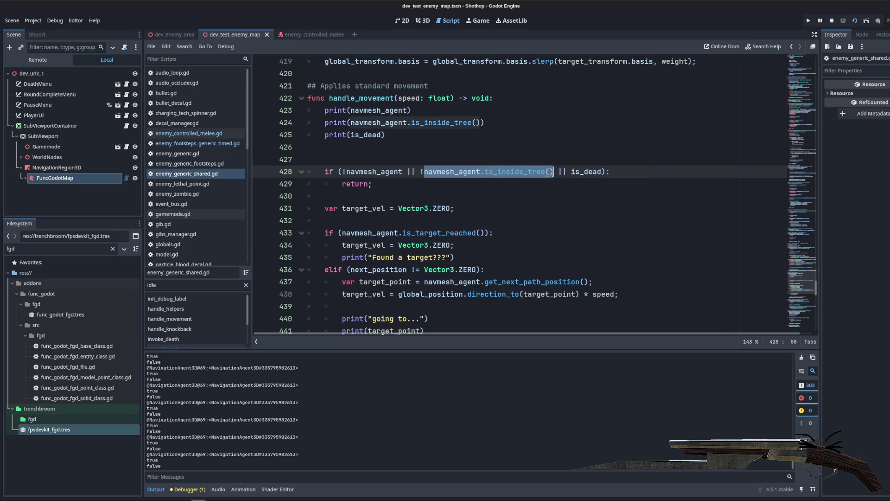
click(547, 155)
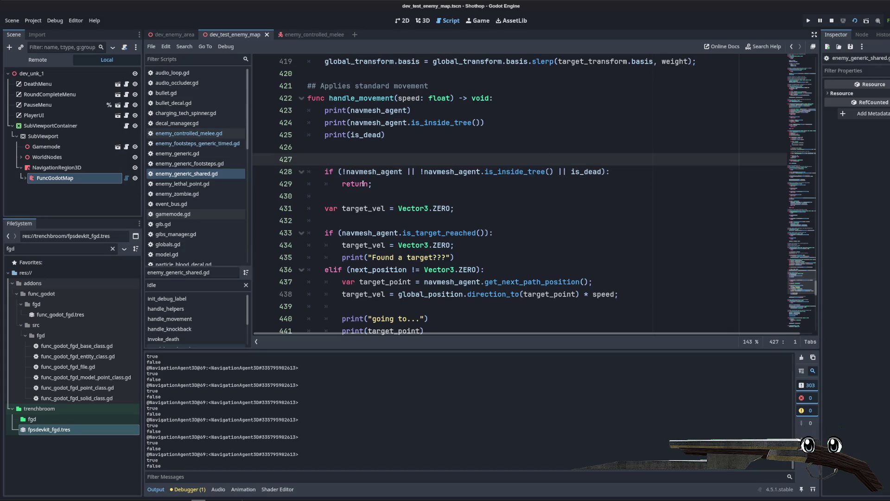
click(349, 200)
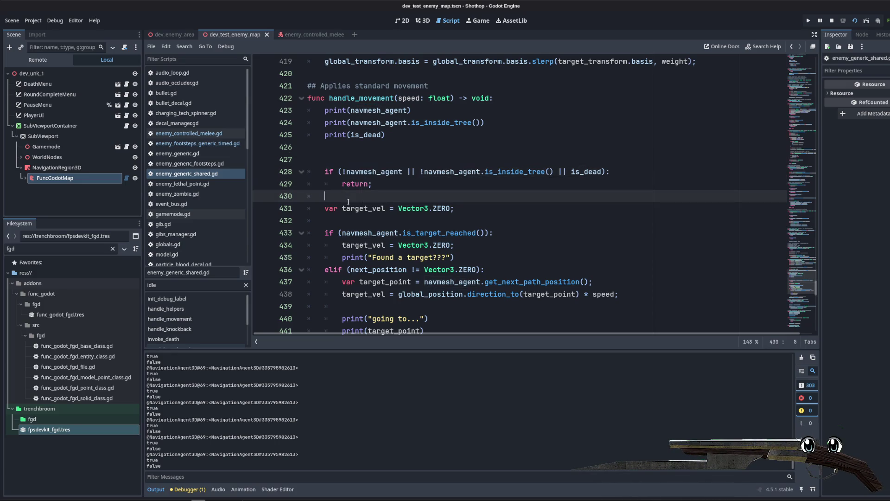
key(Return)
text(st)
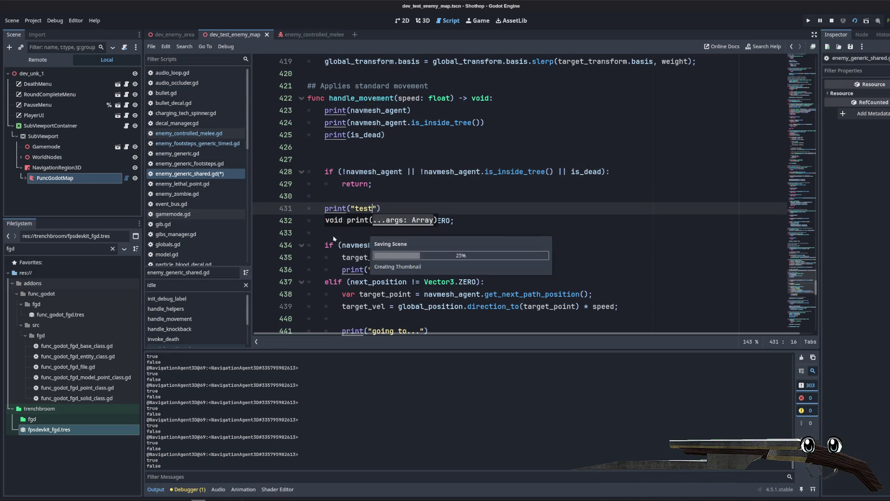
key(F6)
key(Escape)
key(F8)
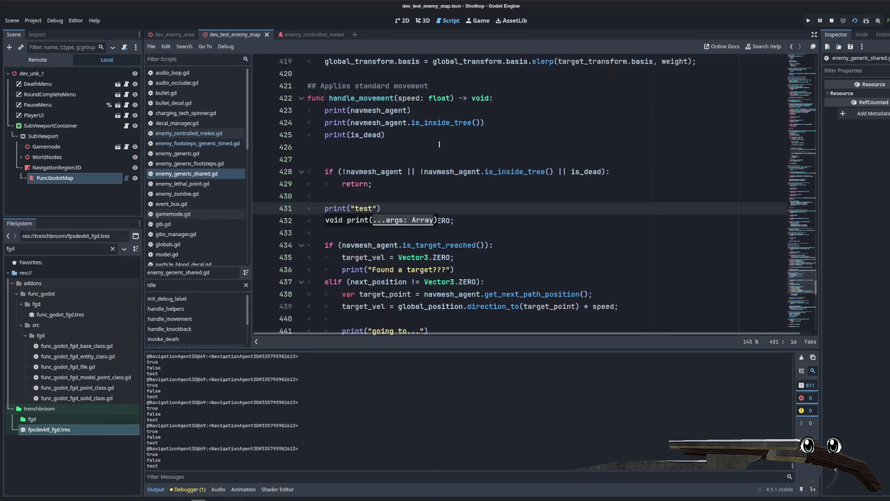
- Delete the test print and the debug print lines under the function header
key(shift+Up)
key(BackSpace)
key(Up)
key(Up)
key(Up)
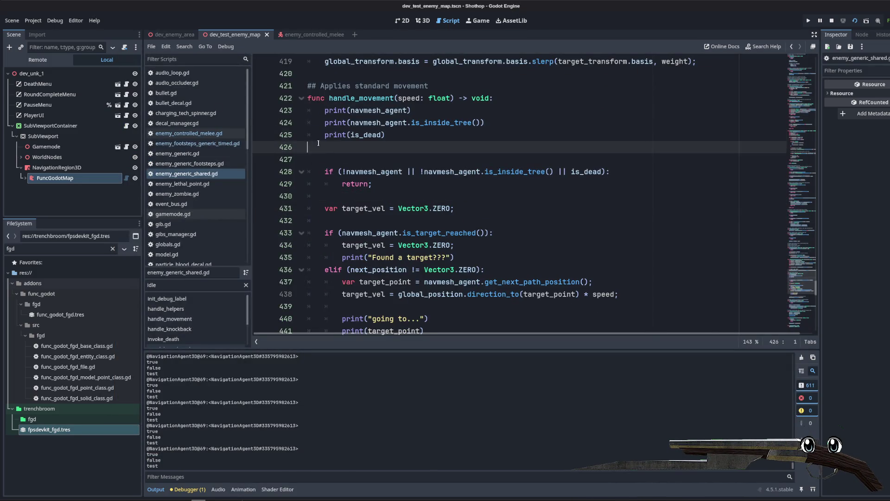
key(shift+Up)
key(shift+Up)
key(shift+Up)
key(BackSpace)
key(BackSpace)
key(BackSpace)
scroll(411, 155, down, 1)
- Review the is_target_reached branches on lines 427–435, including the Found a target print and next_position
click(423, 124)
key(BackSpace)
key(BackSpace)
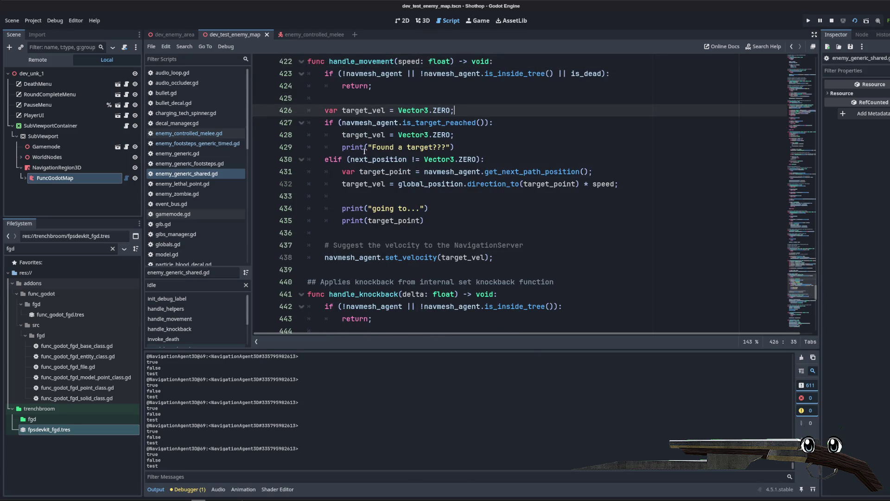
drag(485, 122, 343, 122)
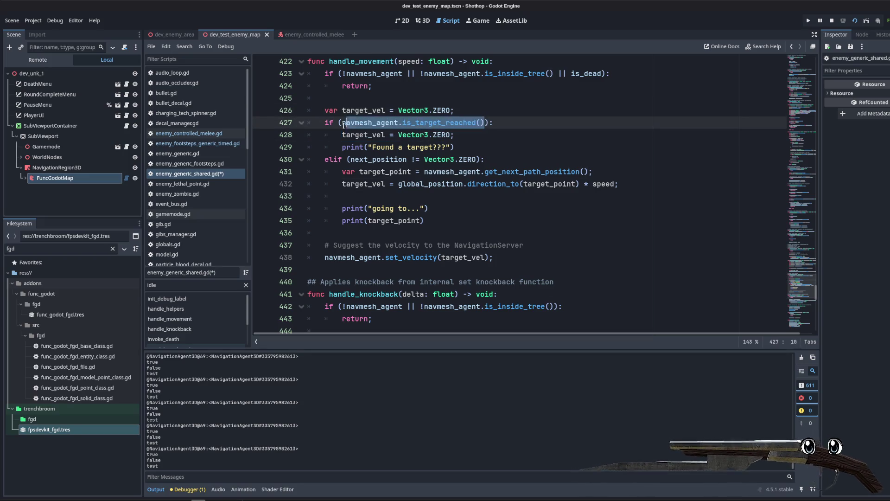
click(360, 135)
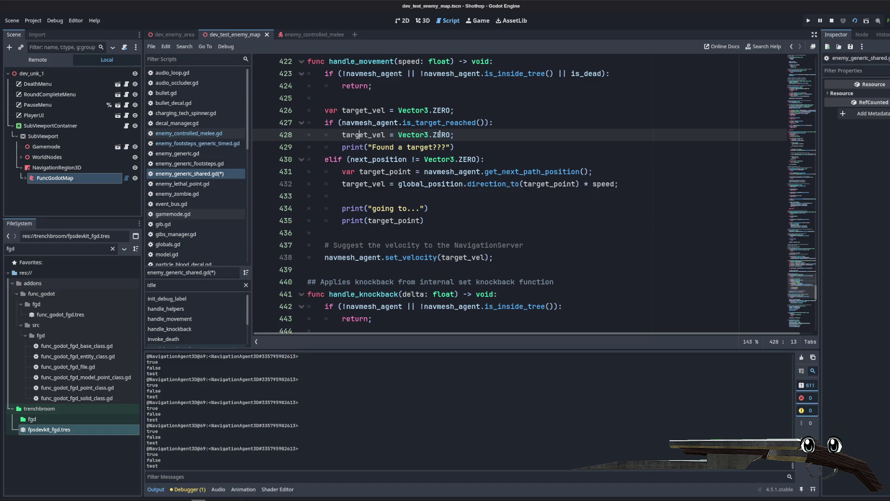
click(489, 122)
mouse_move(305, 124)
mouse_down()
mouse_move(320, 130)
mouse_move(324, 232)
mouse_up()
click(429, 208)
click(370, 165)
click(468, 147)
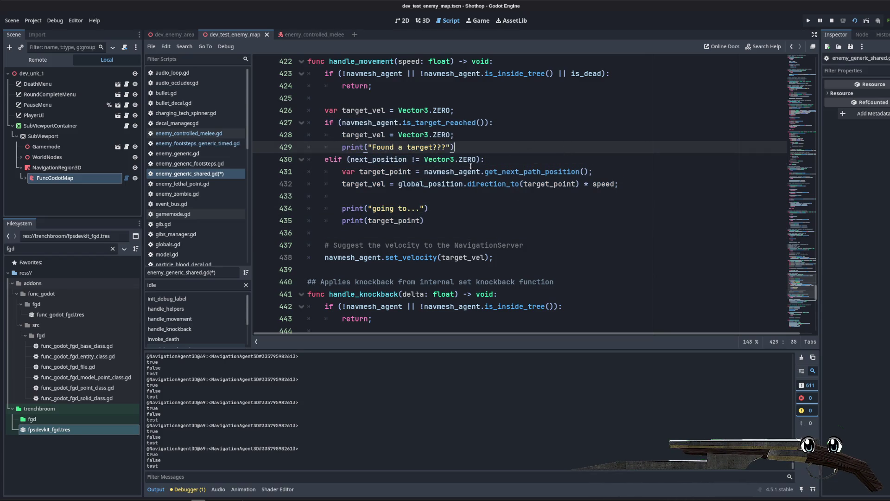
double_click(378, 159)
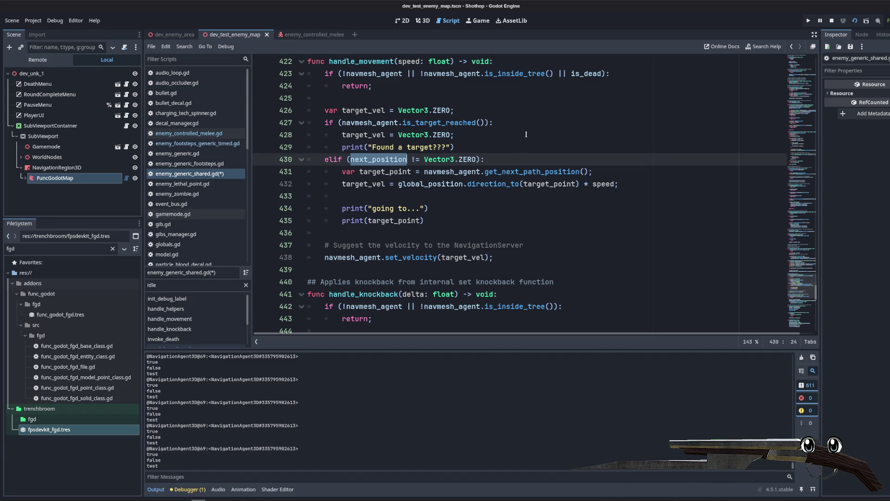
- Add print(next_position) before the velocity suggestion and run the game
click(459, 229)
key(Return)
text(print(next)
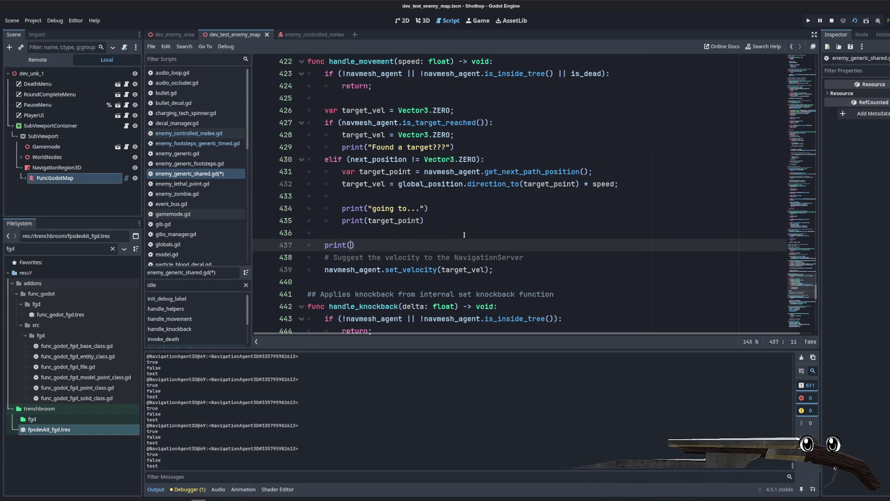
text(_position)
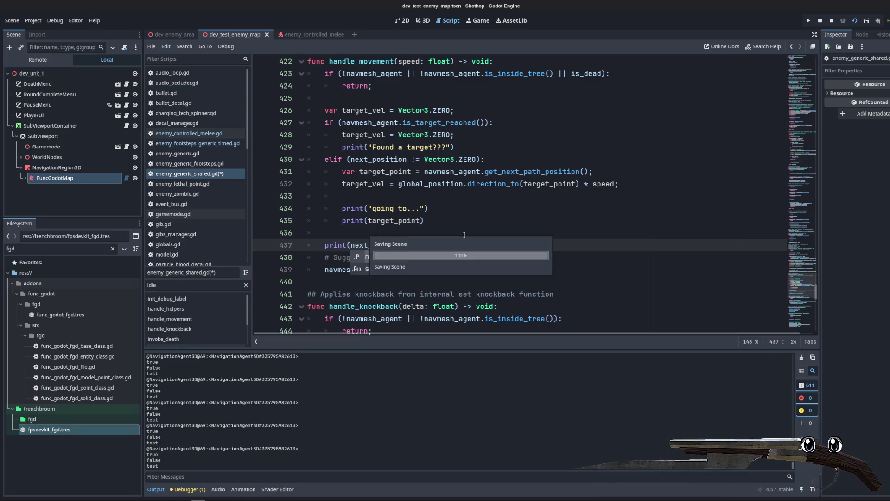
key(F6)
key(Escape)
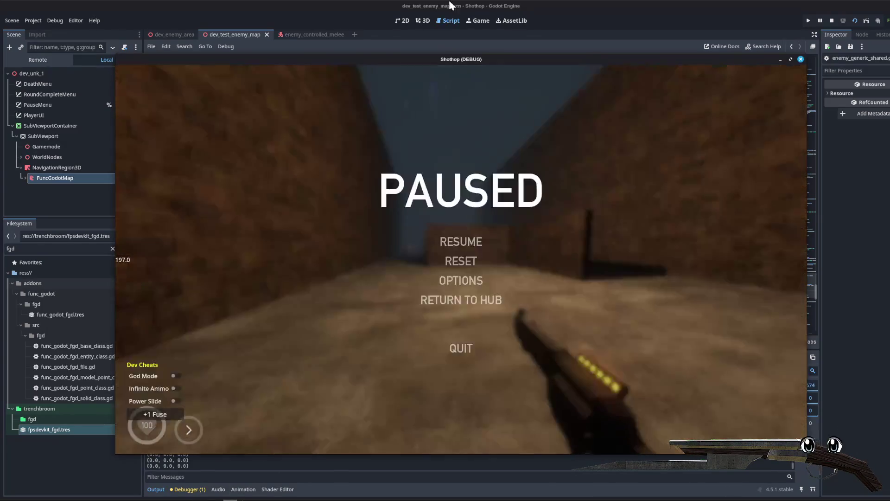
- Delete the print(target) debug line from the patrol routine
drag(410, 245, 255, 236)
scroll(442, 222, up, 9)
click(442, 233)
scroll(442, 223, up, 8)
scroll(442, 218, up, 9)
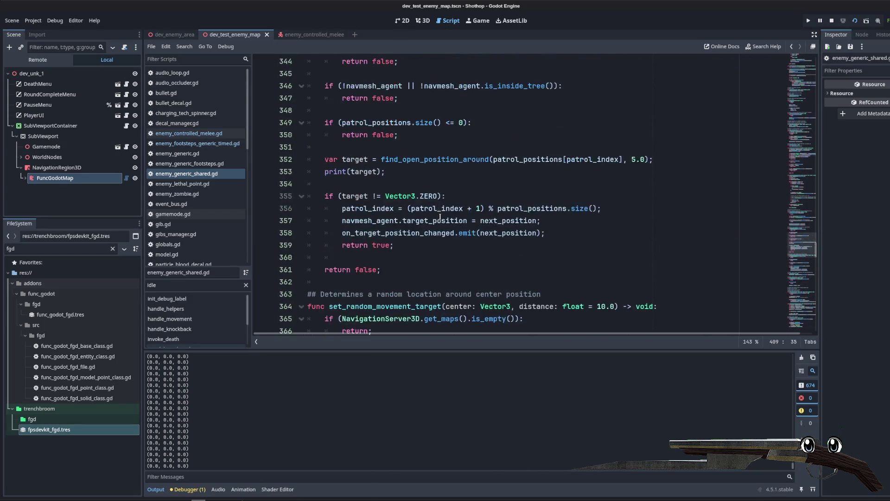
click(382, 184)
key(BackSpace)
key(BackSpace)
key(BackSpace)
scroll(390, 162, up, 4)
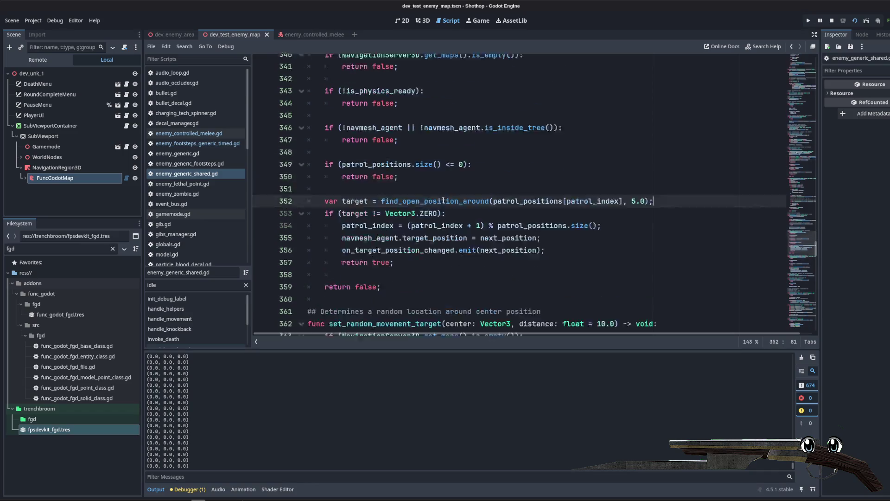
- Add 'next_position = target;' inside the if block above the patrol_index update and save
double_click(390, 148)
scroll(391, 151, down, 4)
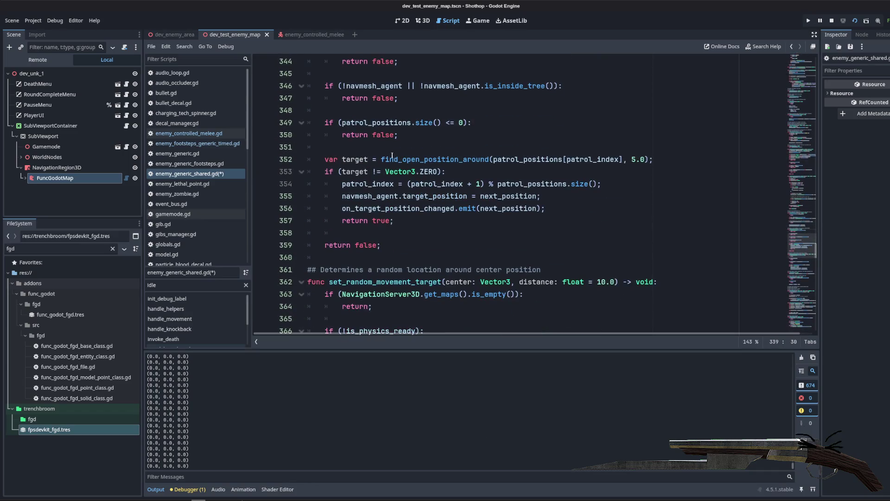
click(361, 193)
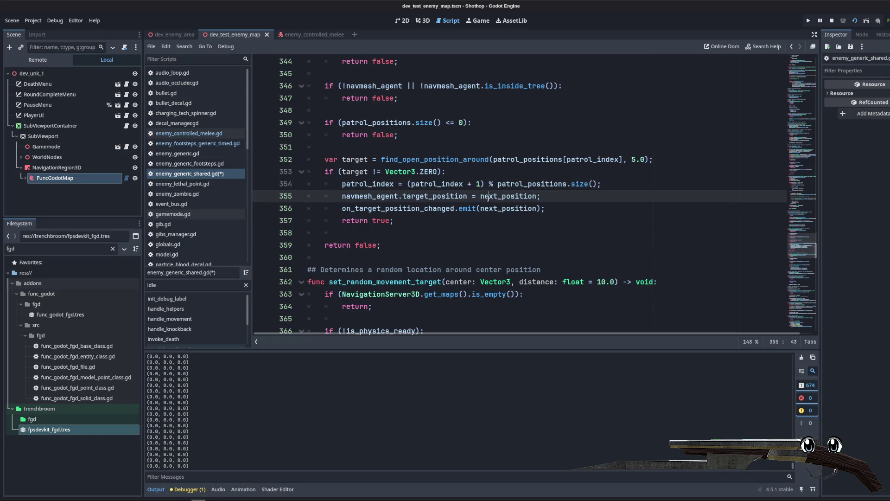
double_click(508, 196)
click(640, 184)
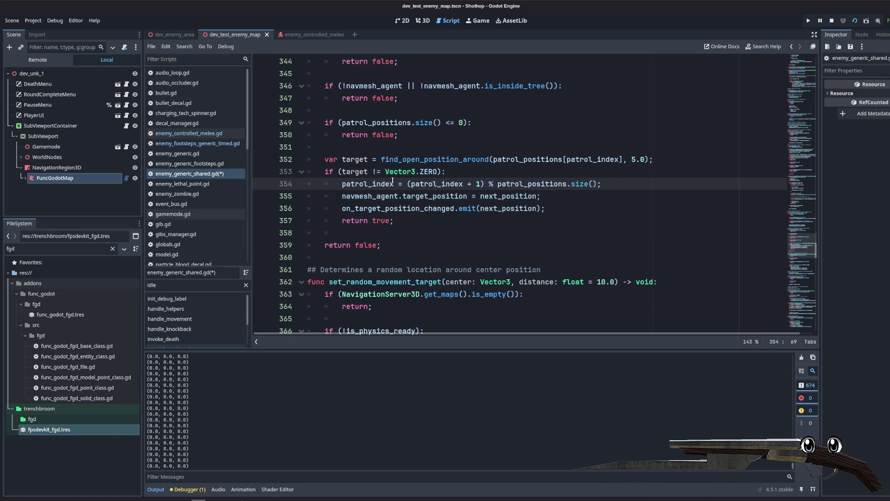
double_click(368, 184)
double_click(355, 159)
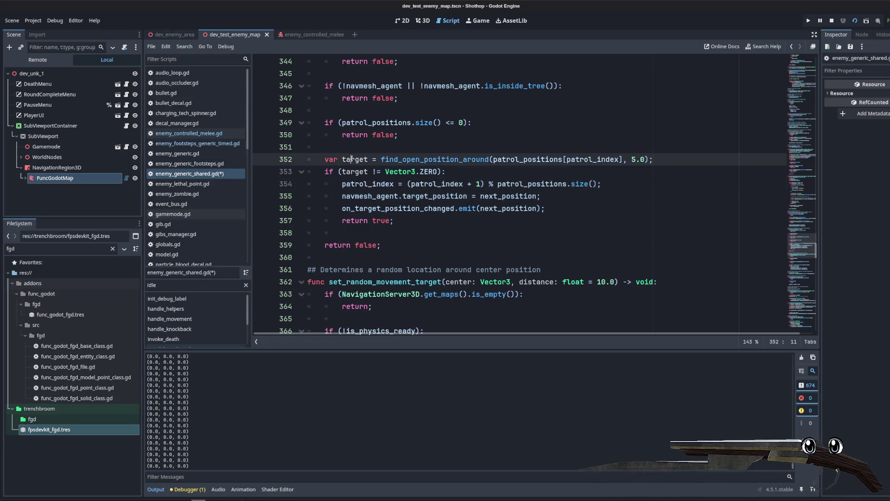
click(623, 186)
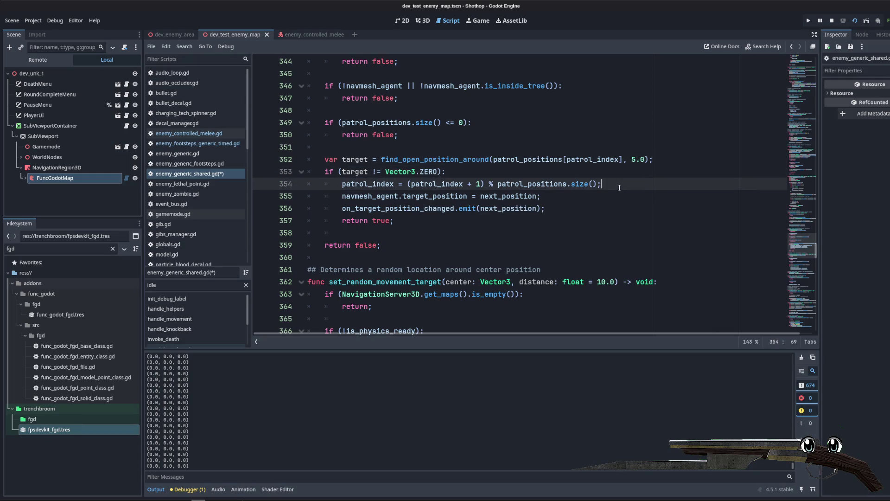
key(Return)
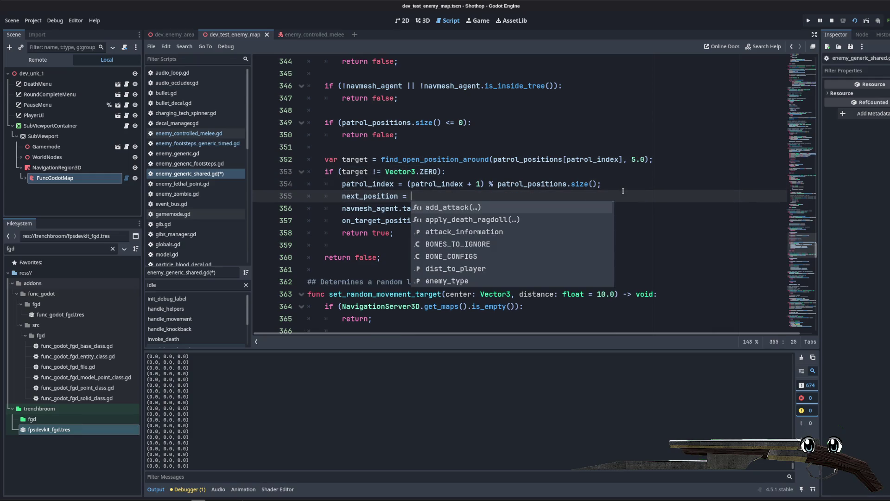
key(Escape)
key(alt+Up)
text(targe)
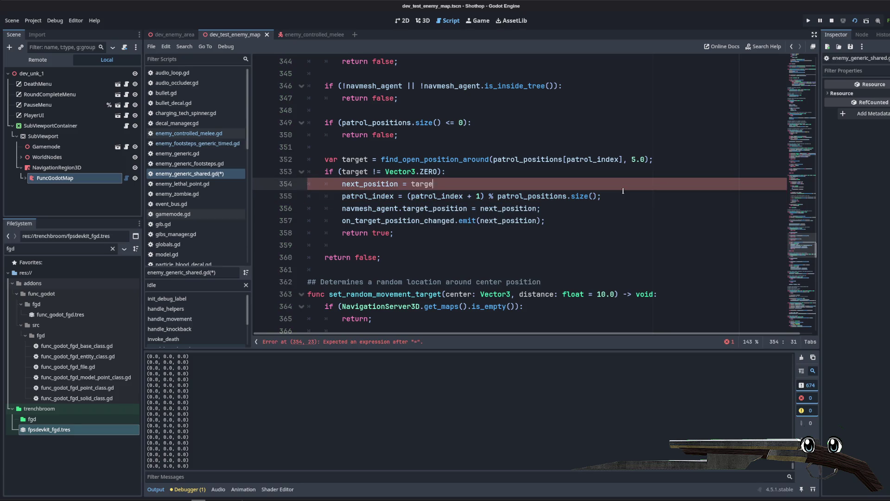
click(535, 159)
key(ctrl+s)
- Remove the 'Found a target', 'going to' and print(next_position) debug lines from handle_movement
scroll(448, 170, down, 15)
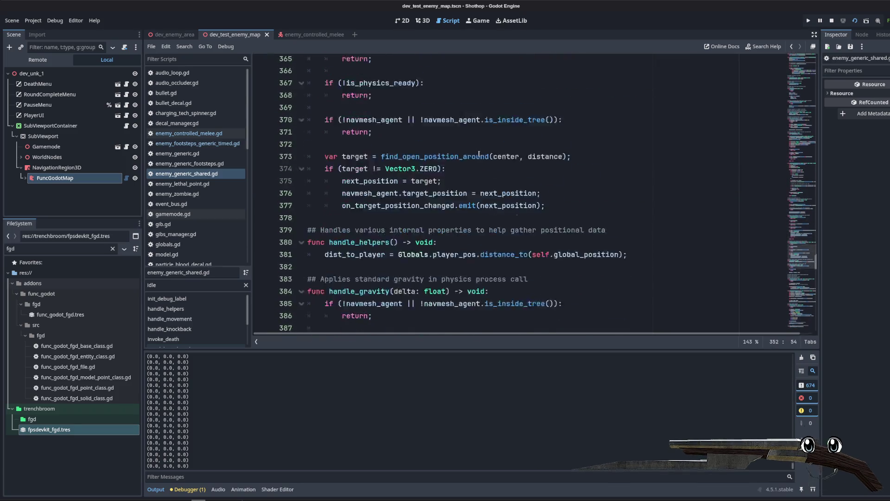
scroll(448, 169, down, 7)
triple_click(448, 208)
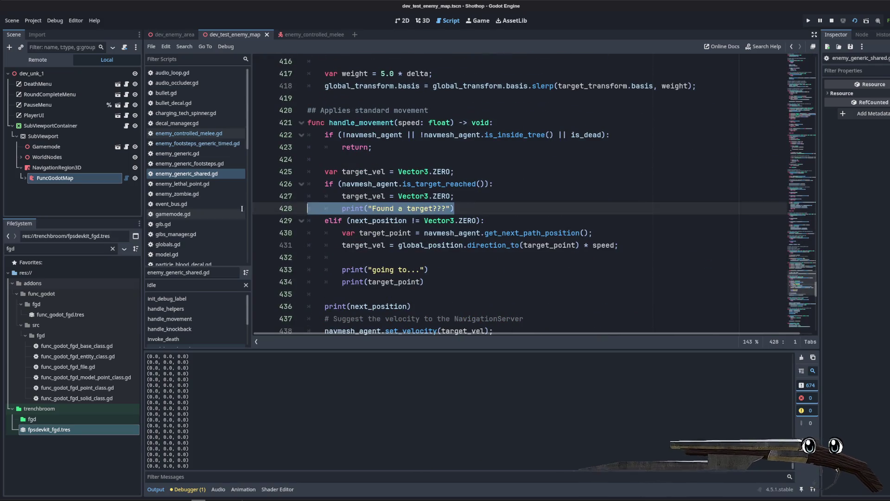
key(BackSpace)
drag(448, 263, 320, 255)
key(BackSpace)
key(BackSpace)
drag(411, 257, 299, 240)
key(BackSpace)
click(557, 183)
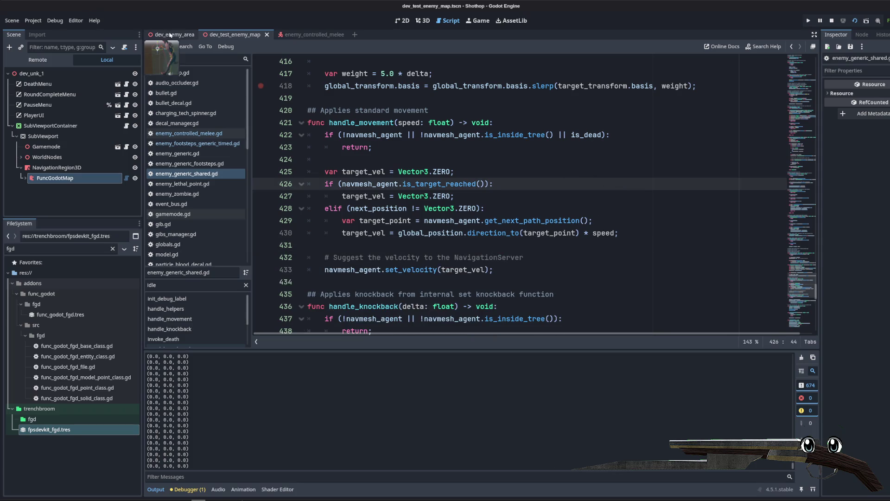
- Show the dev_test_enemy_map scene in 3D and run it for a playtest
click(169, 36)
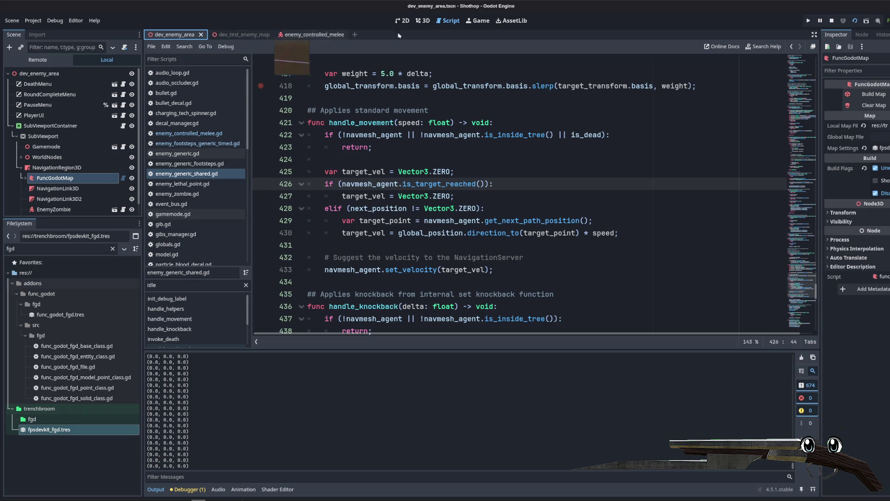
key(ctrl+Tab)
click(420, 24)
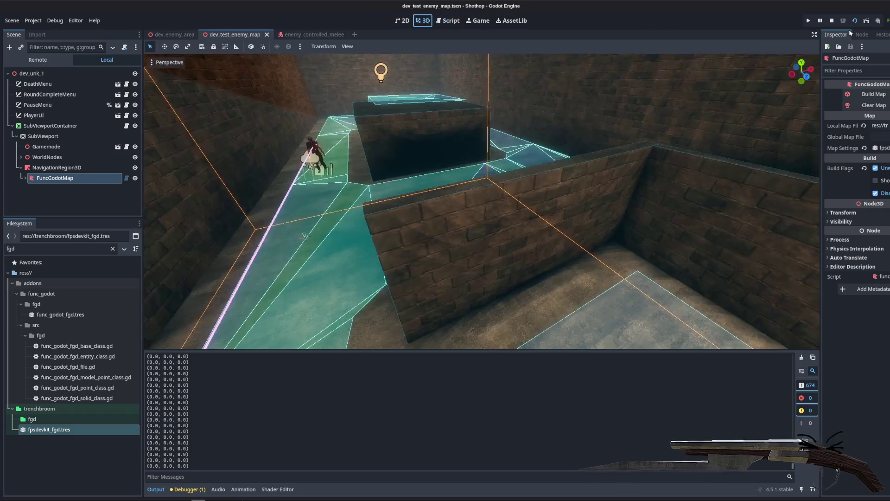
click(867, 21)
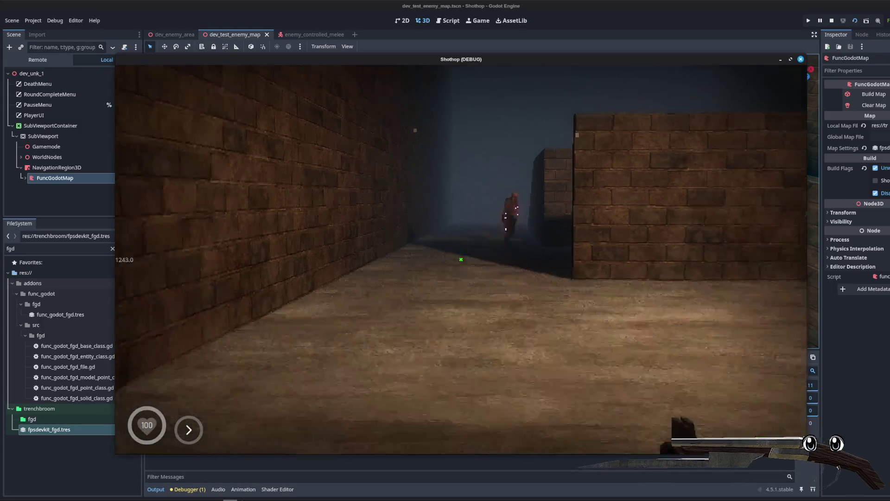
- Reload and fire the shotgun, pause the game, and switch to TrenchBroom
key(Escape)
key(Escape)
click(461, 259)
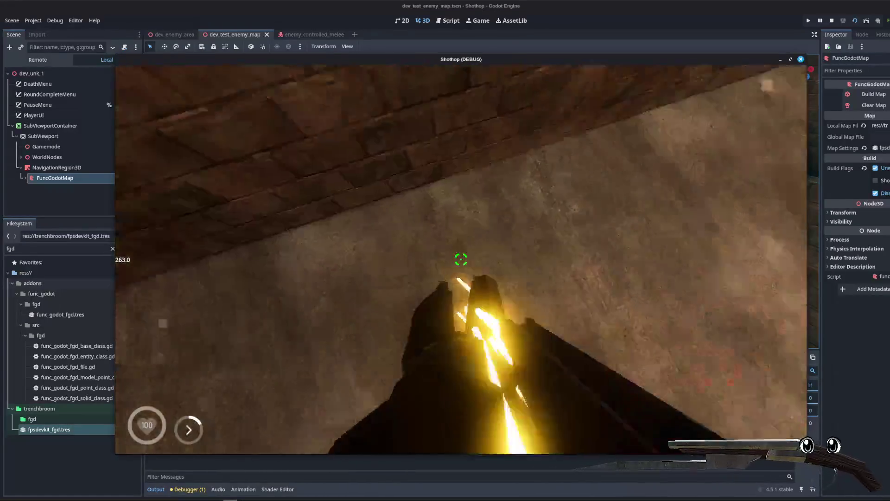
key(r)
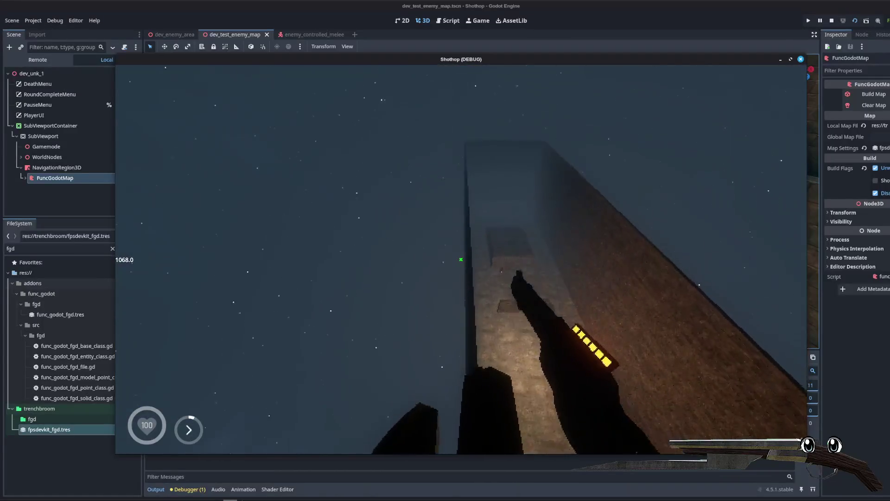
click(461, 260)
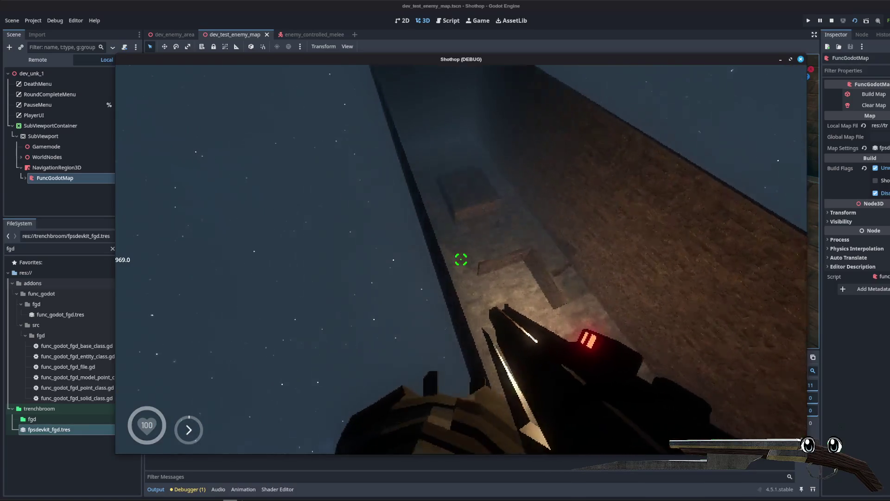
key(r)
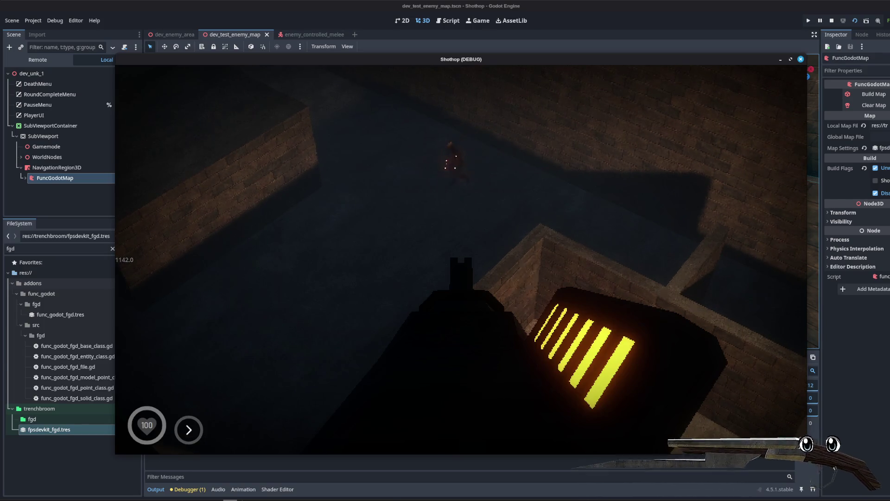
key(Escape)
key(alt+Tab)
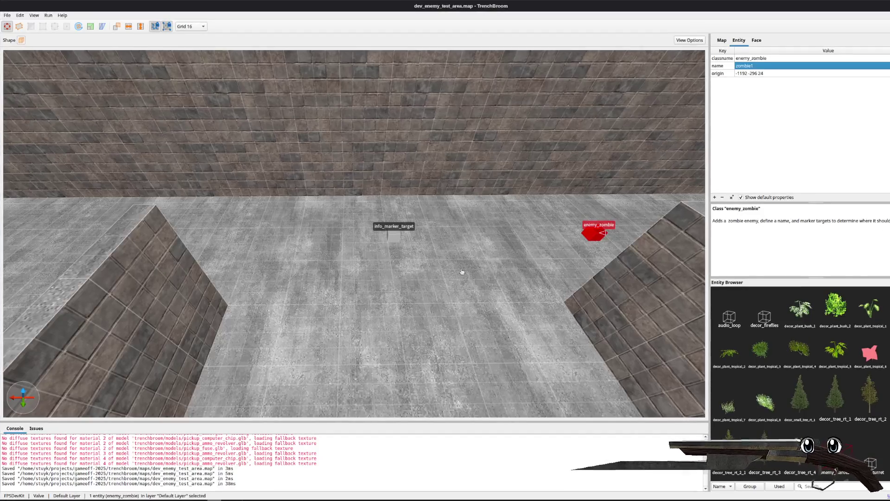
scroll(462, 271, down, 10)
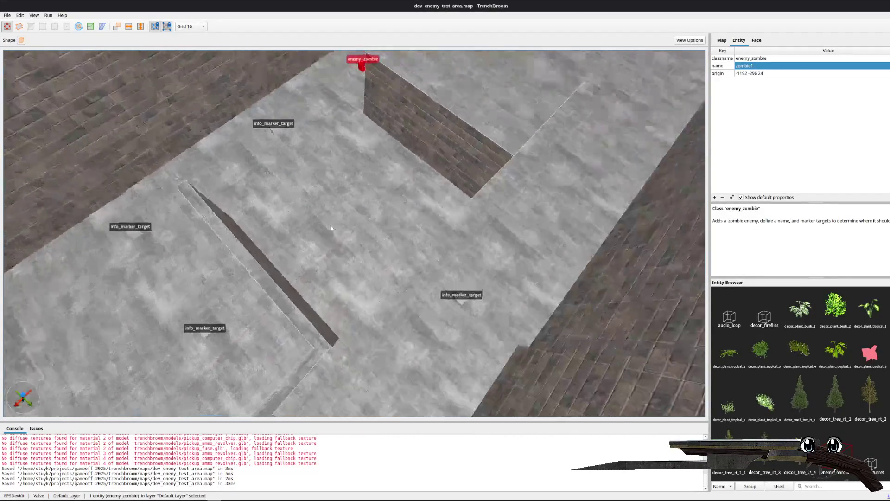
mouse_move(332, 227)
mouse_down()
mouse_move(414, 227)
mouse_move(513, 132)
mouse_move(255, 145)
mouse_up()
mouse_move(449, 362)
mouse_down()
mouse_move(423, 361)
mouse_move(444, 314)
mouse_move(548, 212)
mouse_up()
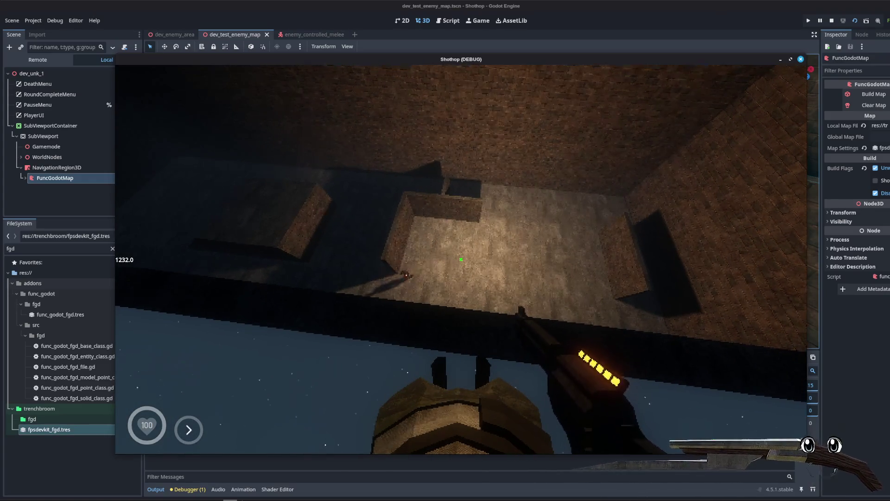
key(Escape)
key(Escape)
key(Escape)
mouse_move(227, 493)
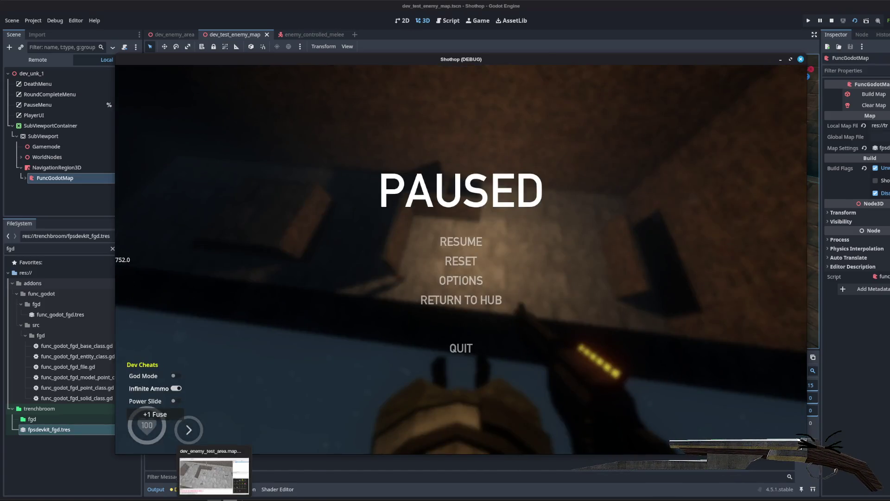
click(214, 468)
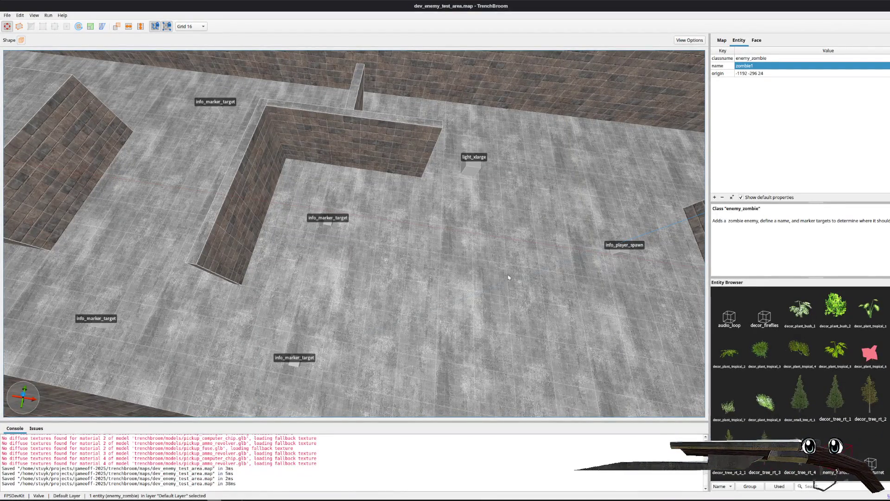
- Bring back the paused Shothop game window and unpause it with Esc
click(246, 474)
key(Escape)
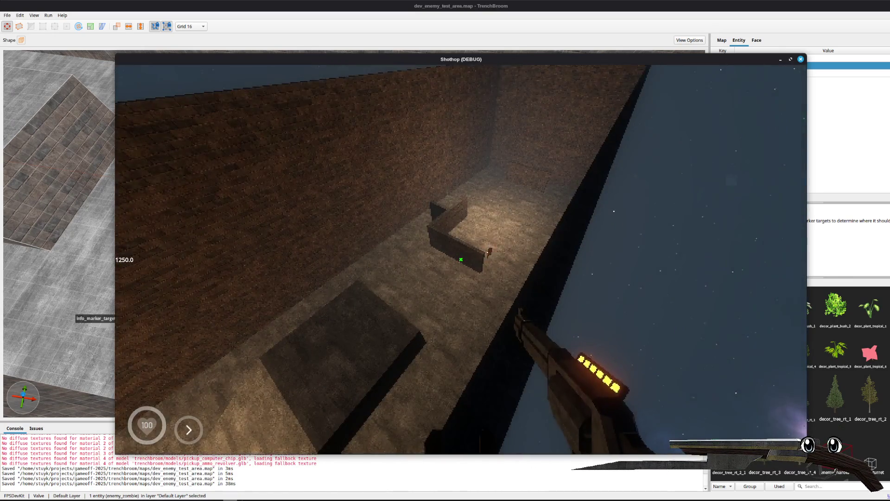
- Pause and close the Shothop game window, then return to dev_test_enemy_map in Godot
key(Escape)
click(801, 59)
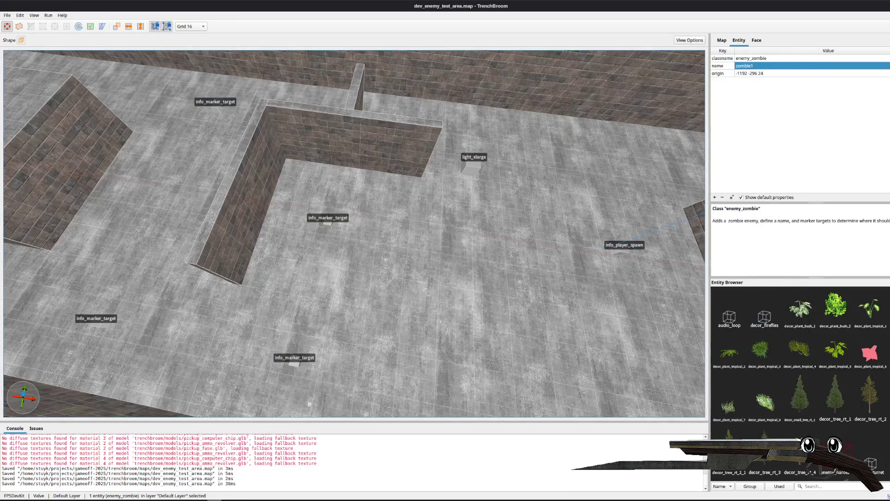
key(alt+Tab)
click(432, 183)
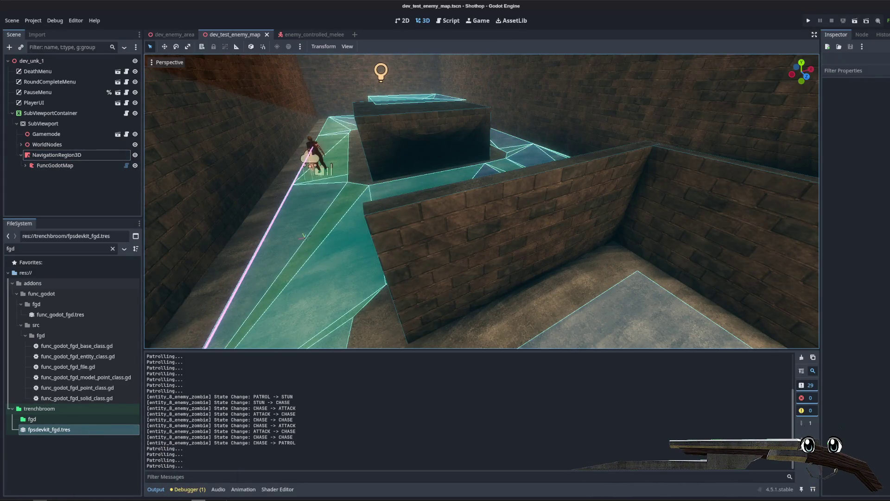
- Hide the terminal, return to the enemy test map scene, and browse the shared enemy script
key(alt+Tab)
click(278, 19)
key(ctrl+Tab)
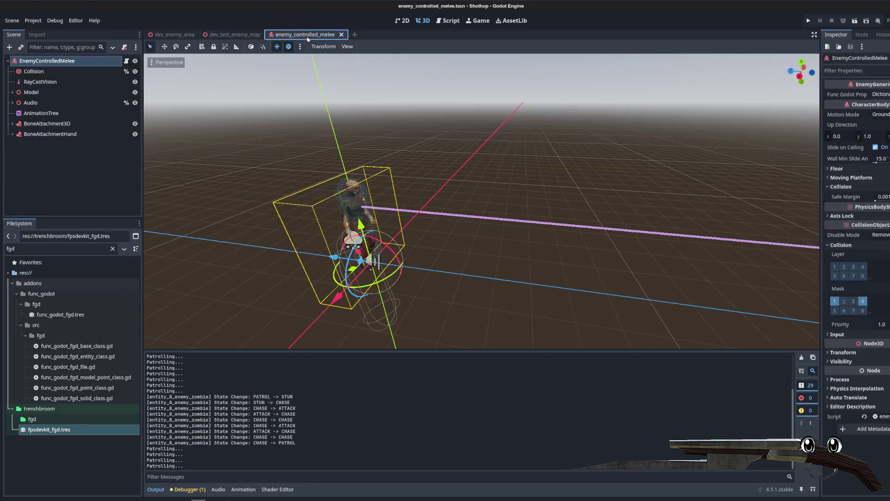
key(ctrl+shift+Tab)
click(448, 22)
key(Down)
scroll(565, 232, up, 6)
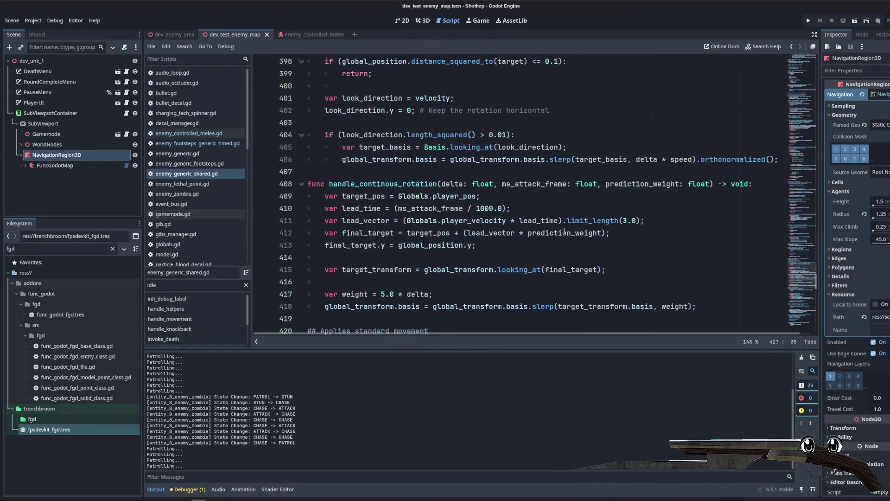
scroll(565, 232, down, 10)
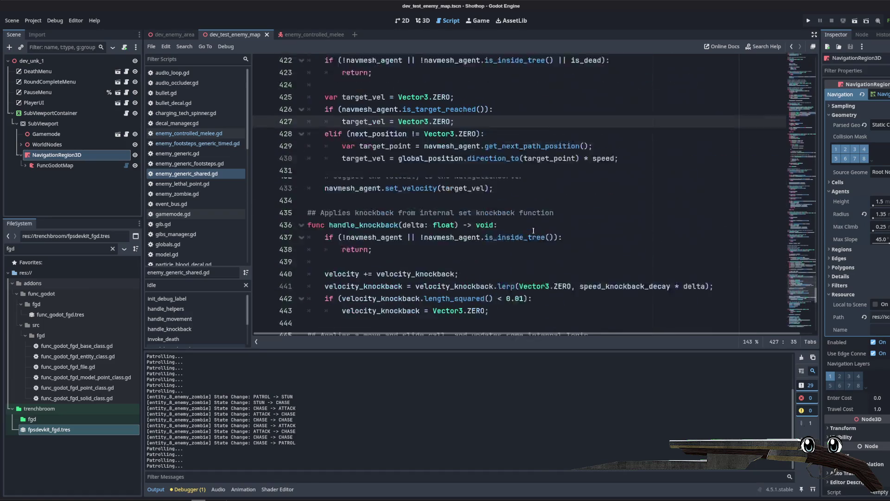
click(533, 231)
scroll(533, 231, down, 6)
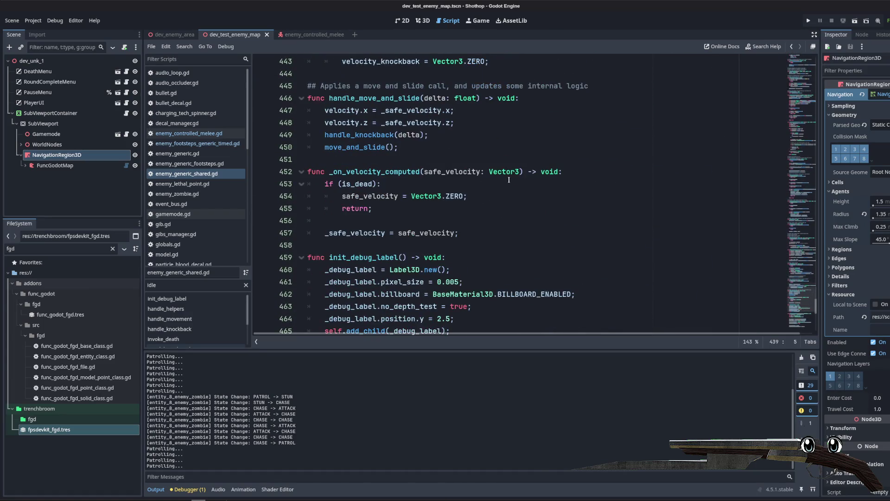
scroll(509, 179, down, 9)
drag(816, 324, 816, 56)
- Open the melee enemy scene's own script, enemy_controlled_melee.gd
click(418, 159)
click(305, 35)
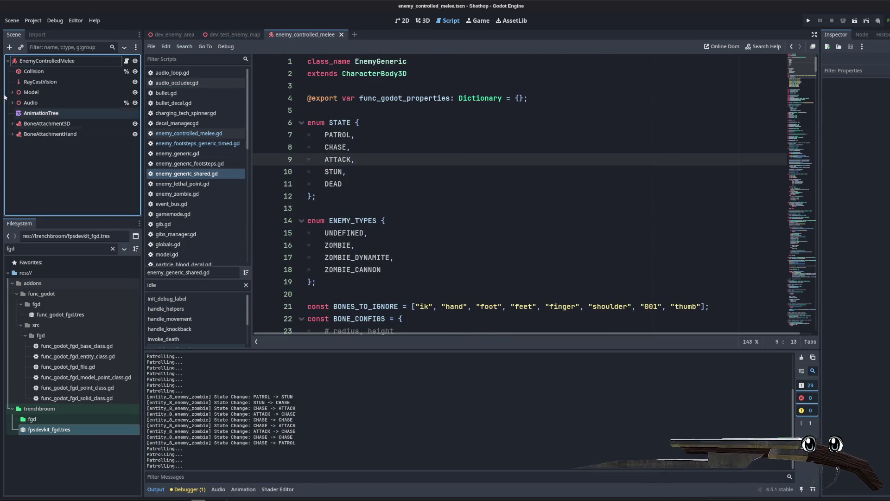
click(37, 157)
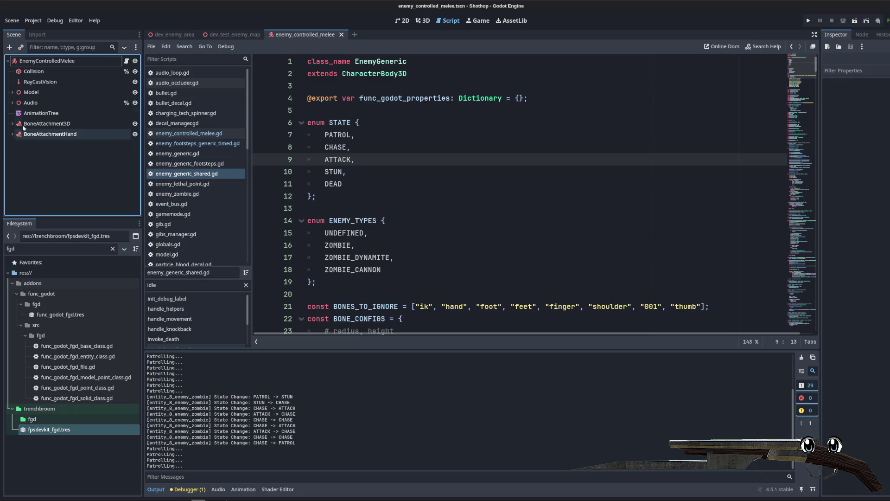
click(126, 60)
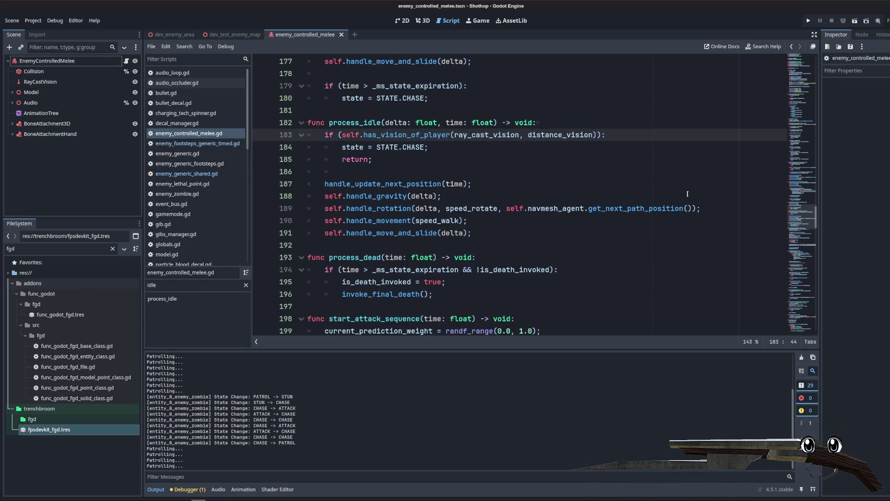
mouse_move(820, 213)
mouse_down()
mouse_move(817, 74)
mouse_move(817, 164)
mouse_move(756, 323)
mouse_up()
click(553, 242)
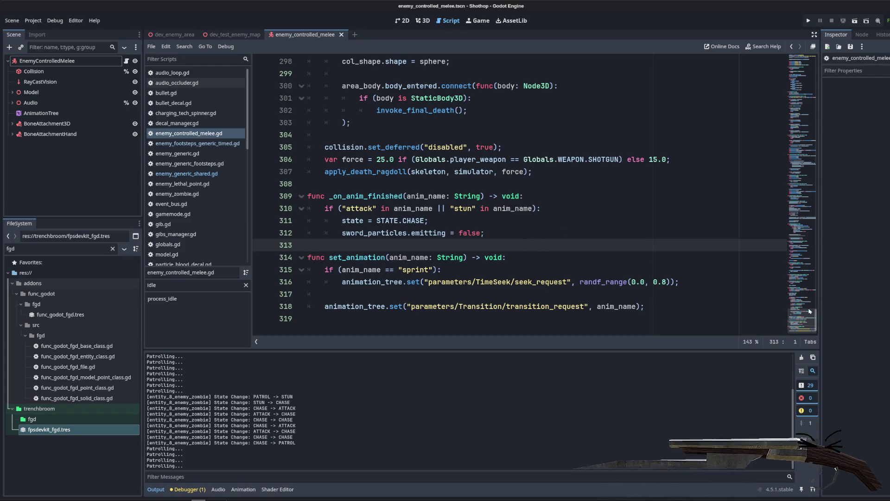
mouse_move(817, 314)
mouse_down()
mouse_move(796, 66)
mouse_move(788, 108)
mouse_move(798, 236)
mouse_move(797, 218)
mouse_up()
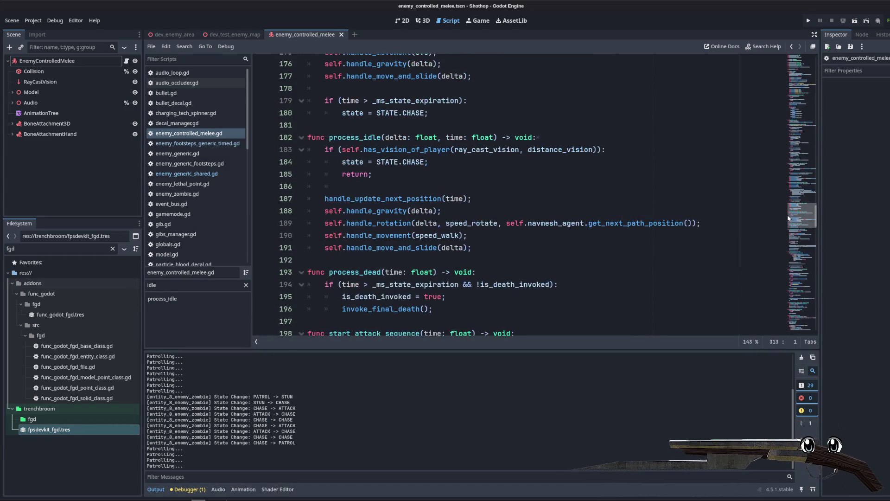
- Compare against enemy_generic_shared.gd, then scroll enemy_controlled_melee.gd back to its patrol code
click(212, 177)
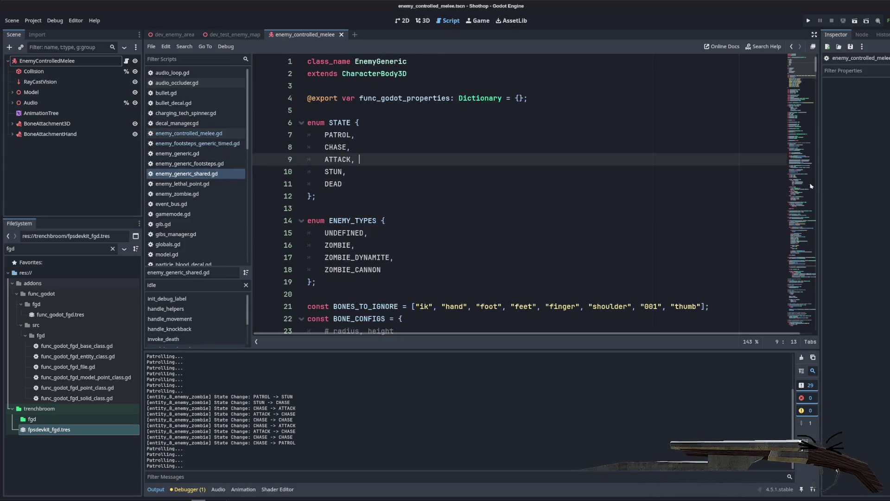
mouse_move(803, 70)
mouse_down()
mouse_move(803, 332)
mouse_move(779, 266)
mouse_move(765, 259)
mouse_move(673, 101)
mouse_up()
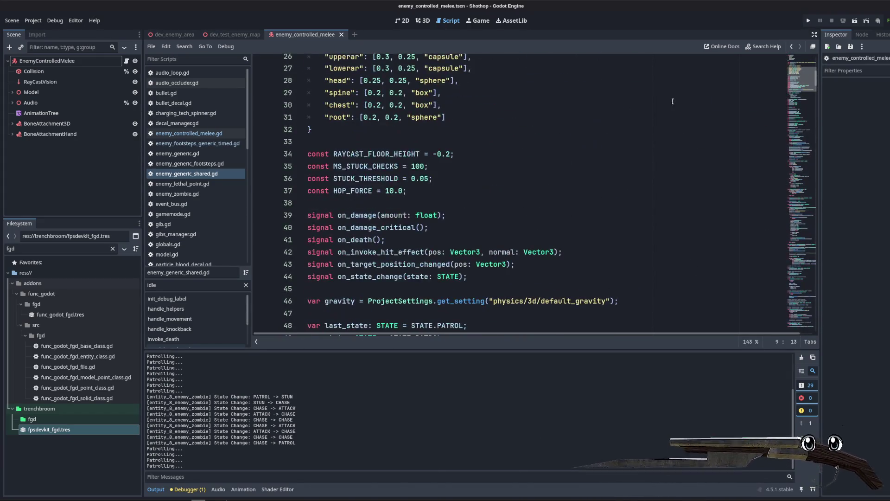
click(184, 135)
click(670, 185)
mouse_move(792, 123)
mouse_down()
mouse_move(790, 95)
mouse_move(791, 328)
mouse_up()
scroll(725, 271, up, 15)
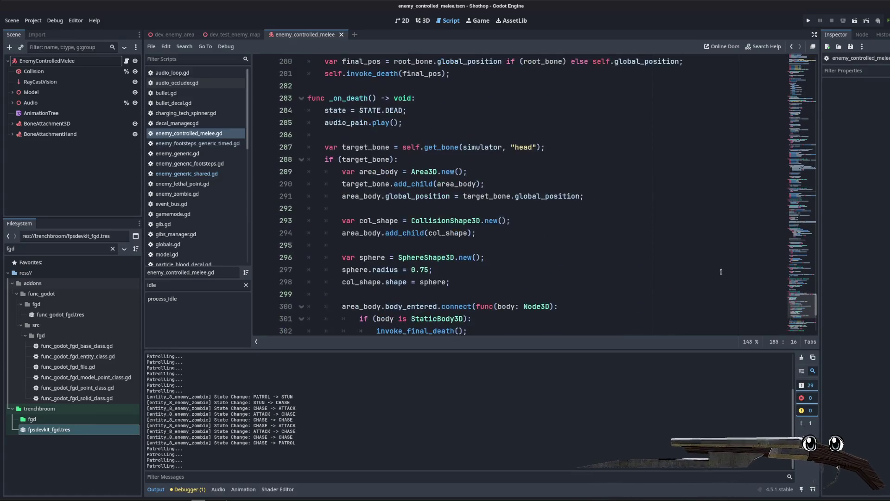
scroll(732, 247, up, 2)
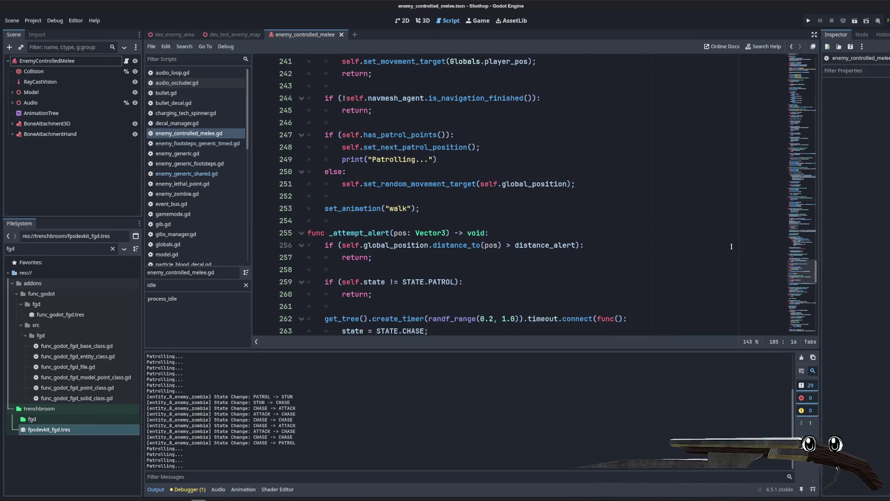
scroll(731, 247, up, 3)
- Delete the print("Patrolling...") line and switch over to TrenchBroom
drag(437, 269, 342, 269)
key(BackSpace)
key(BackSpace)
click(504, 249)
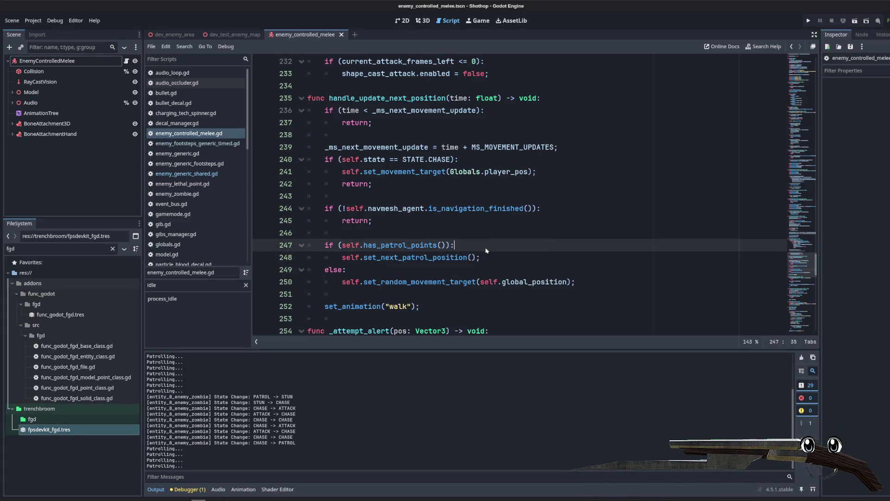
scroll(487, 246, up, 2)
mouse_move(479, 244)
scroll(486, 223, up, 5)
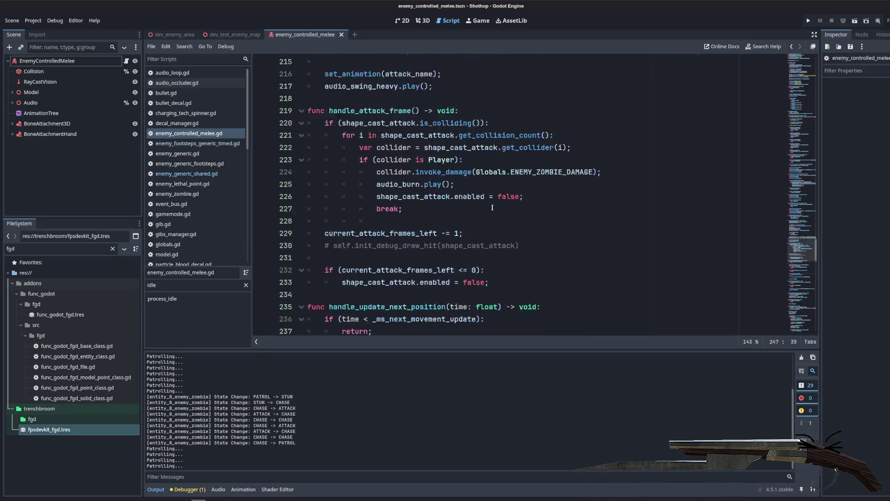
scroll(478, 198, up, 4)
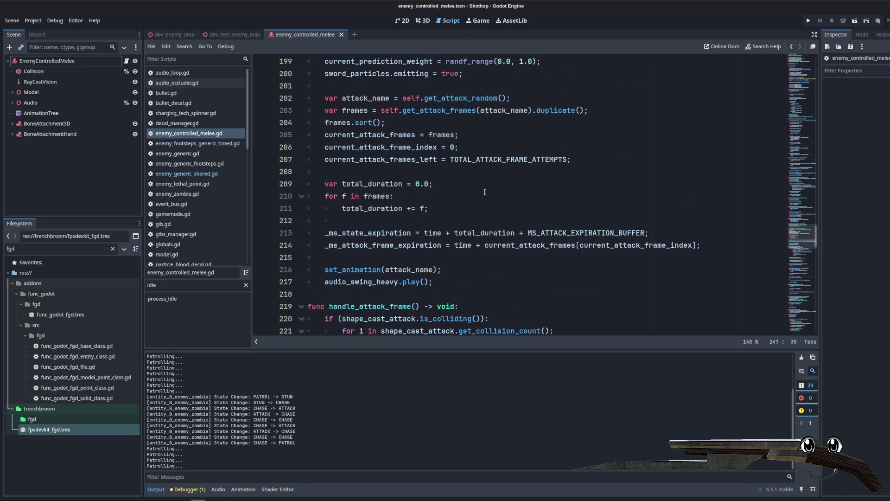
key(alt+Tab)
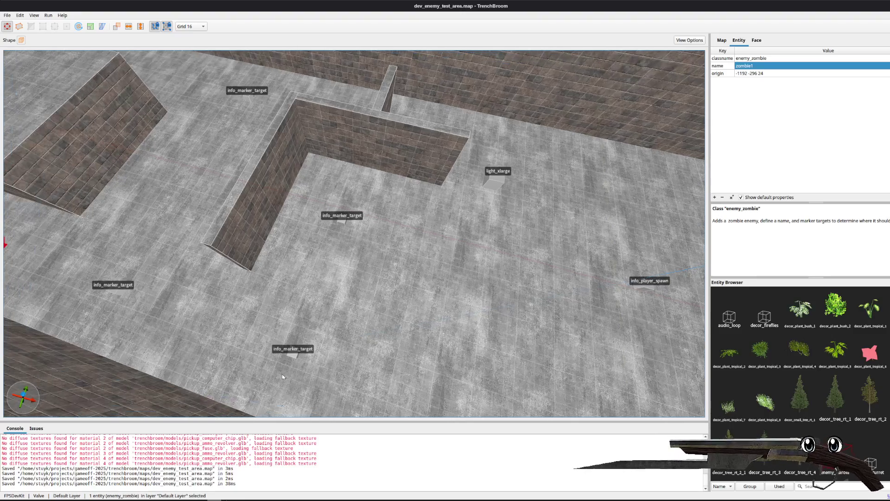
- Delete the info_marker_target entities, save dev_enemy_test_area.map, and return to Godot
click(290, 360)
key(ctrl+z)
key(ctrl+z)
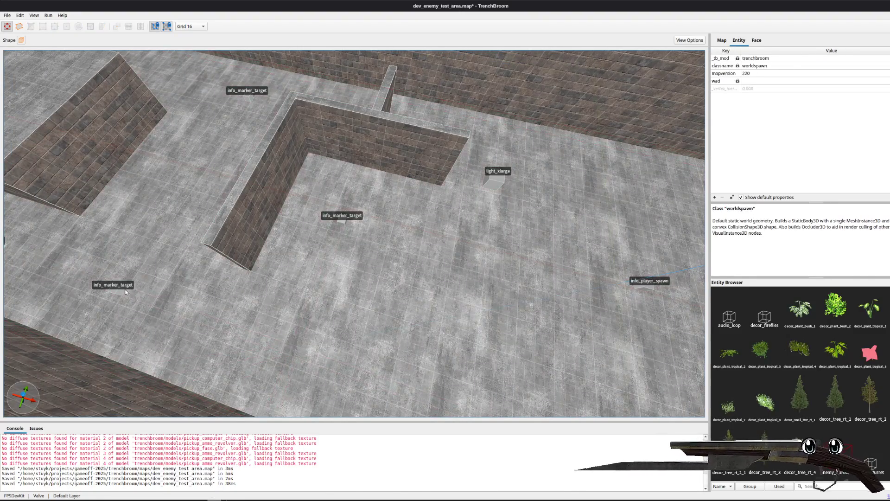
key(ctrl+z)
key(ctrl+z)
key(ctrl+z)
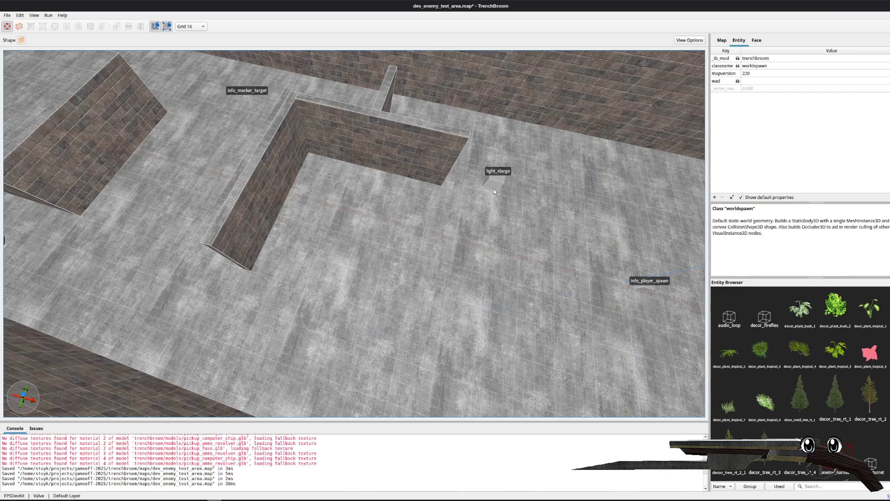
click(247, 96)
key(ctrl+z)
key(ctrl+s)
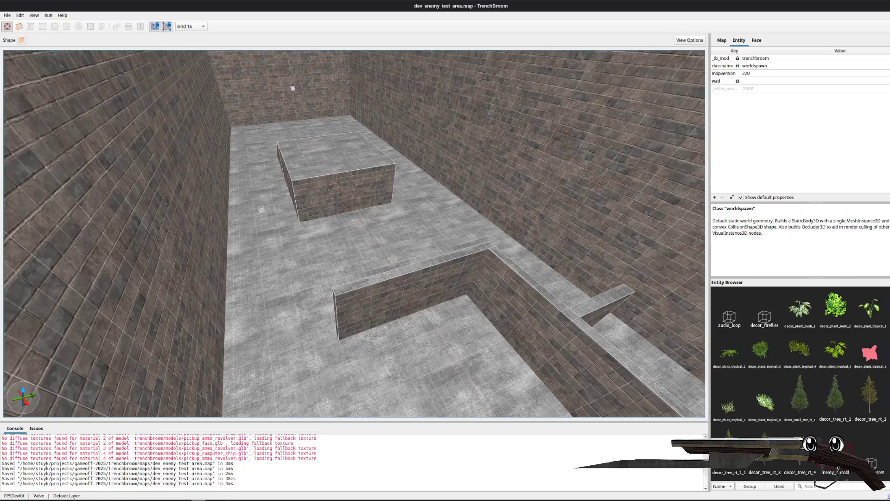
key(alt+Tab)
click(186, 173)
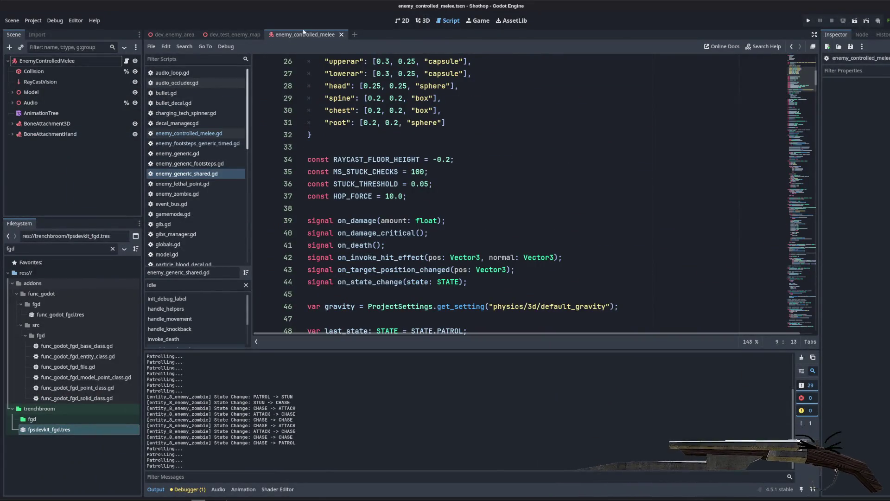
- Look over the charging_tech_spinner and enemy_controlled_melee scripts and select the melee root node
click(186, 113)
click(189, 133)
click(44, 61)
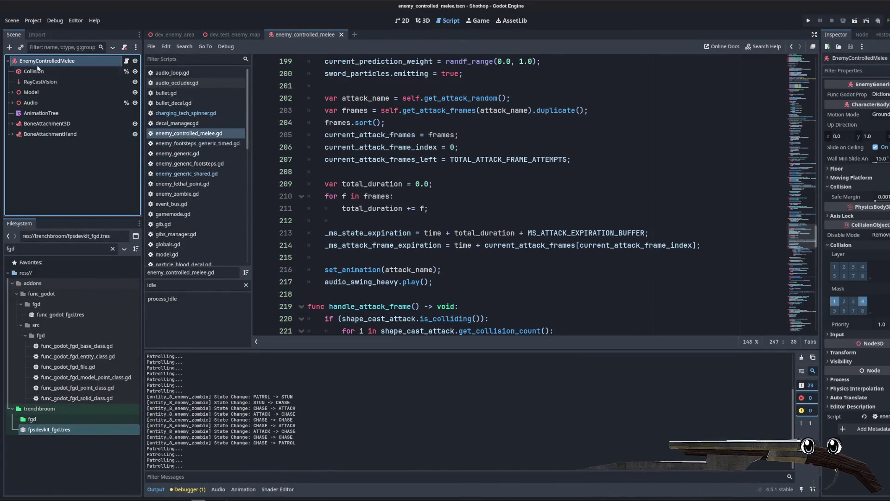
click(46, 123)
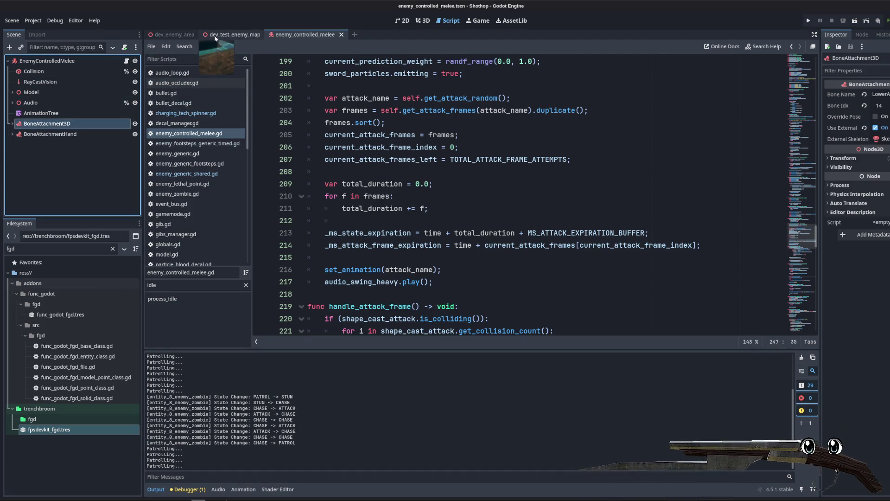
- Open dev_test_enemy_map, select FuncGodotMap in the 3D view, and run the current scene
click(216, 36)
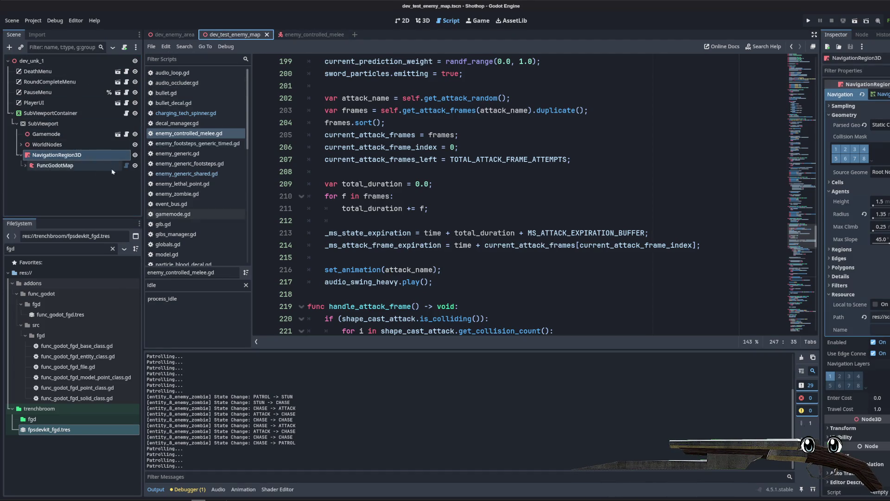
click(55, 166)
click(536, 134)
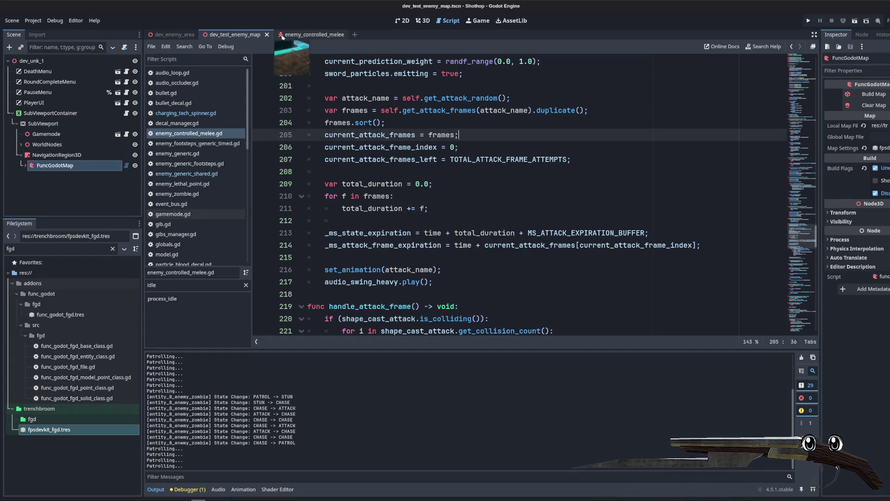
click(423, 21)
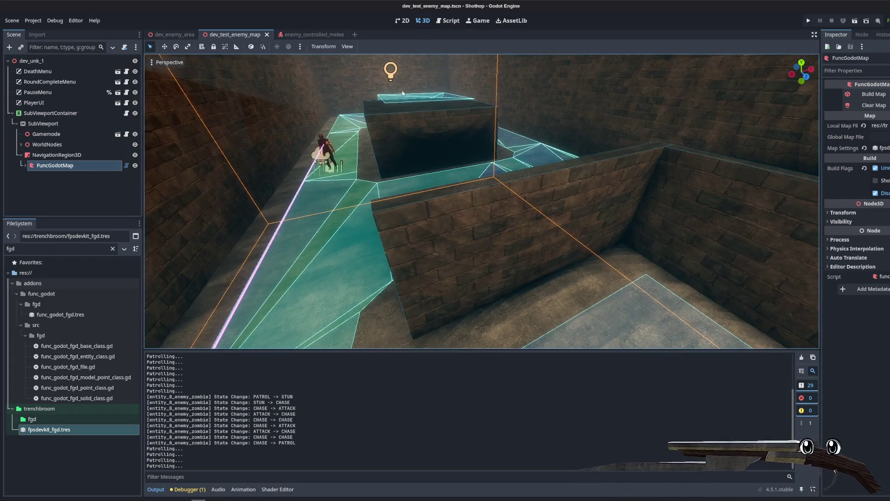
click(858, 23)
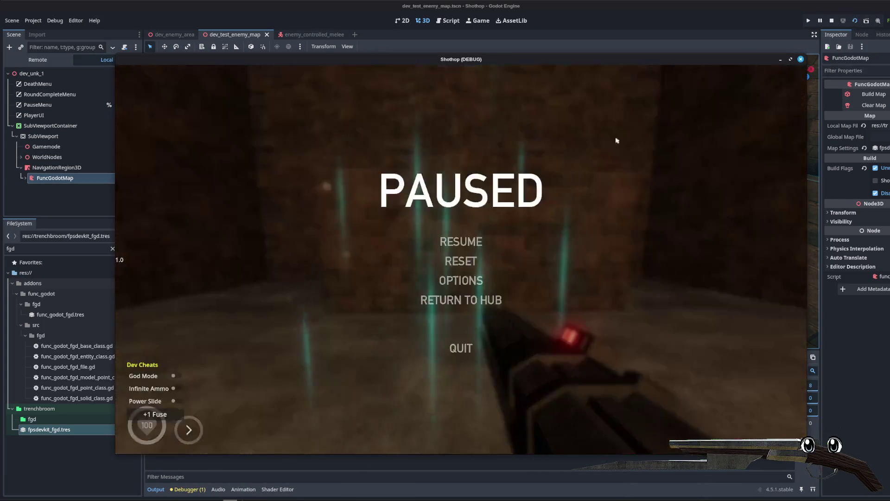
- Restart the test map run, reset the level from the pause menu, then stop the game
click(832, 20)
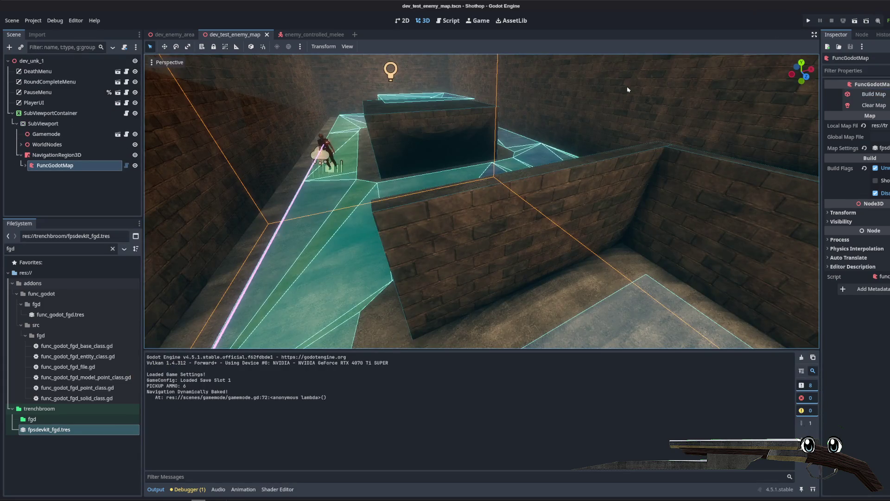
click(868, 94)
click(855, 21)
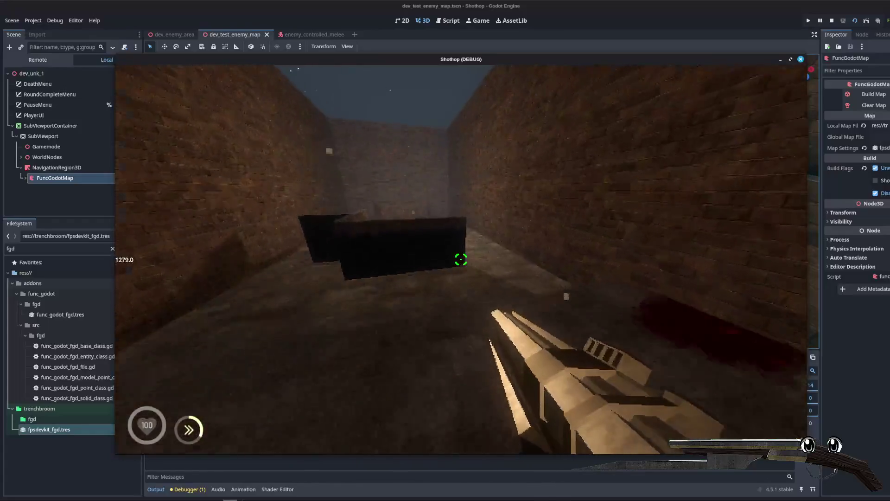
key(Escape)
click(462, 262)
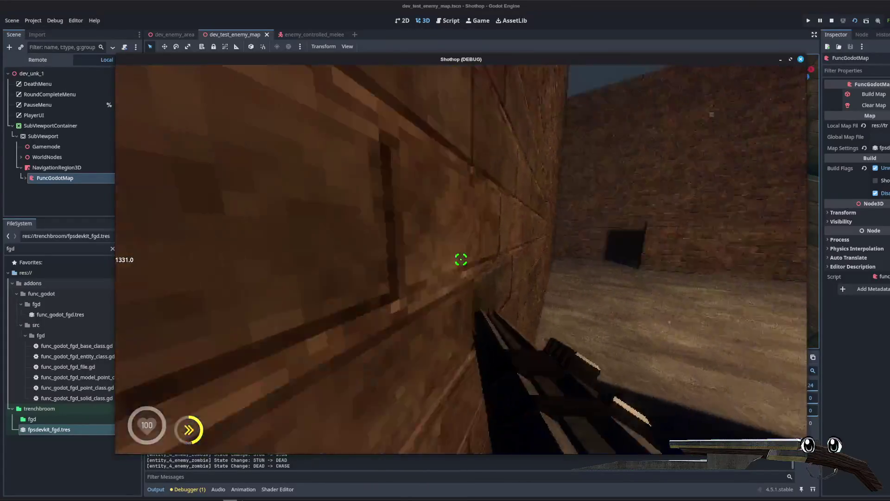
key(Escape)
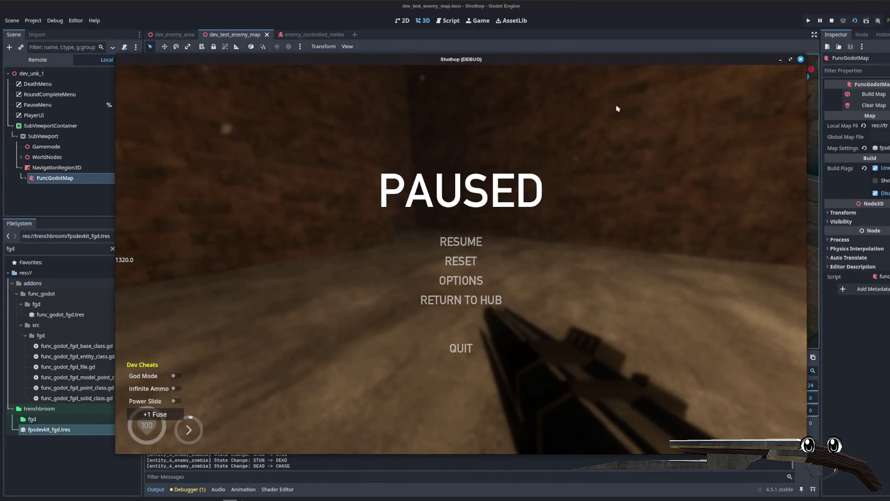
click(832, 21)
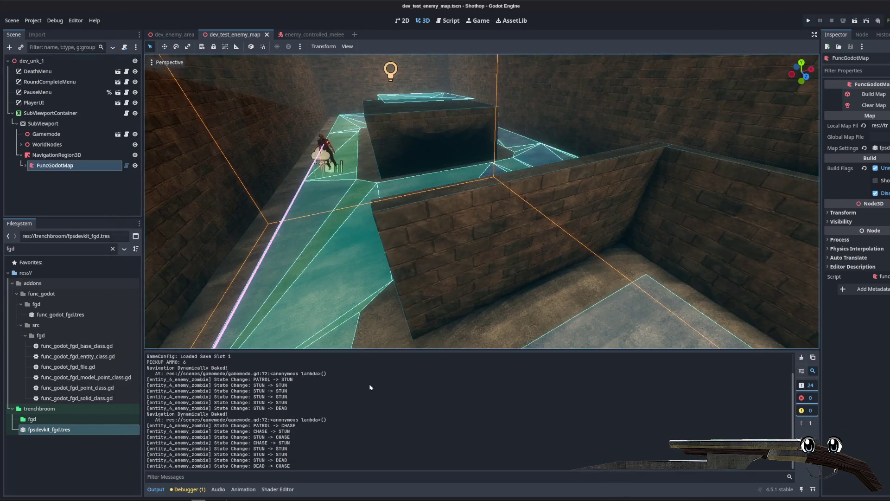
- Stage all changes, commit 'feat: integrate patrol paths', push to origin main, and close the terminal
key(alt+Tab)
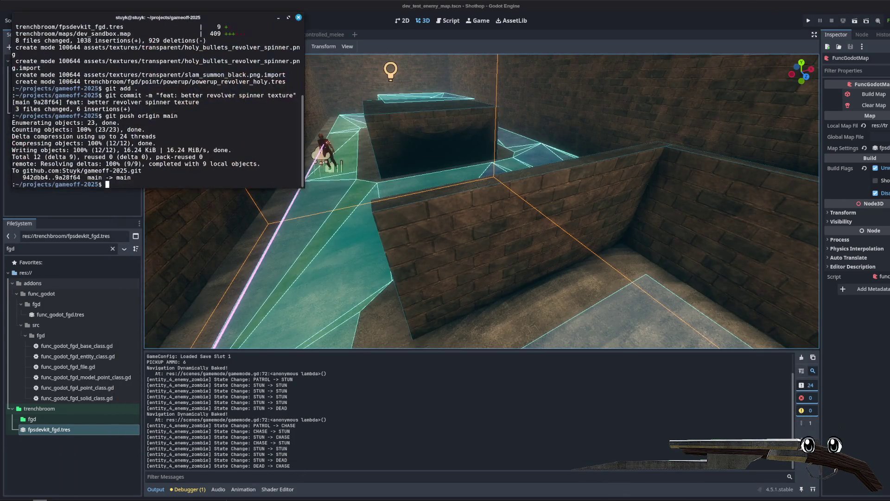
key(Return)
text(commit -m "feat: integrate cont)
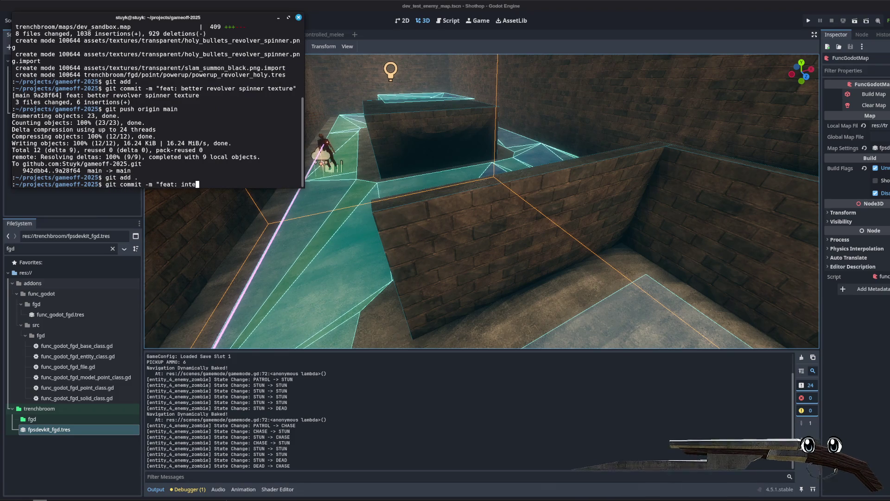
key(BackSpace)
key(BackSpace)
text(patrol paths)
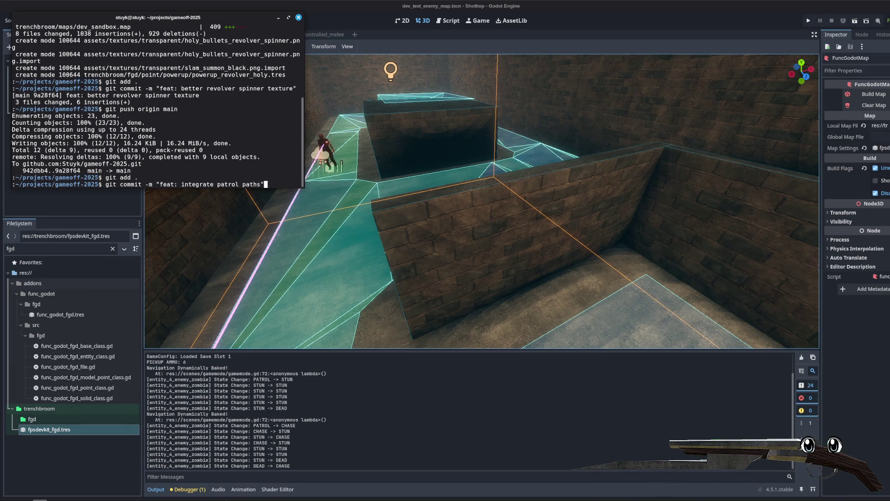
key(Return)
text(git push origin ma)
key(Return)
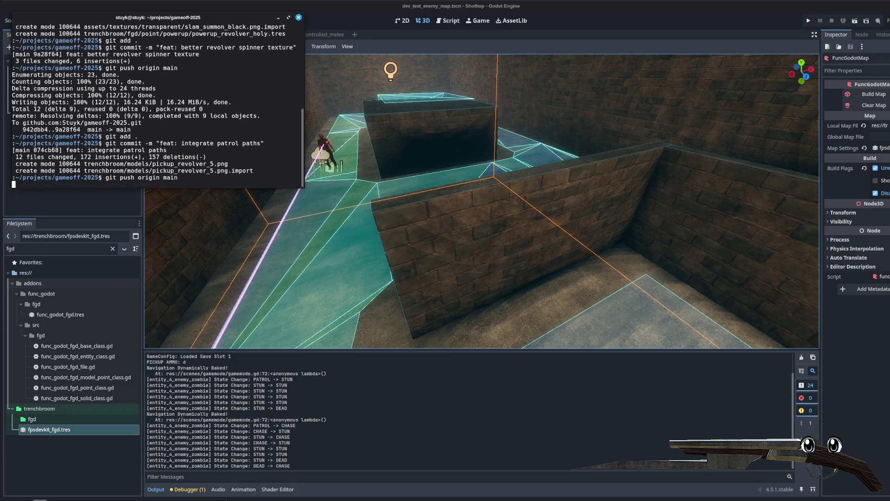
key(alt+Tab)
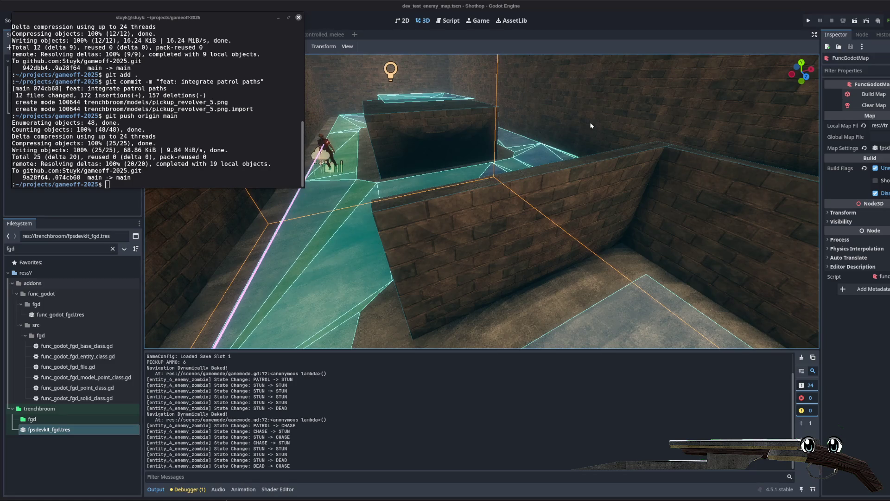
click(278, 17)
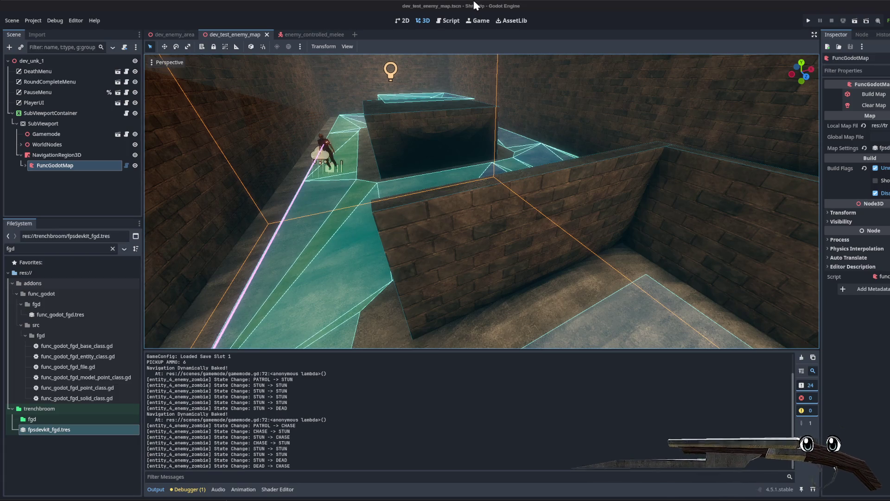
- Clear the 'fgd' FileSystem filter, run the game, wipe save slot 1, and start a New Game
double_click(54, 247)
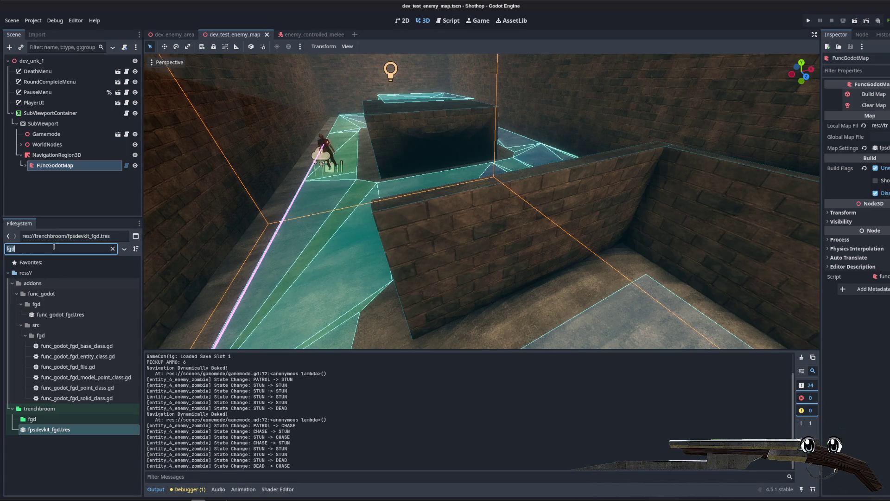
key(BackSpace)
click(809, 20)
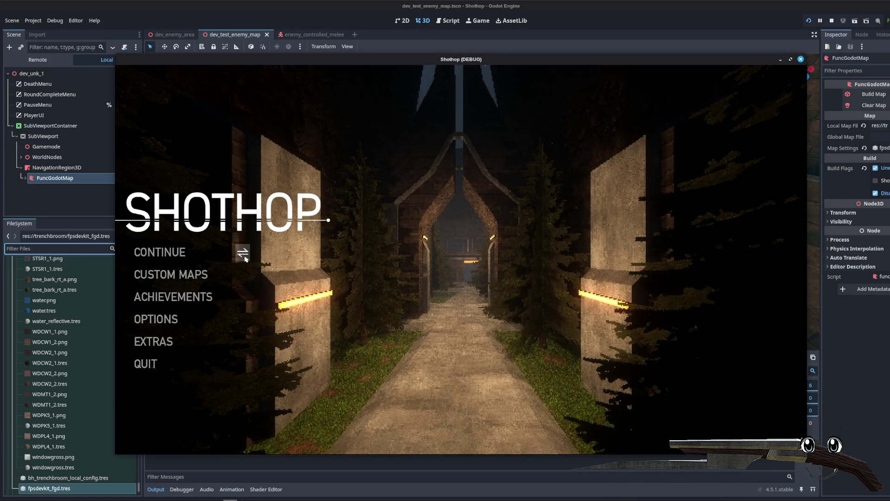
click(245, 258)
click(208, 357)
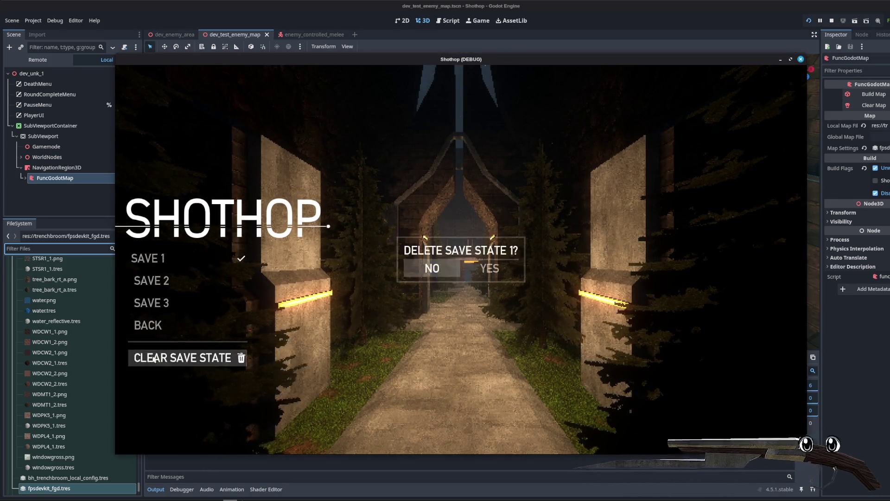
click(476, 272)
click(166, 326)
click(168, 264)
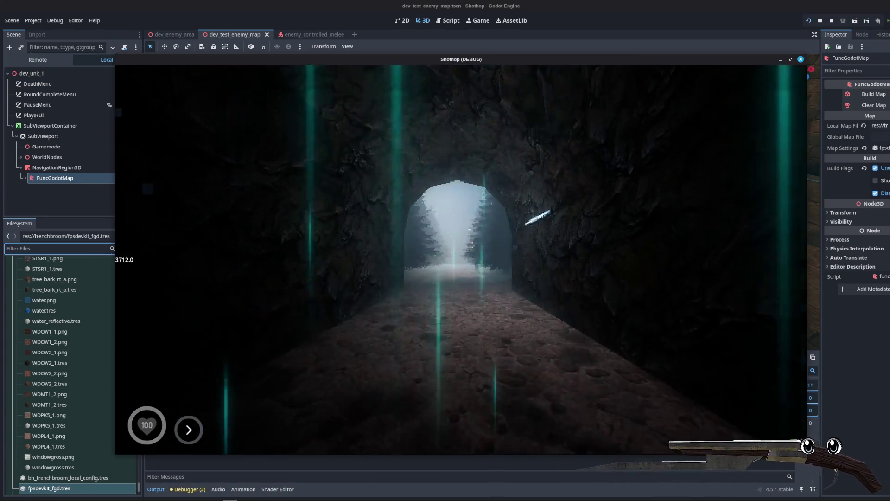
- Run through the tunnel, foggy forest path and tiled room of the opening level
key(w)
key(shift)
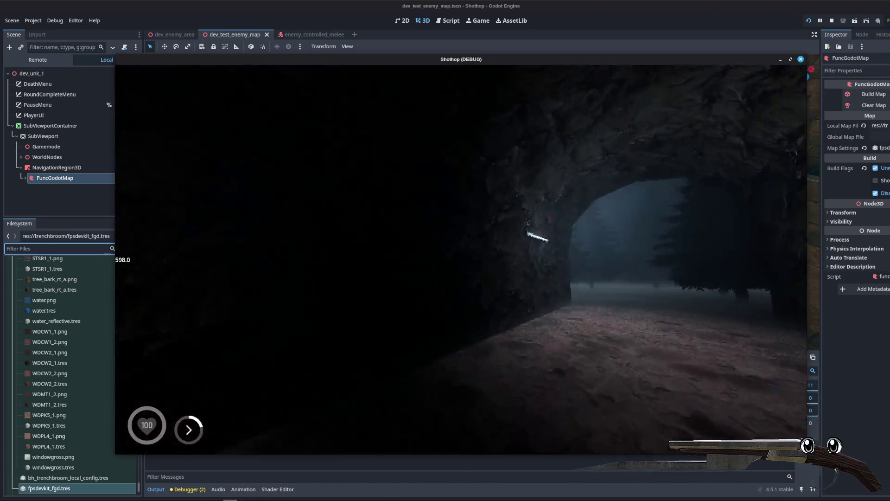
key(w)
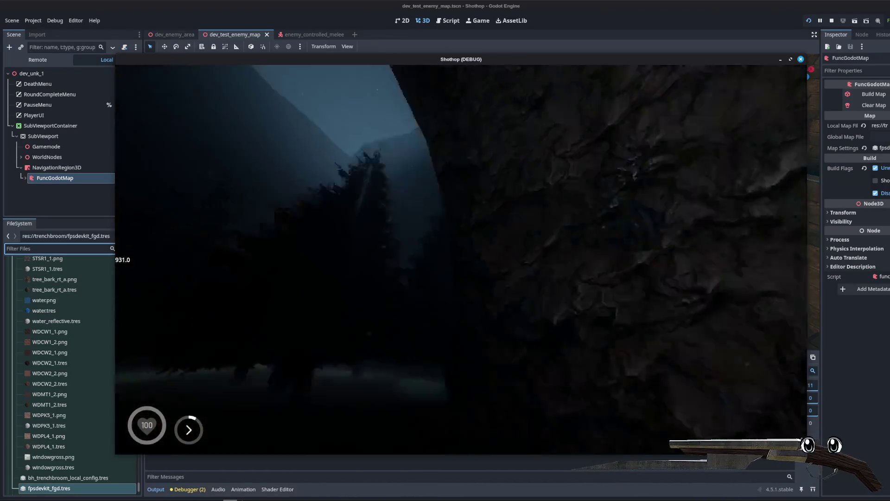
key(w)
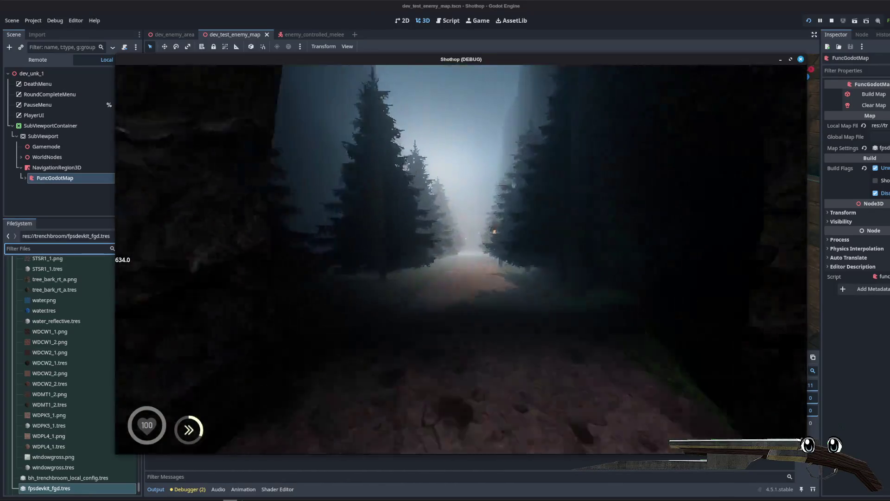
key(w)
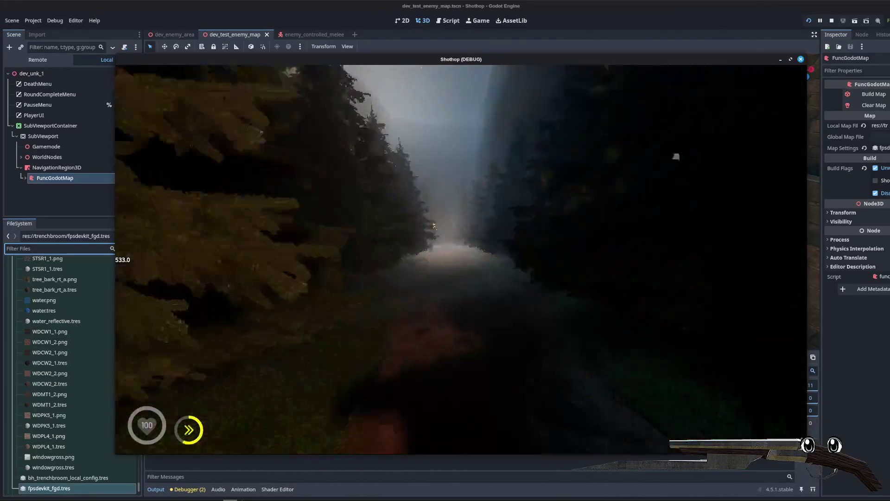
key(w)
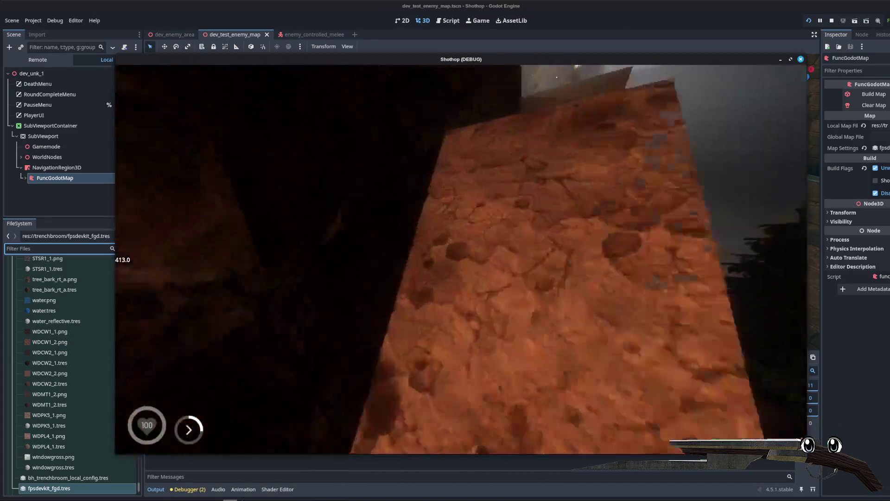
key(w)
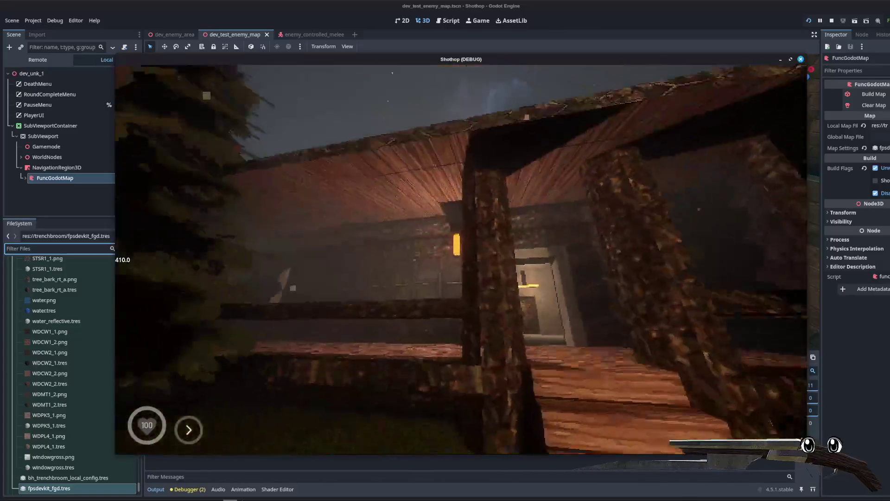
key(w)
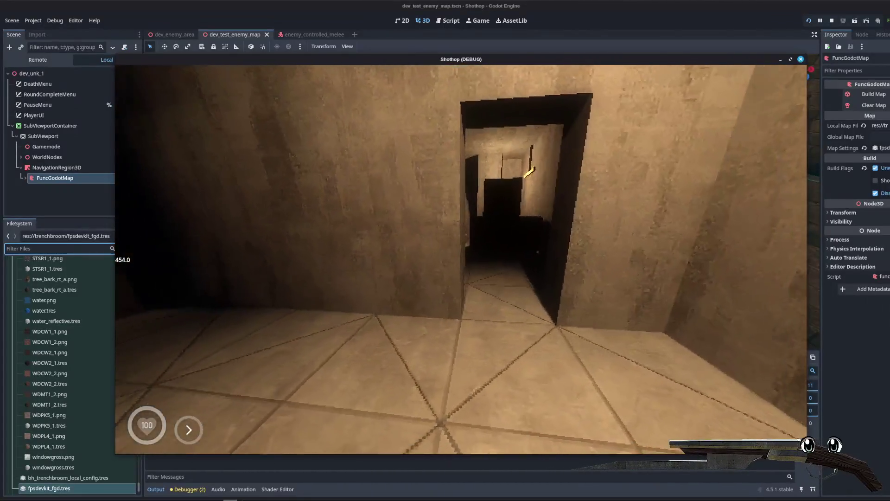
key(w)
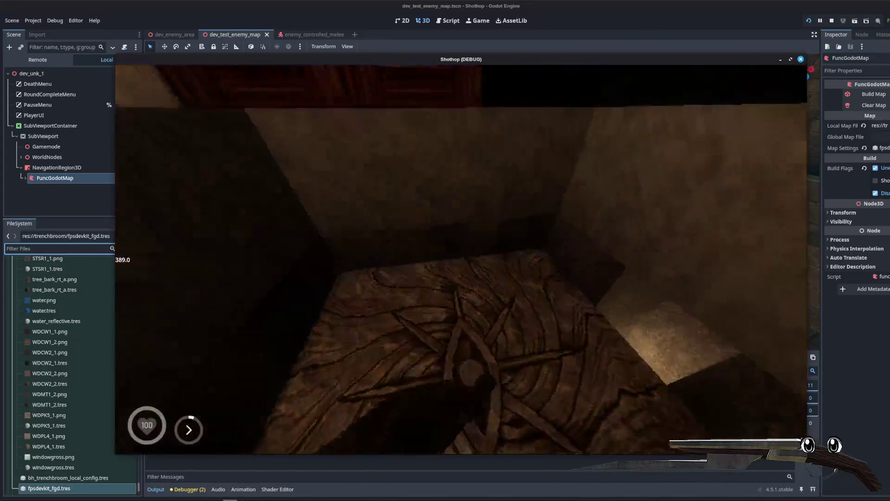
key(w)
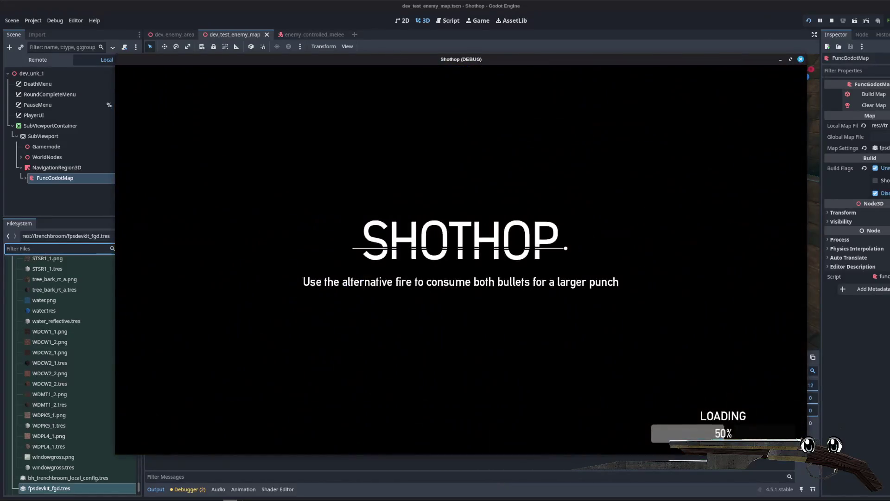
- Walk the test map's brick corridors past the box, red curtains and lit window room to the orange doorway
key(w)
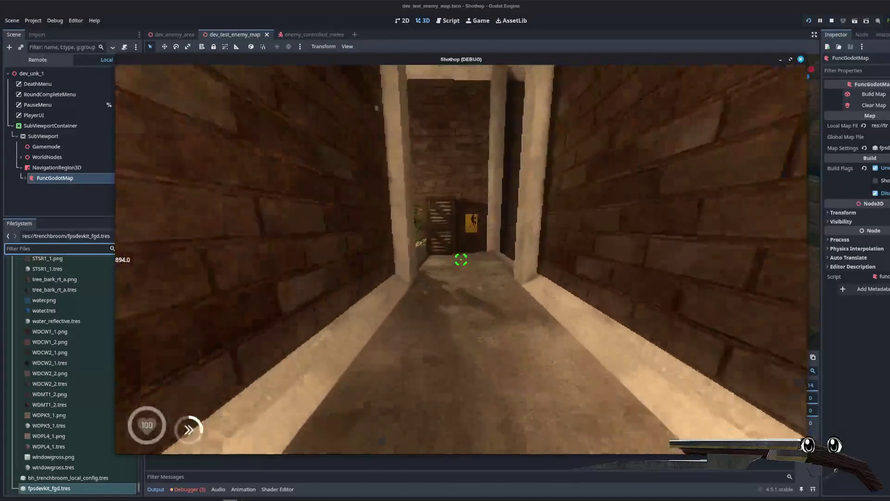
key(w)
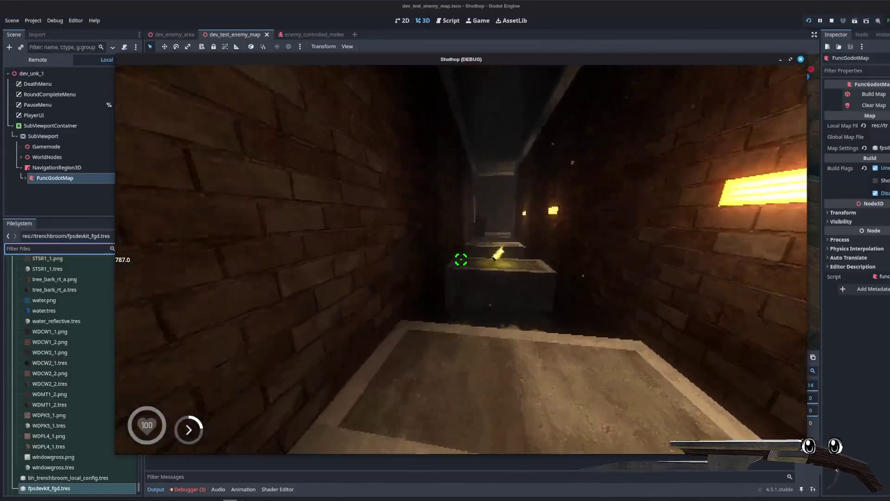
key(w)
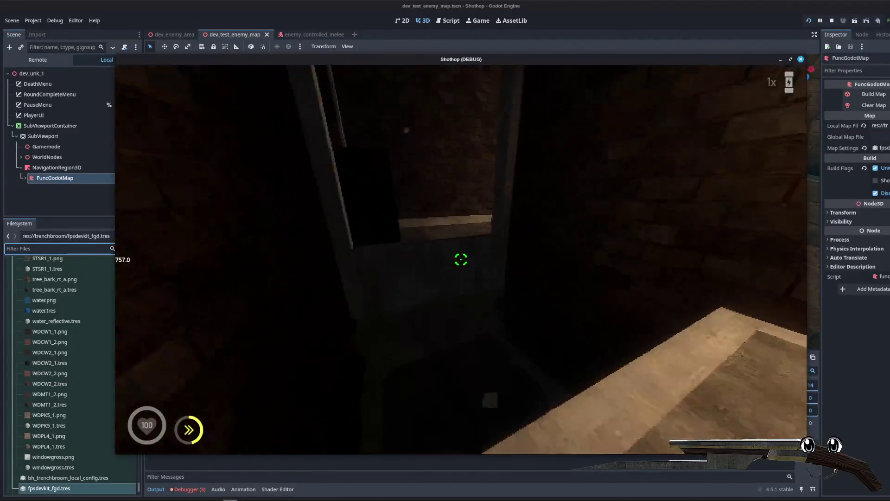
key(w)
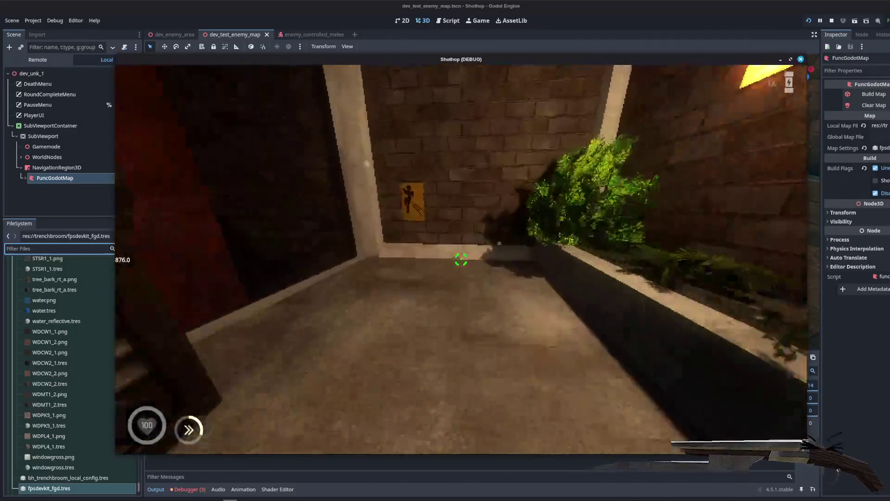
key(w)
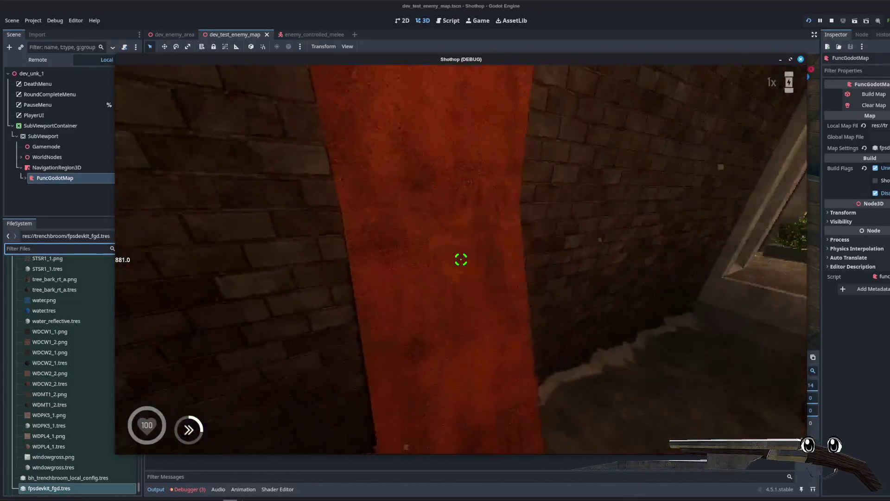
key(w)
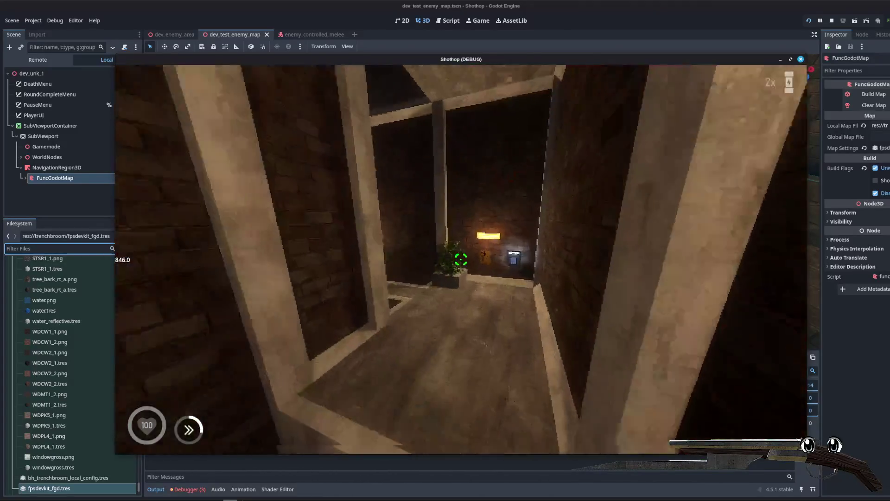
key(w)
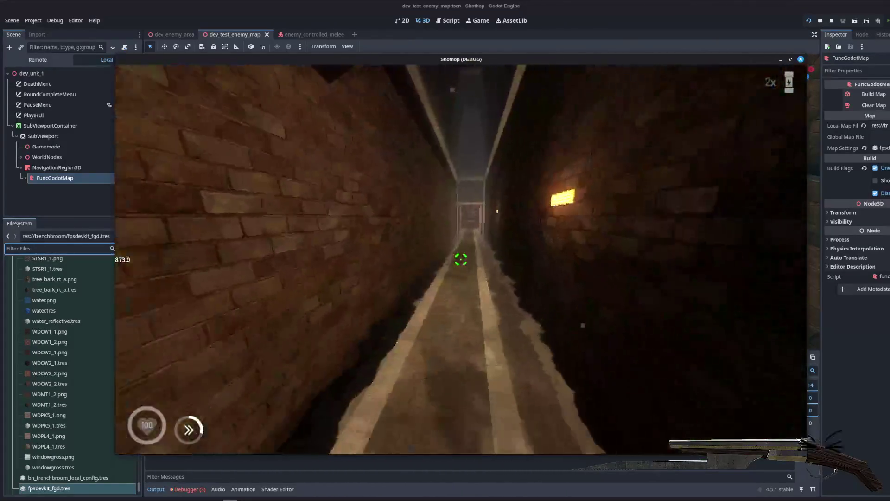
key(w)
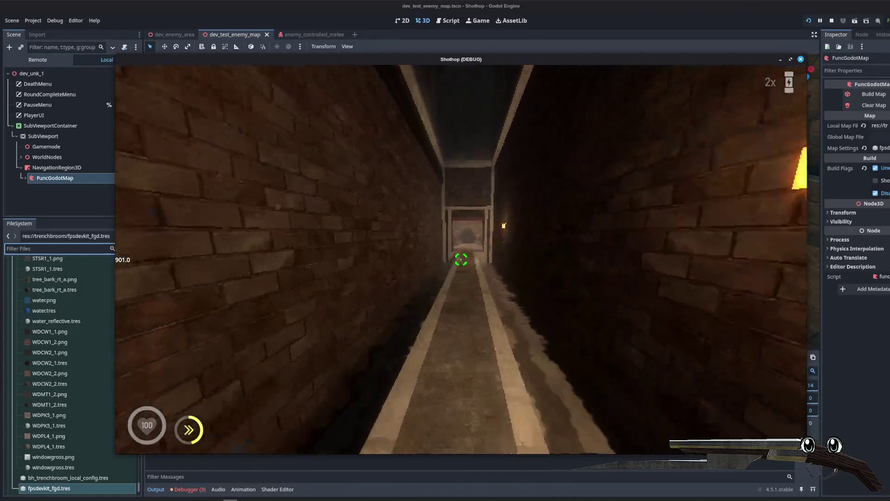
key(w)
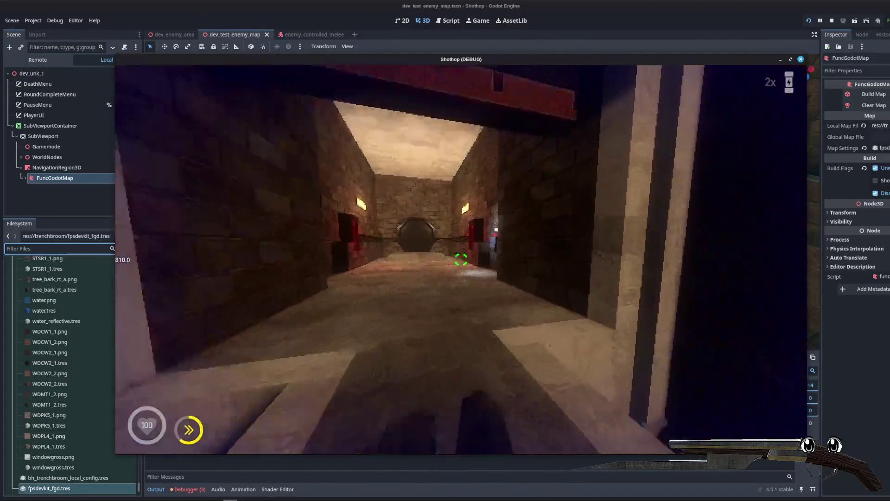
key(w)
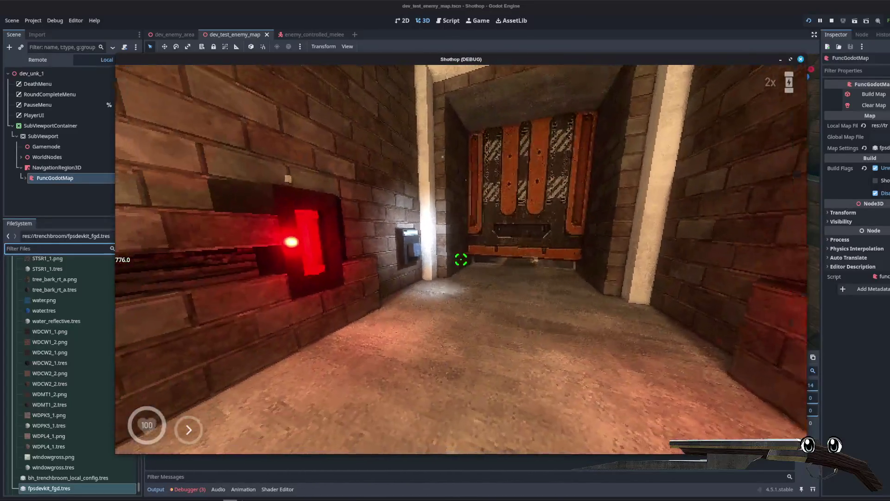
- Pass through the swirling portal, climb the stone shaft, and head toward the brick wall with yellow signs
key(w)
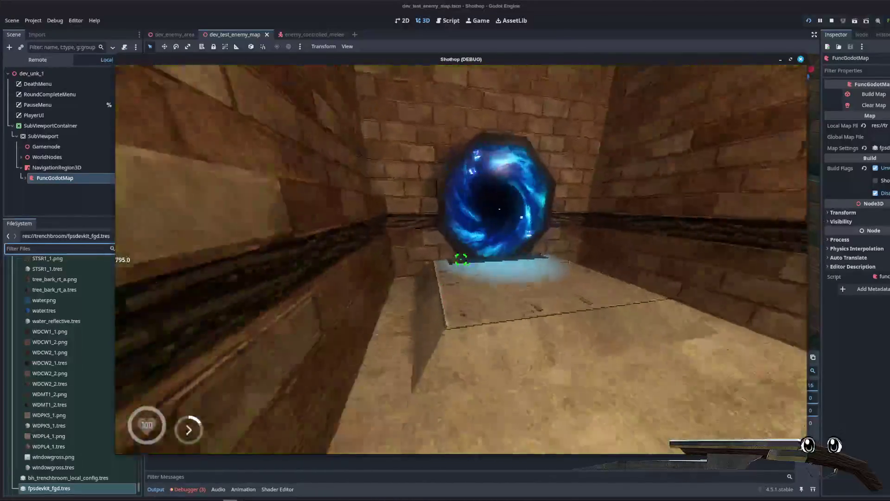
key(w)
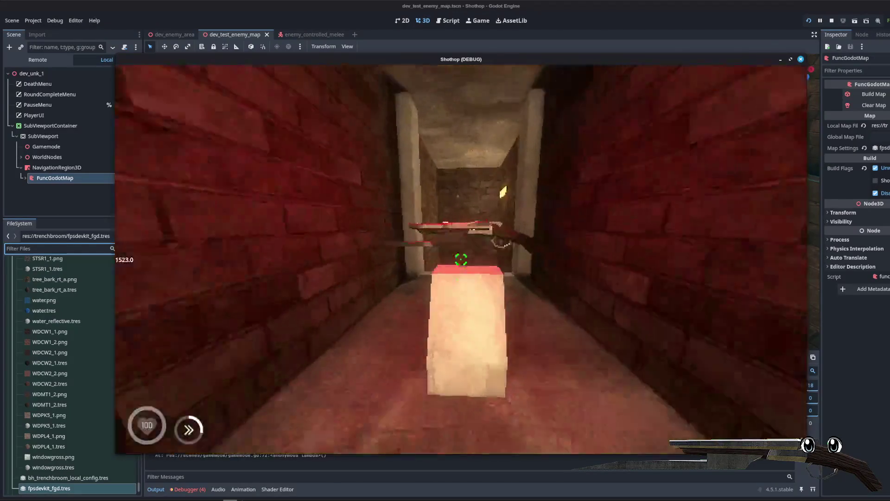
key(w)
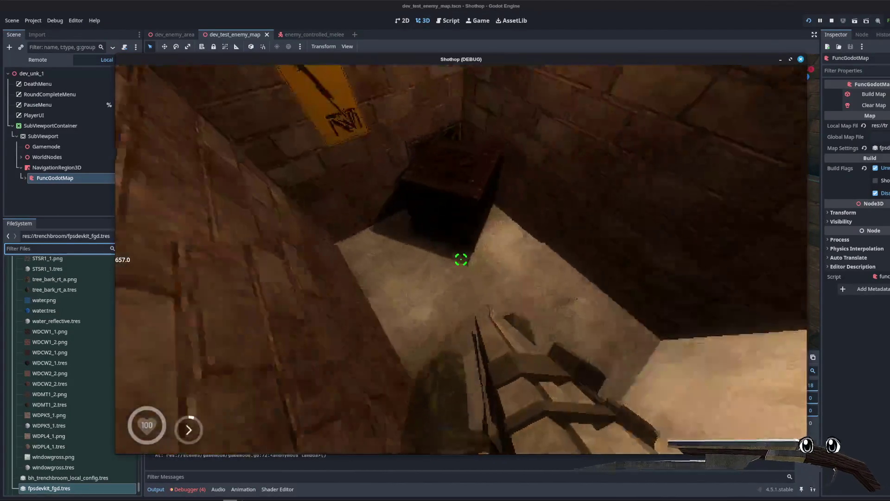
key(w)
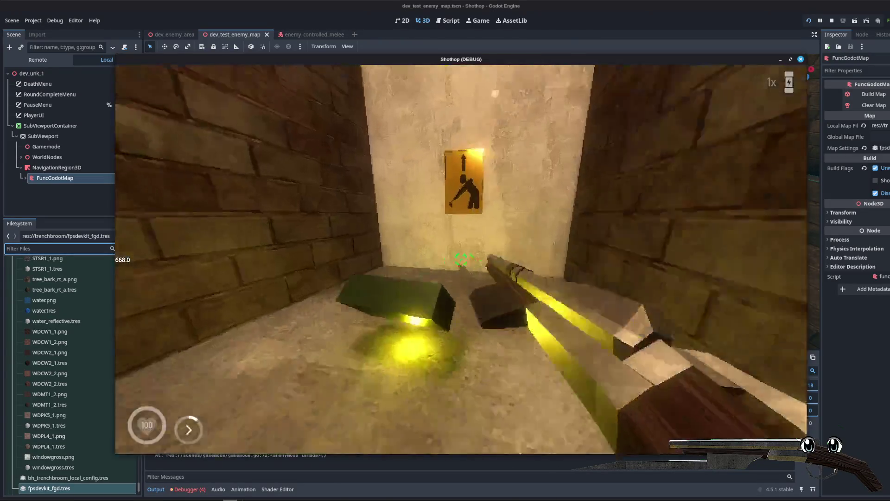
key(w)
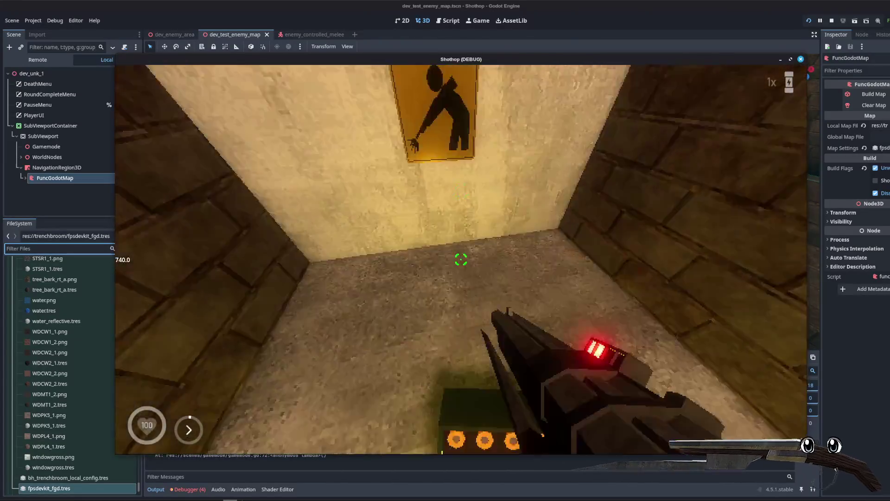
key(w)
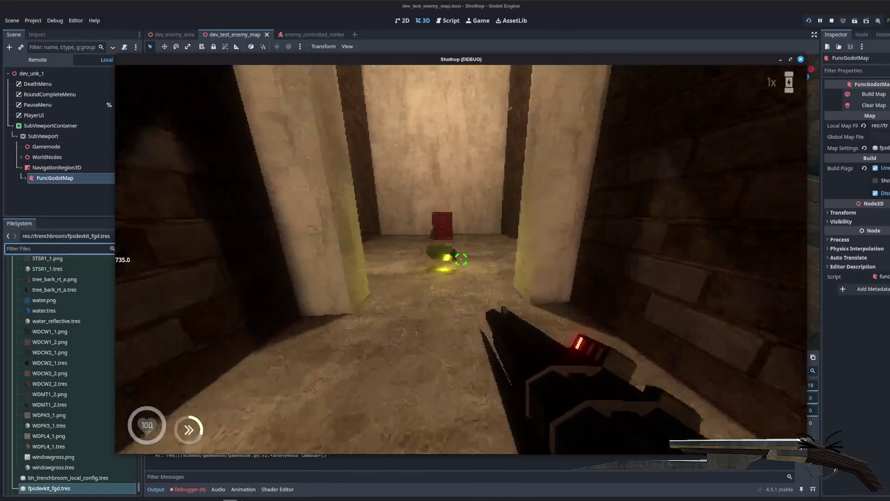
key(w)
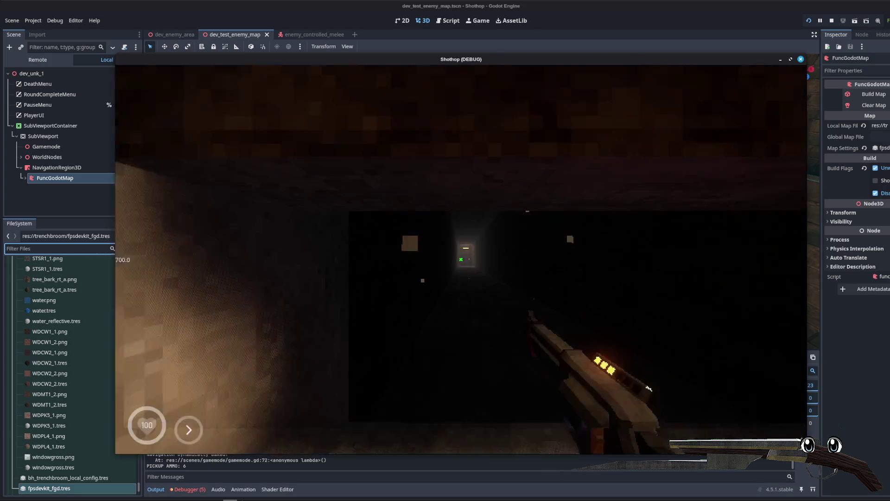
- Back off the wall, follow the corridor into the portal room, and walk into the portal to finish the map
key(s)
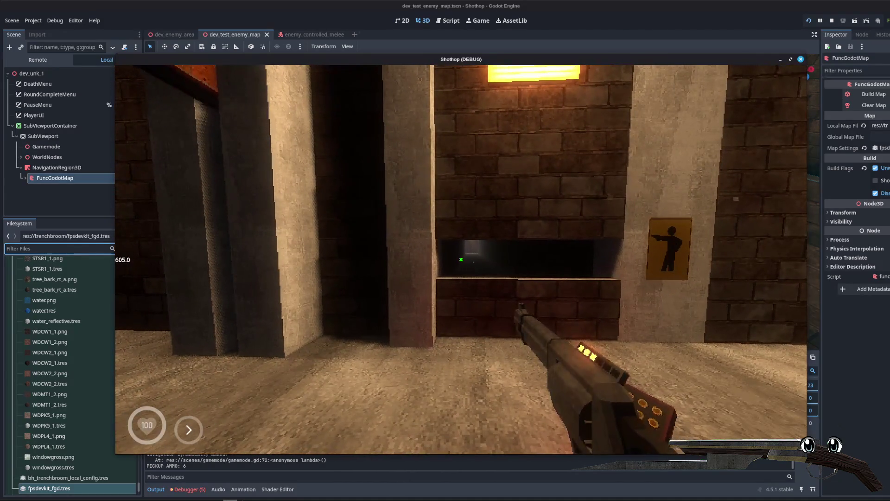
key(w)
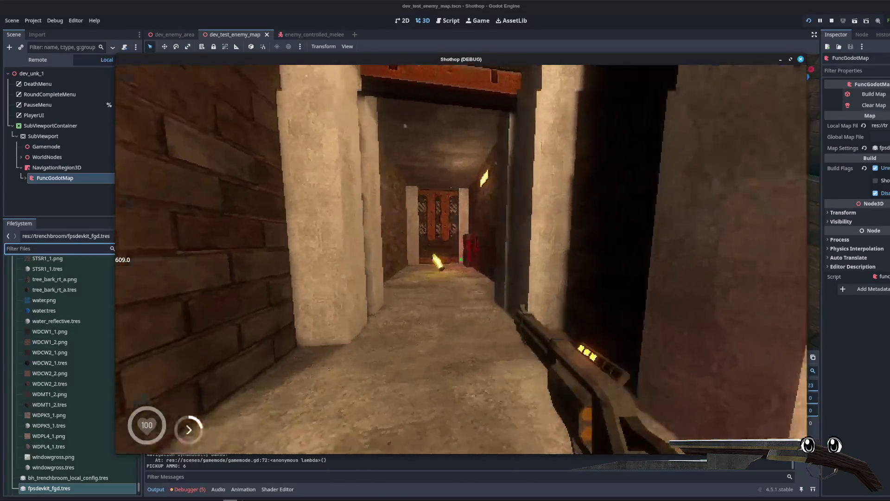
key(w)
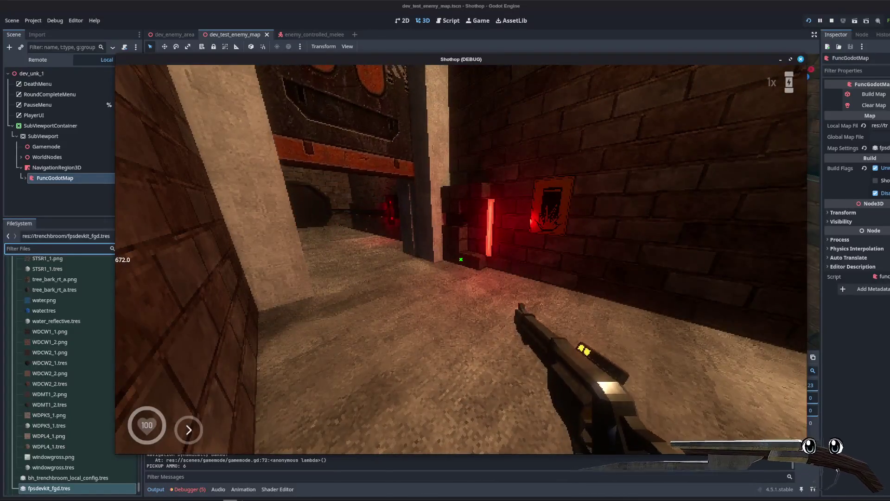
key(w)
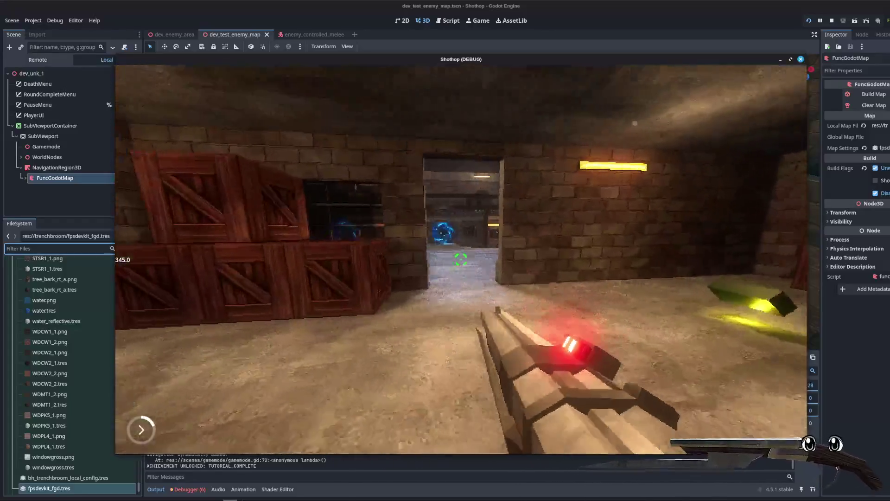
key(w)
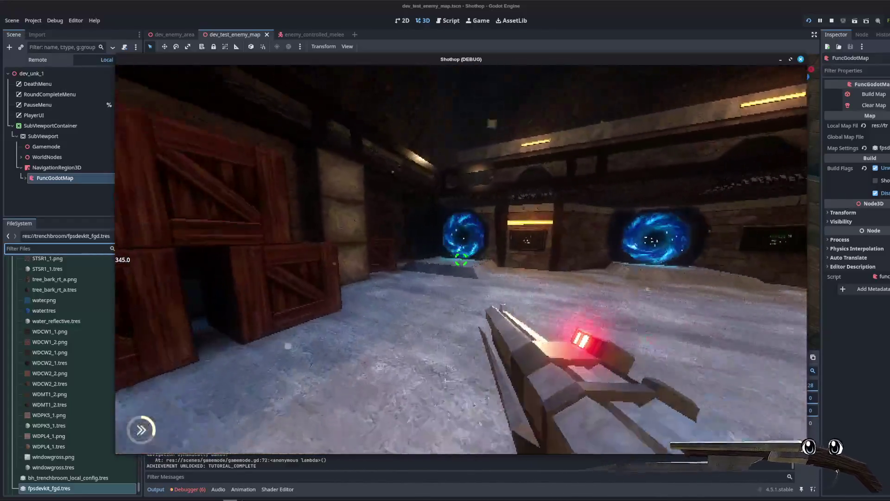
key(w)
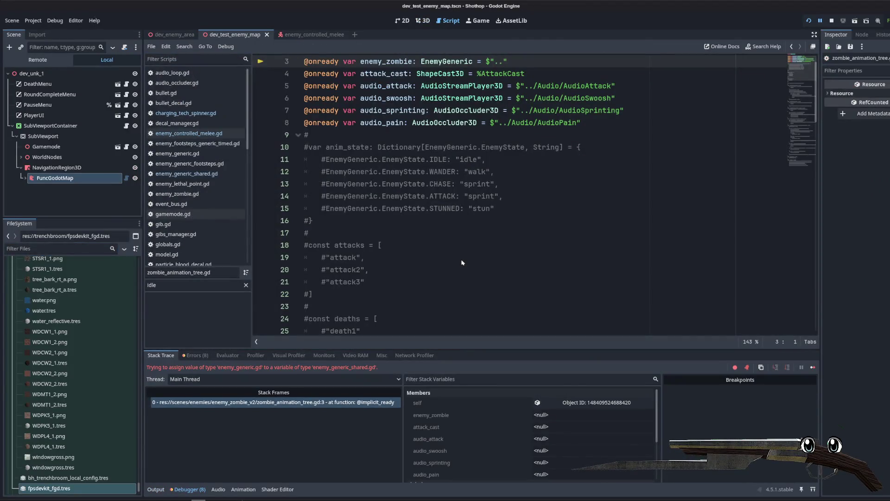
- Stop the crashed debug session and filter the FileSystem for 'un'
click(528, 220)
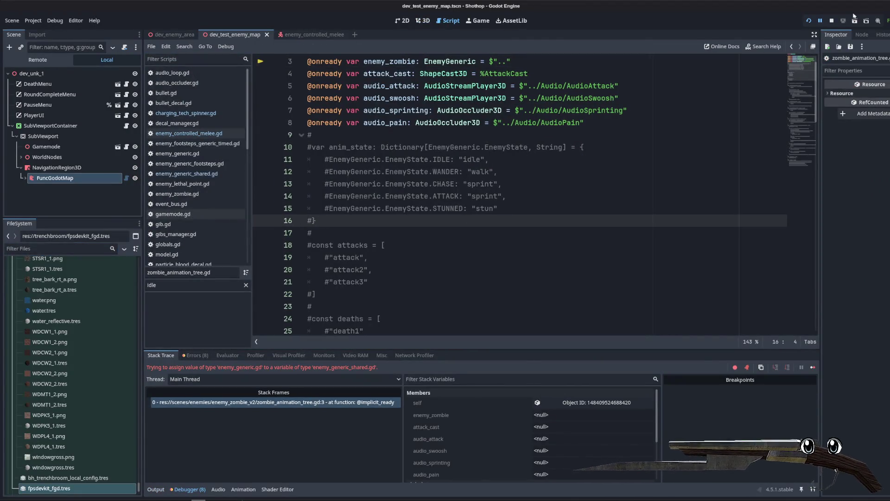
click(832, 21)
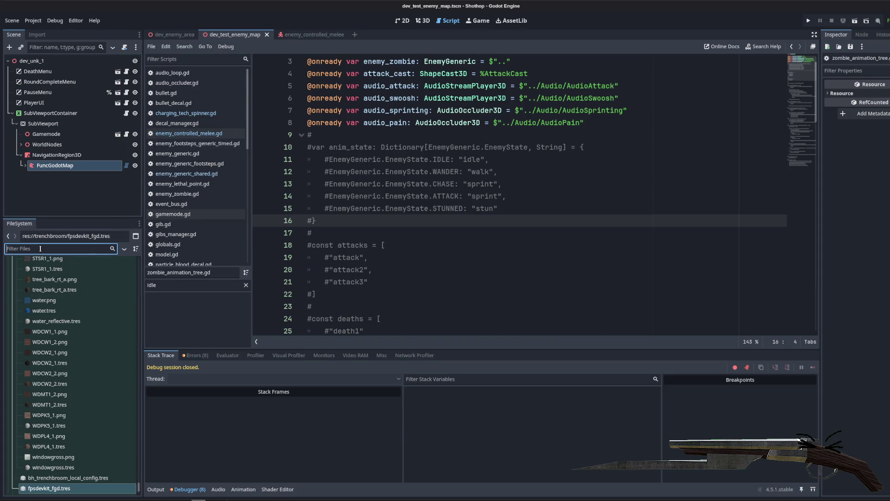
text(fu)
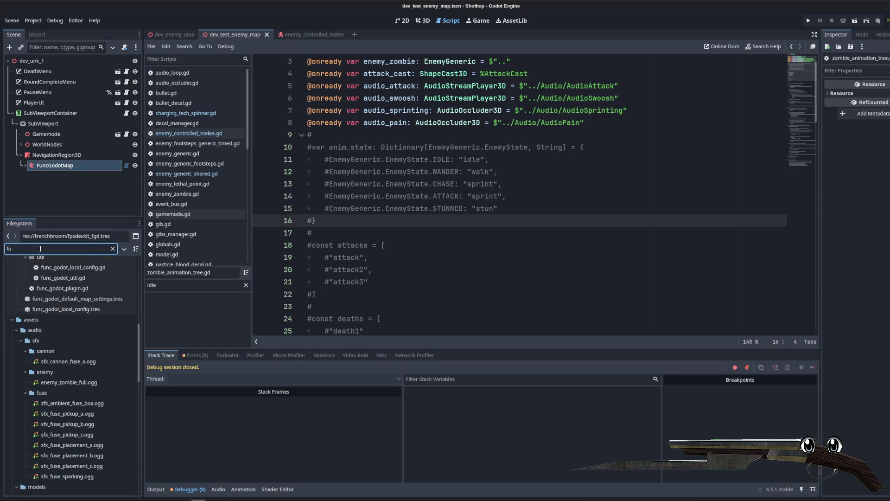
key(BackSpace)
key(BackSpace)
text(unk_)
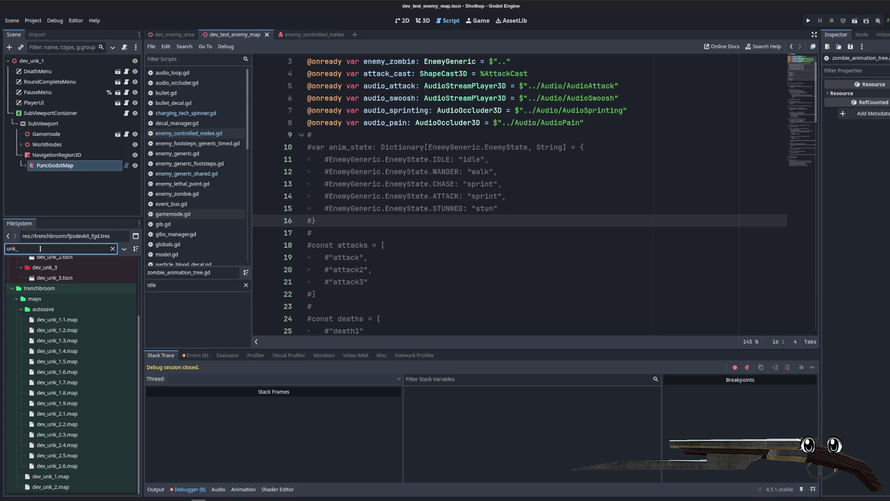
- Open dev_unk_1.tscn, rebuild it with Build Map, and view the level in 3D
scroll(58, 334, up, 3)
click(50, 316)
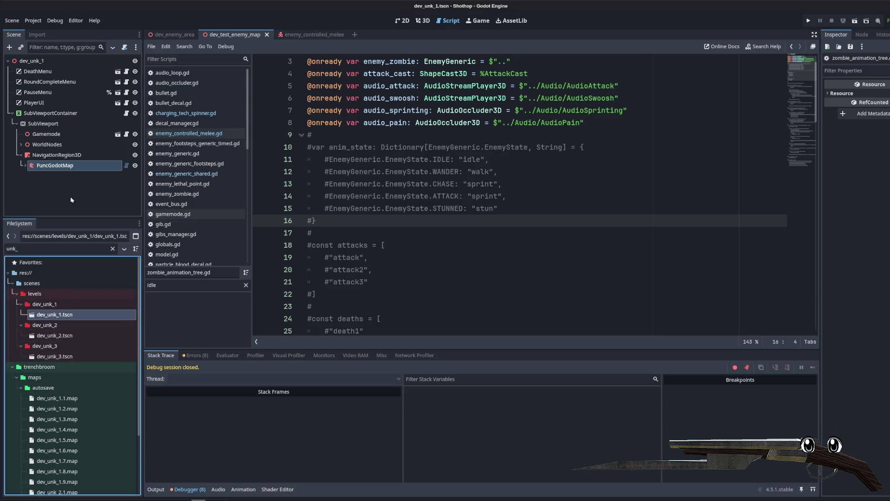
click(860, 99)
click(424, 21)
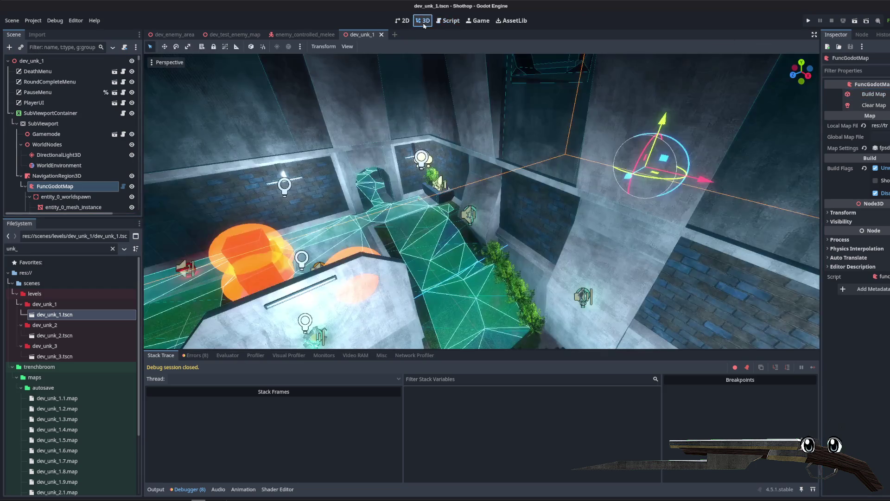
- Orbit the rebuilt dev_unk_1 map, then run it with F6, hitting the zombie_dynamite_animation_tree.gd error
mouse_move(536, 199)
mouse_down()
mouse_move(487, 200)
mouse_move(468, 179)
mouse_move(450, 183)
mouse_move(582, 153)
mouse_up()
key(F6)
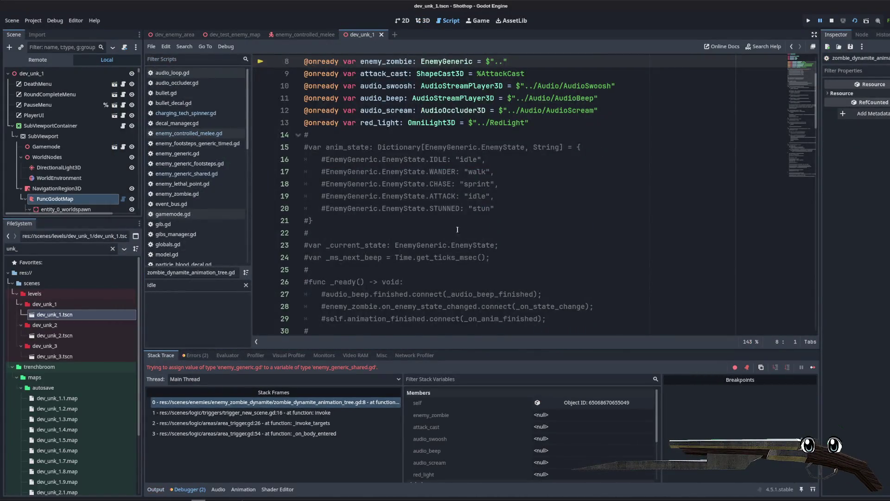
- Deselect the script code, stop the errored session with F8, and relaunch the game with F5
click(510, 98)
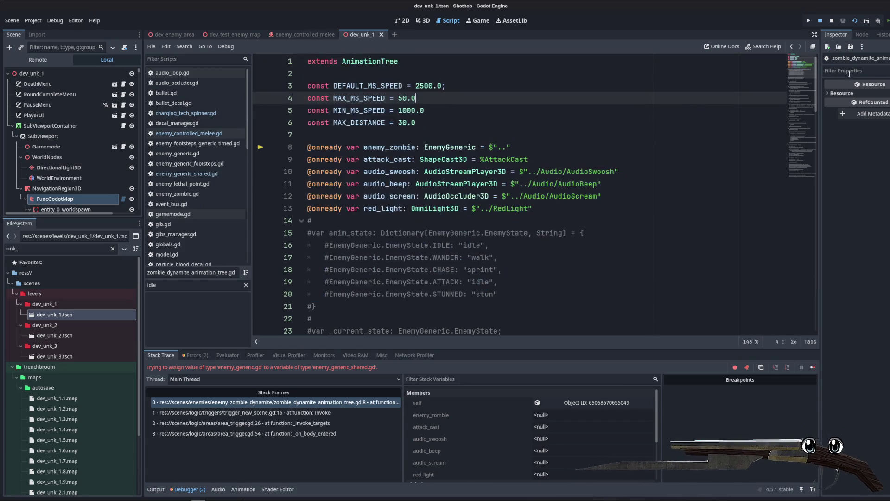
key(F8)
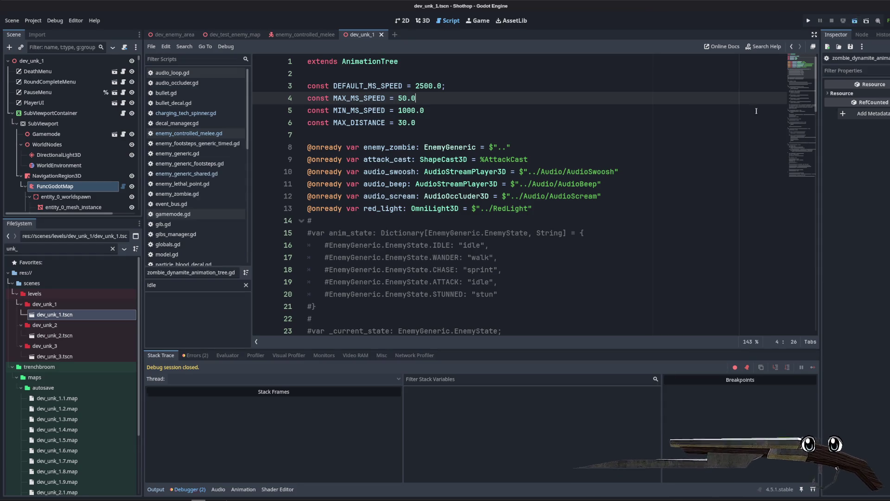
key(F5)
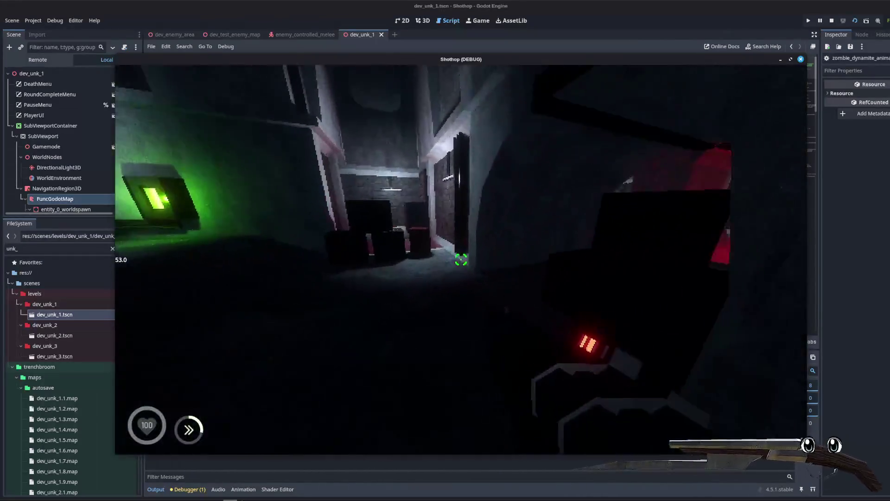
- Shoot the zombie in the corridor and advance toward the poster wall
click(461, 260)
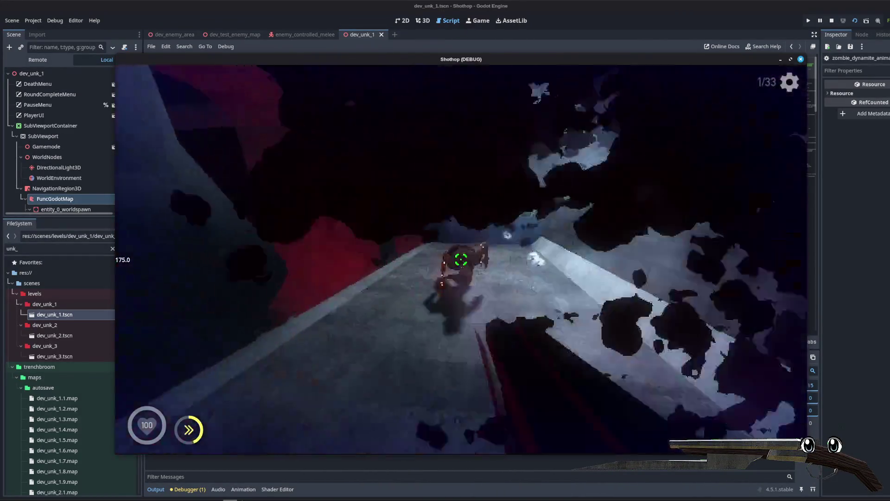
key(w)
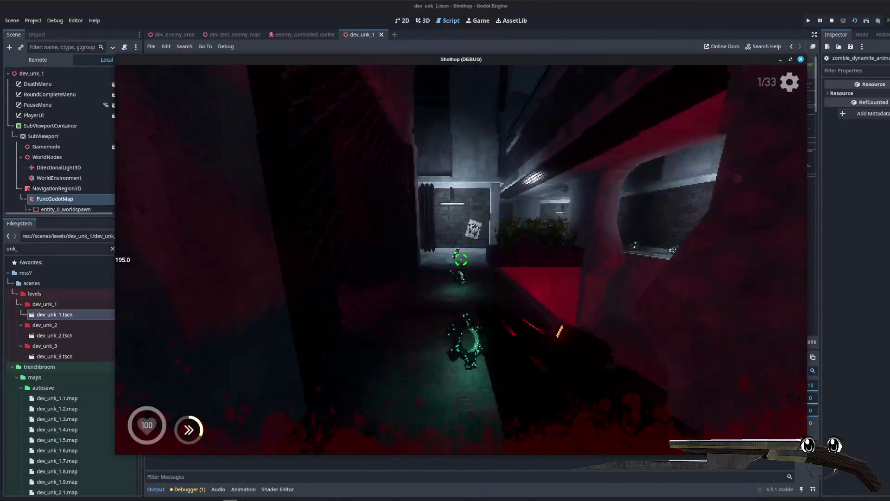
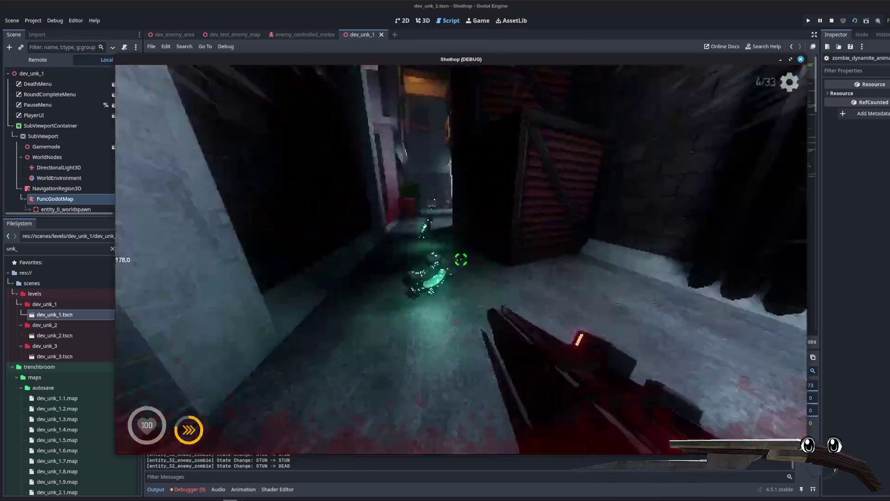
- Shoot the corridor zombie and advance through the corridors and rooms of dev_unk_1
click(461, 260)
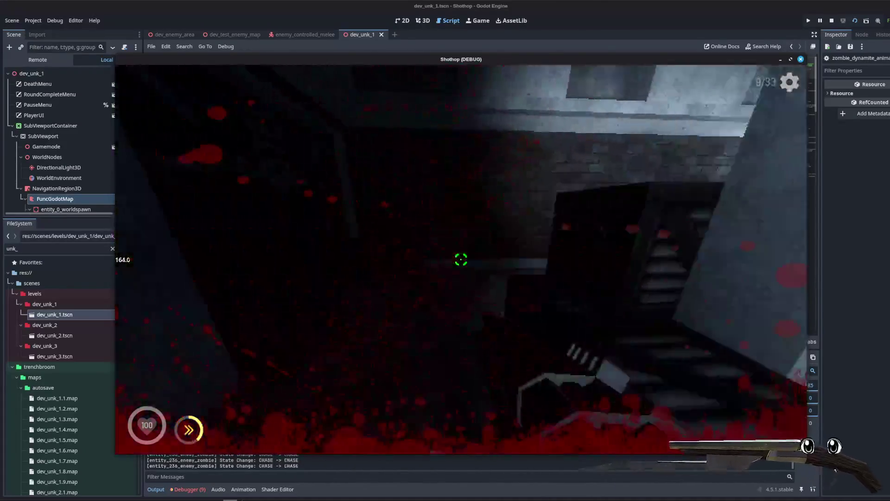
key(w)
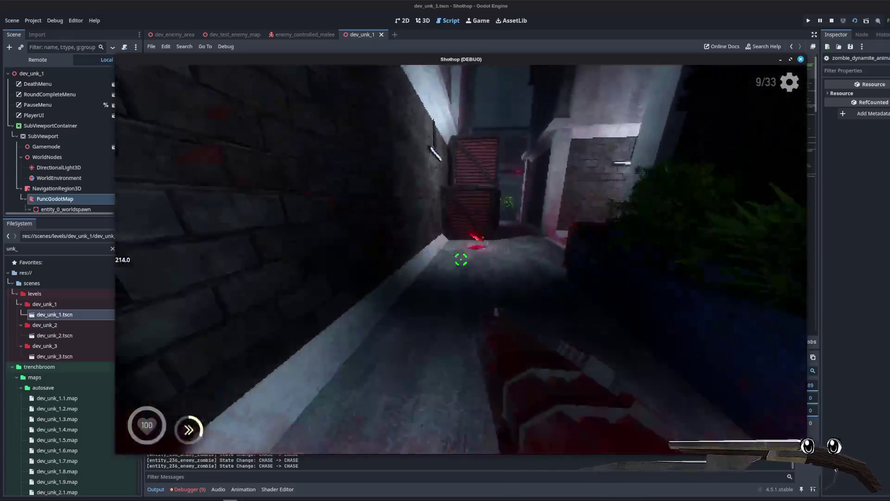
key(w)
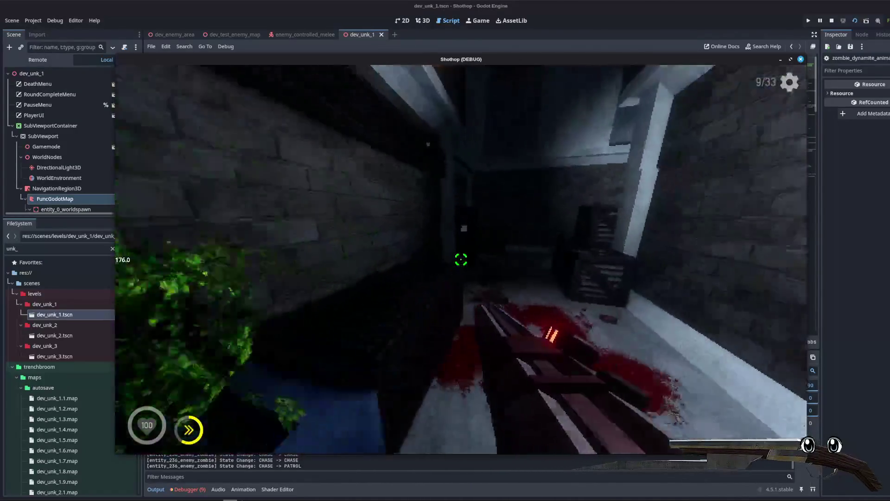
key(w)
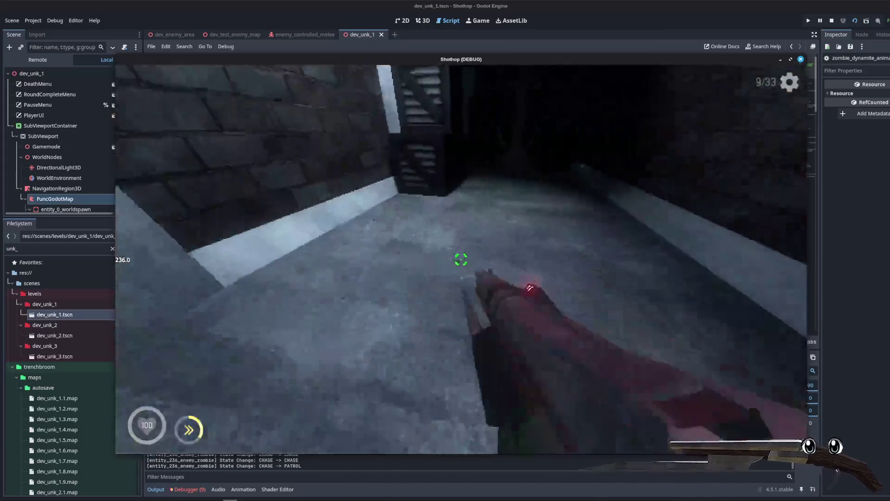
key(w)
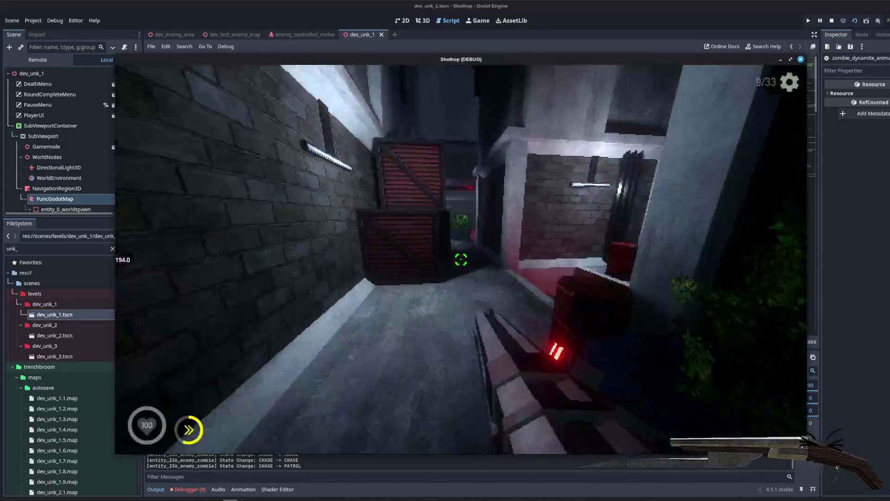
key(w)
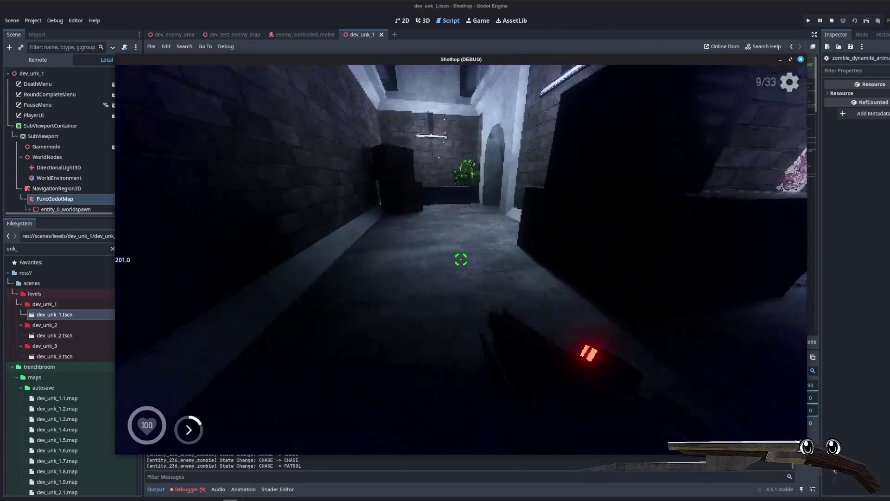
key(w)
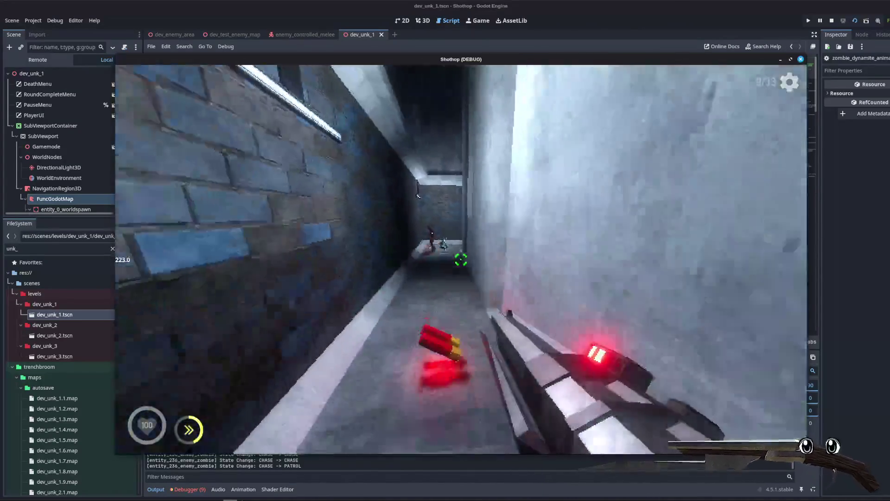
key(w)
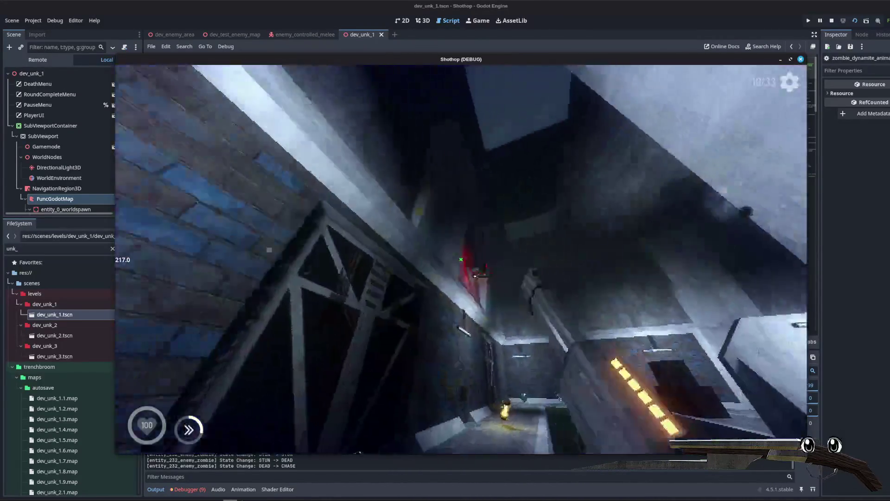
key(w)
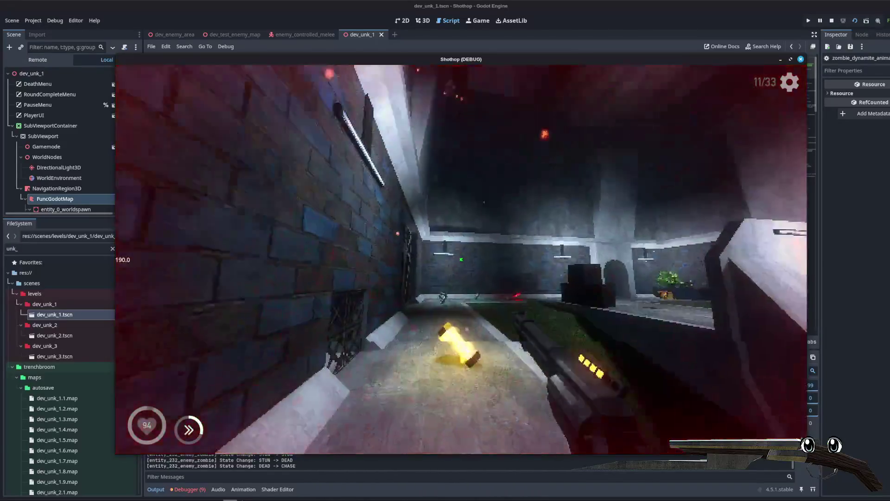
- Push into the lit courtyard, kill the approaching zombie, then pause and reset the level
key(w)
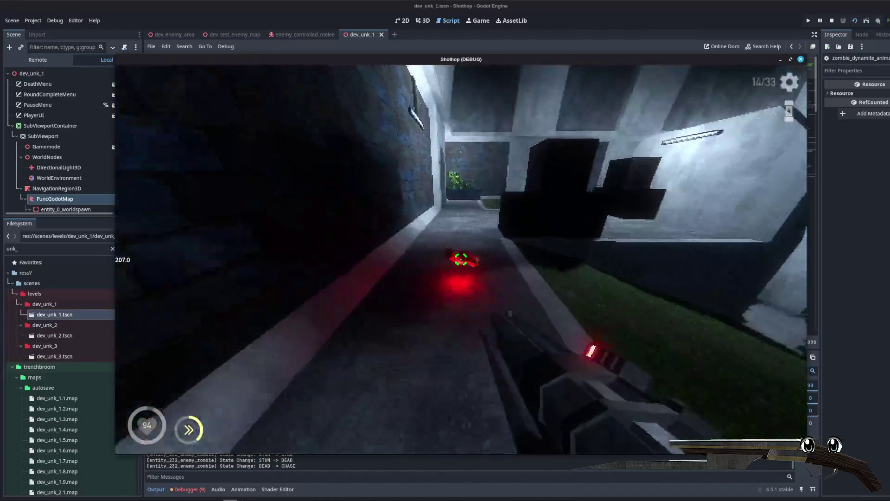
key(w)
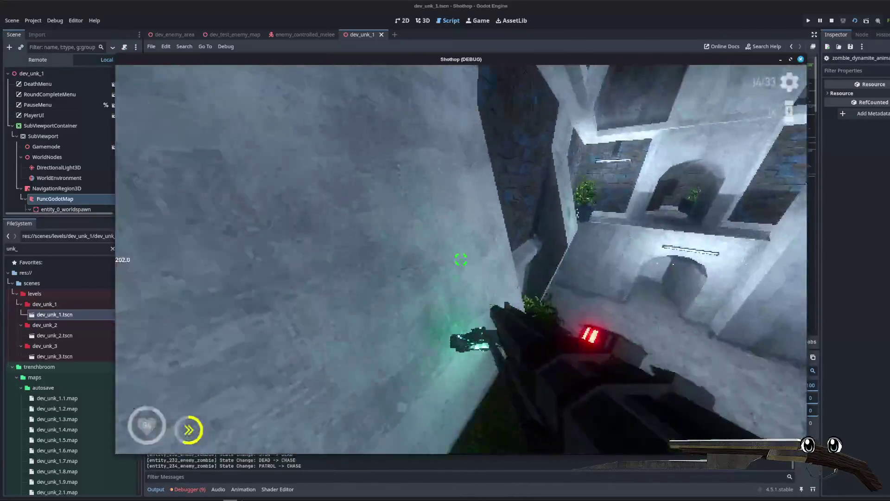
key(w)
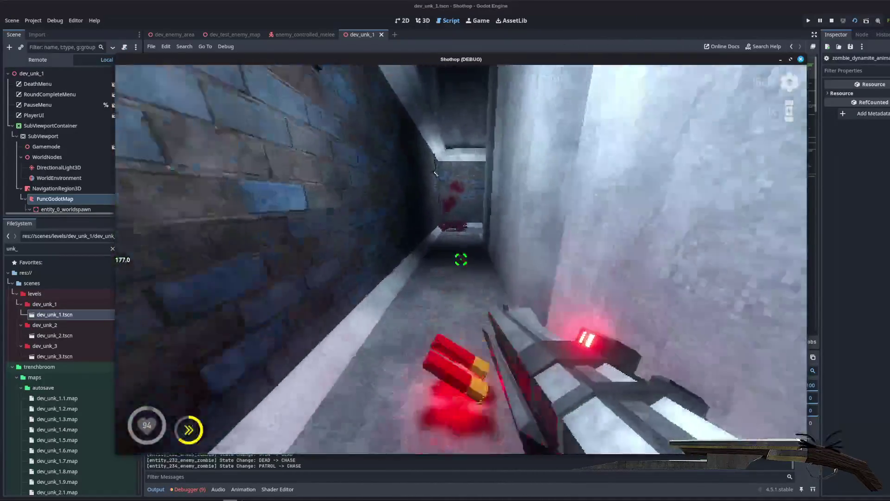
key(w)
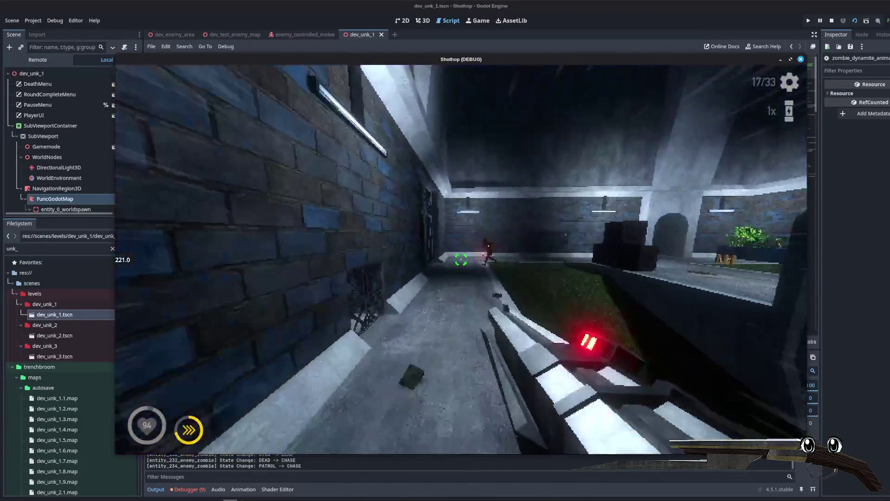
key(w)
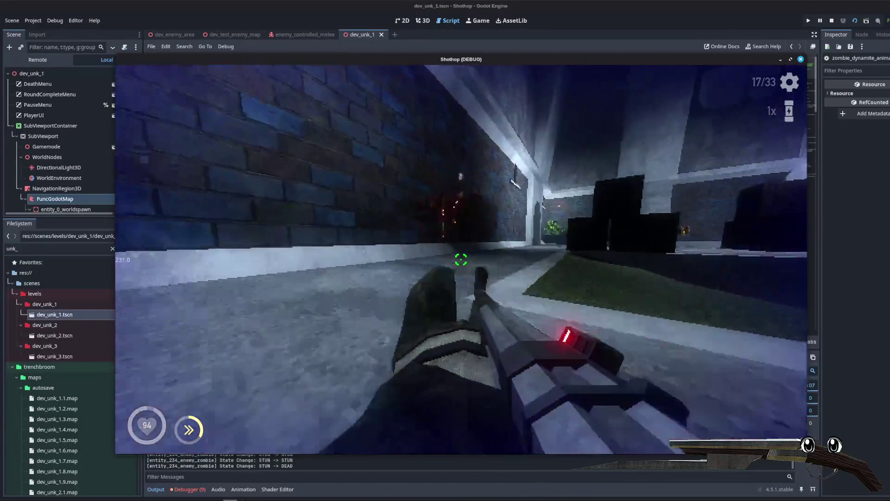
key(w)
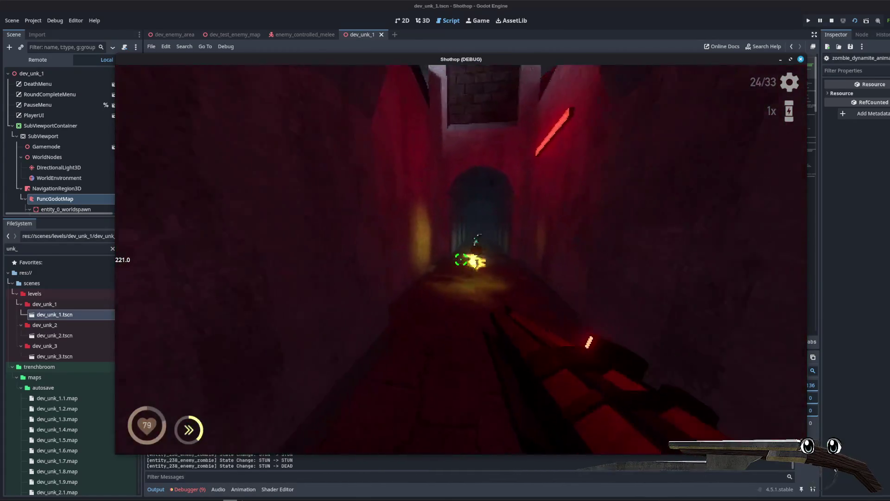
key(Escape)
click(461, 258)
- Shoot the zombie by the red doorway, move into the brick courtyard, then pause at 23/33
key(w)
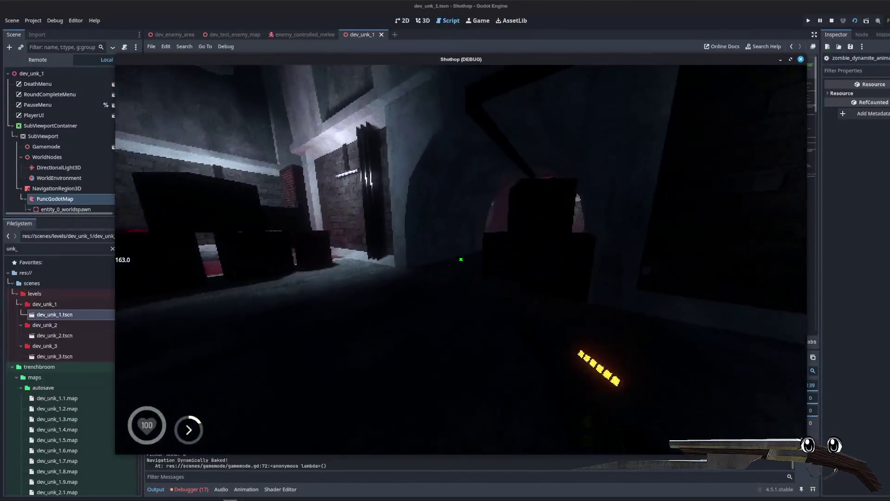
key(w)
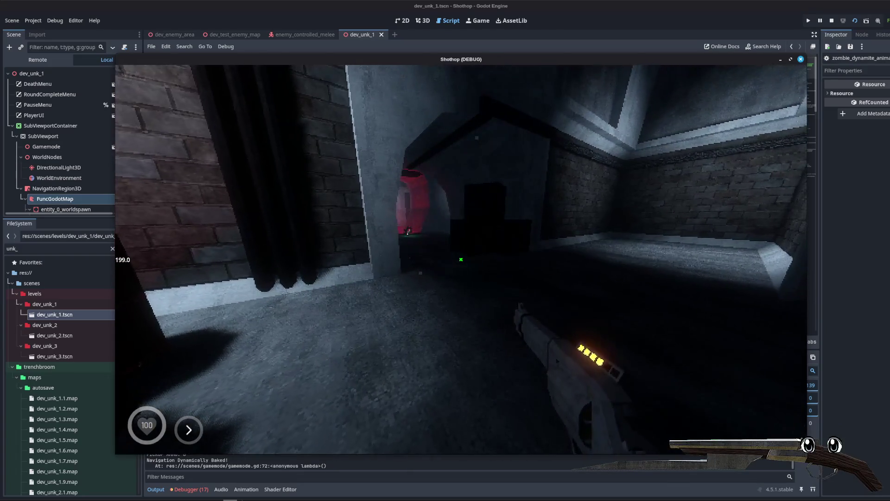
key(w)
click(461, 259)
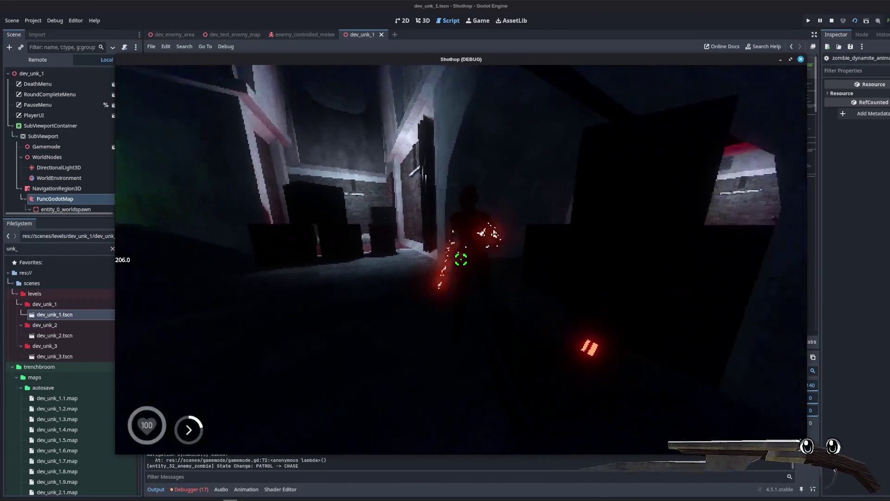
key(w)
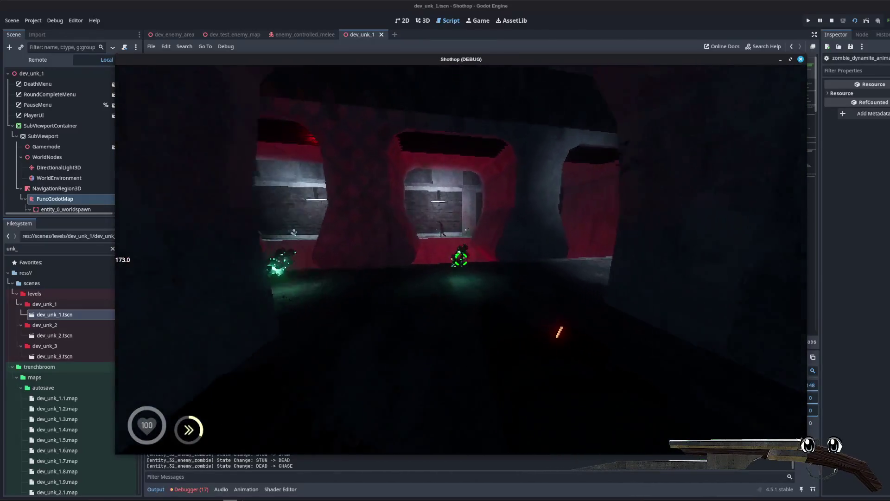
key(w)
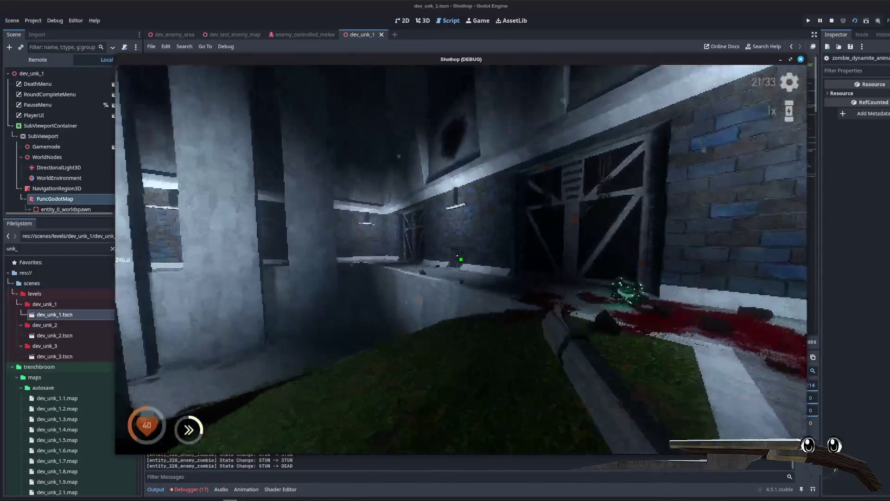
key(Escape)
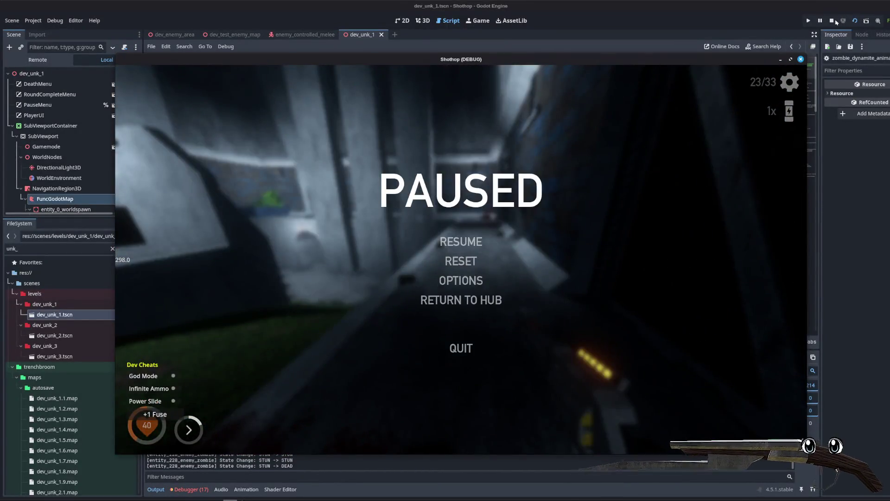
- Stop the playtest and browse lines 14–18 of zombie_dynamite_animation_tree.gd
click(833, 21)
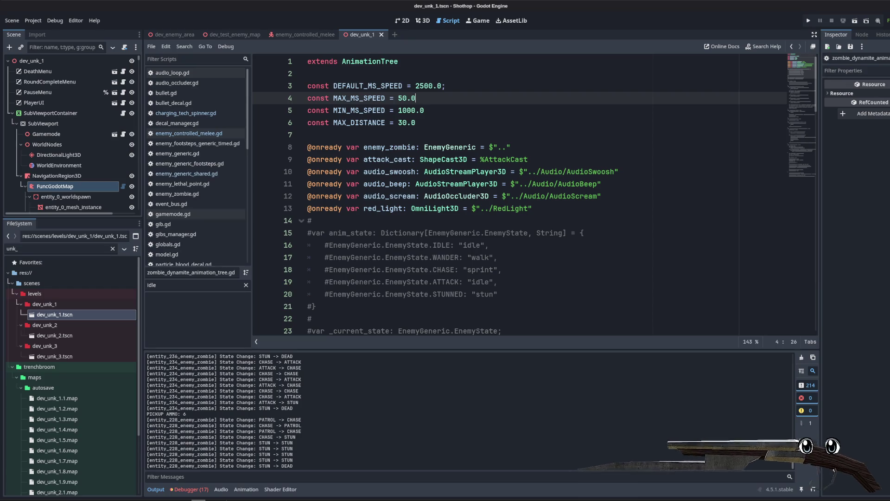
click(474, 159)
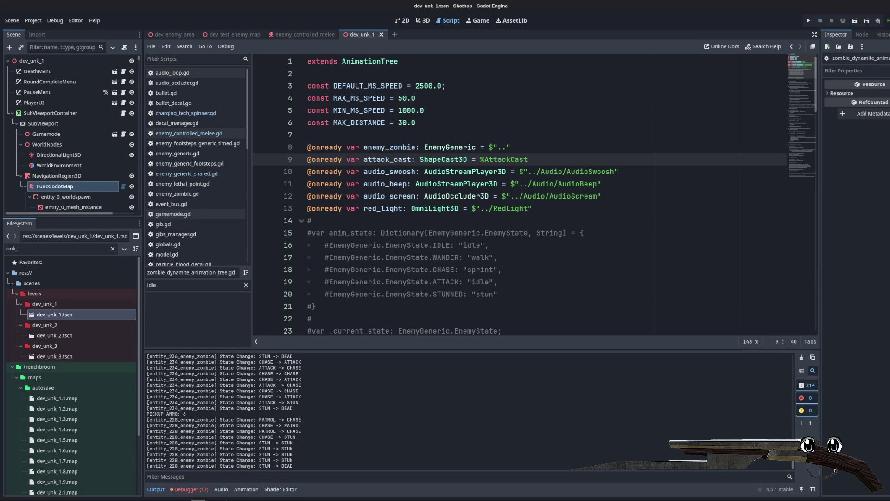
click(604, 224)
scroll(604, 223, down, 4)
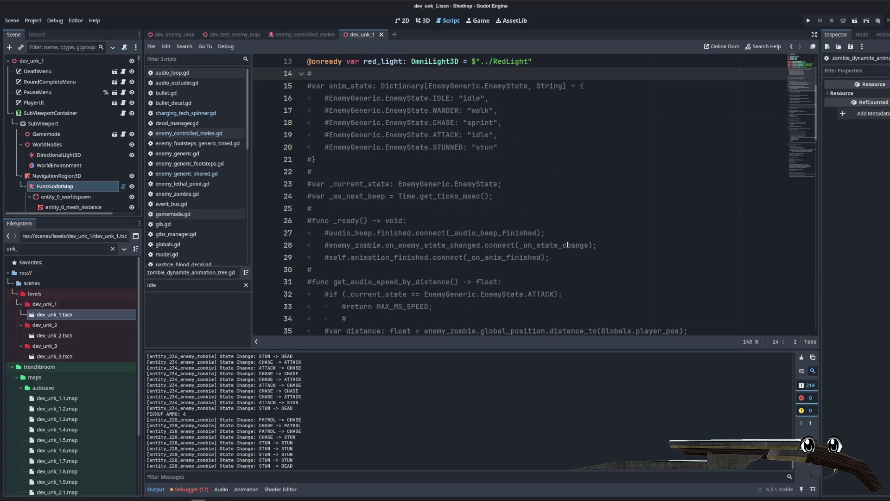
click(603, 122)
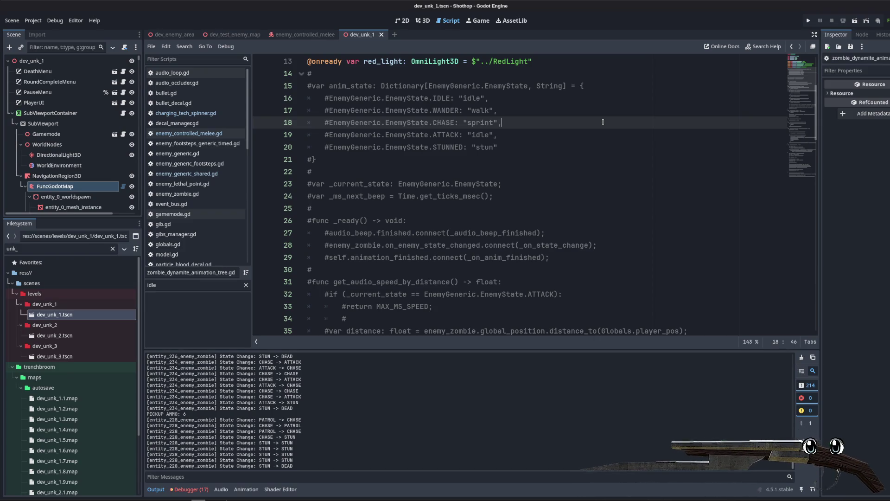
- Look over _ready and get_audio_speed_by_distance, then switch the bottom panel to Debugger
click(394, 221)
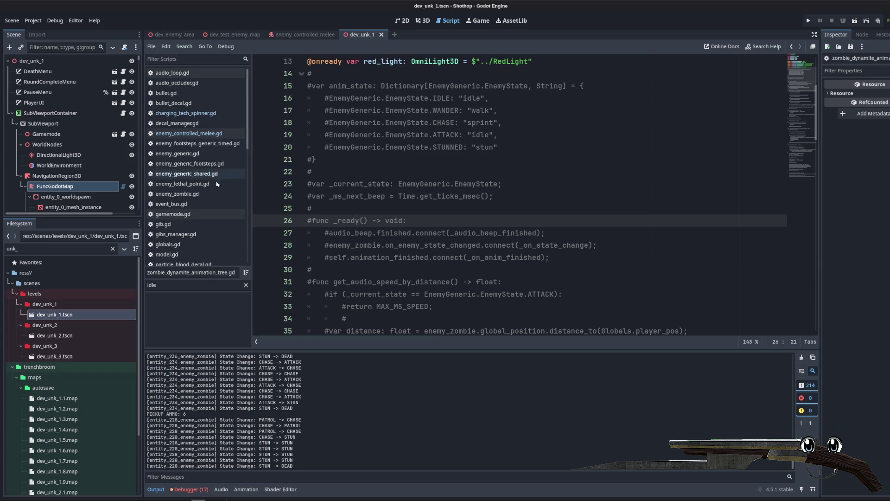
click(371, 283)
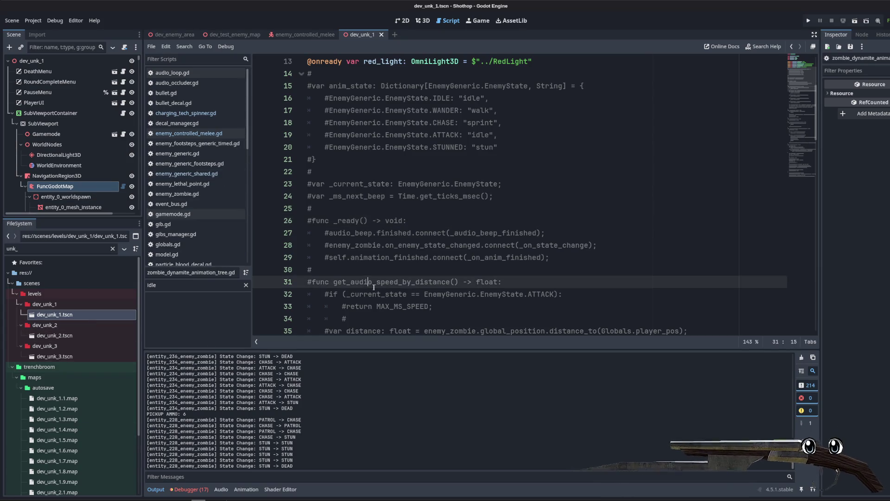
scroll(398, 246, up, 4)
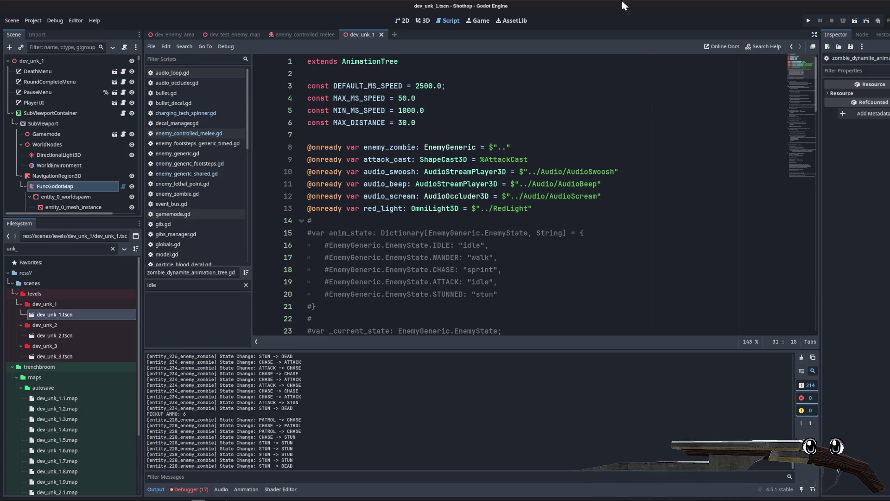
click(533, 147)
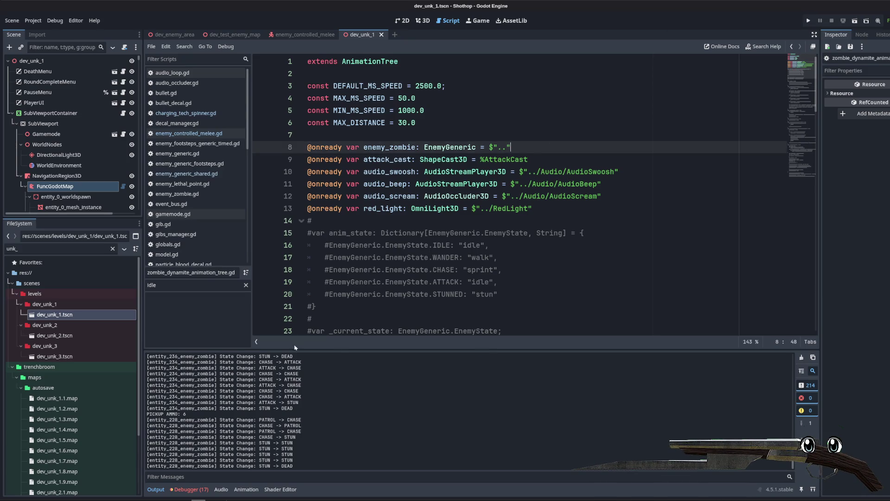
click(190, 489)
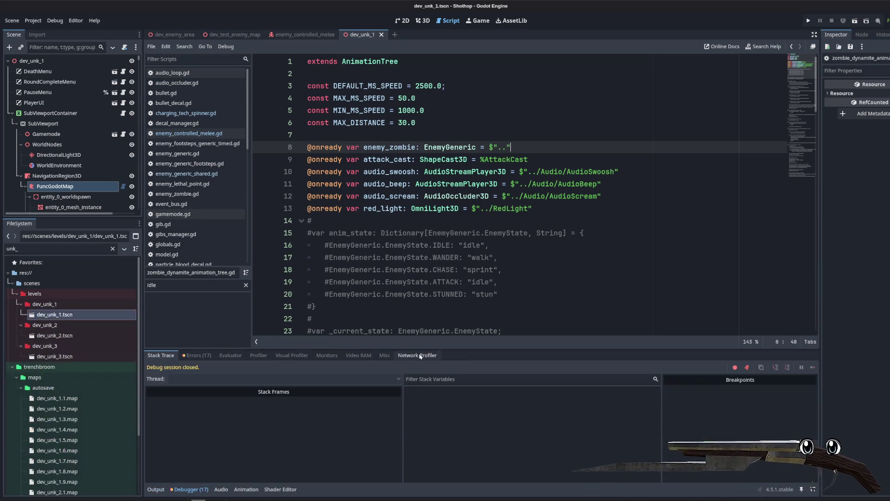
- Expand a _flush_contacts error in the enlarged Errors list, then open enemy_lethal_point.gd
click(196, 355)
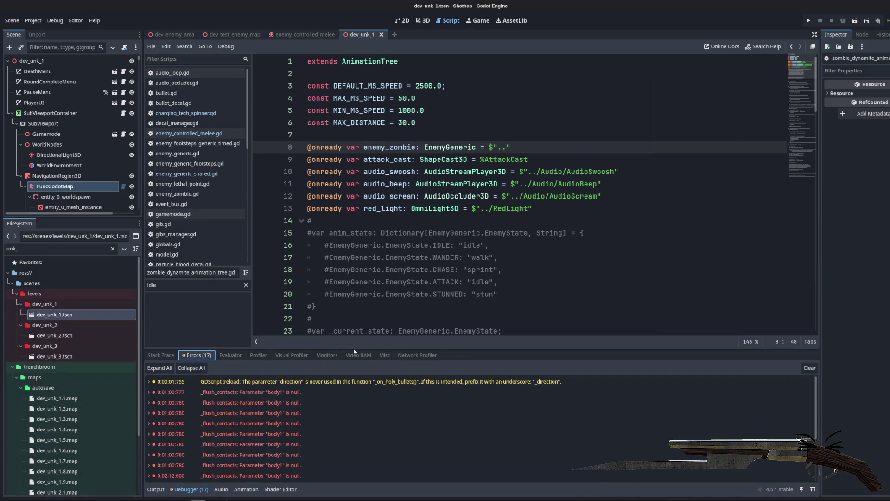
drag(356, 347, 356, 226)
double_click(253, 292)
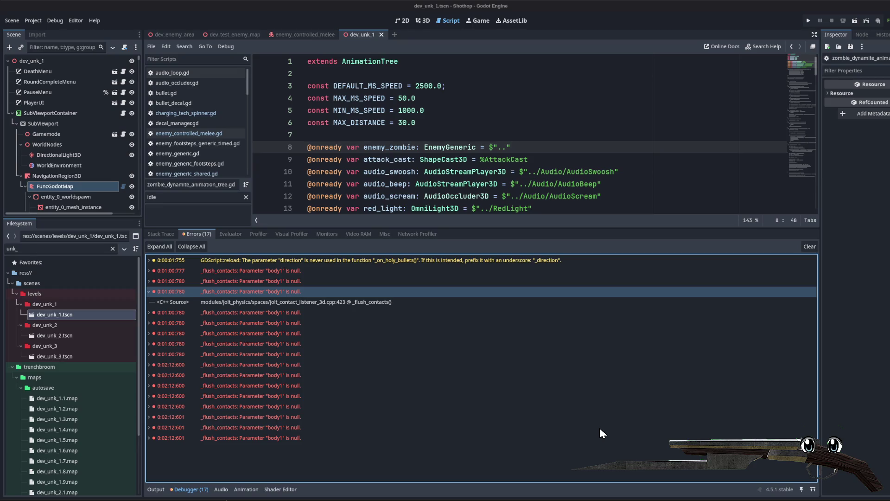
click(460, 135)
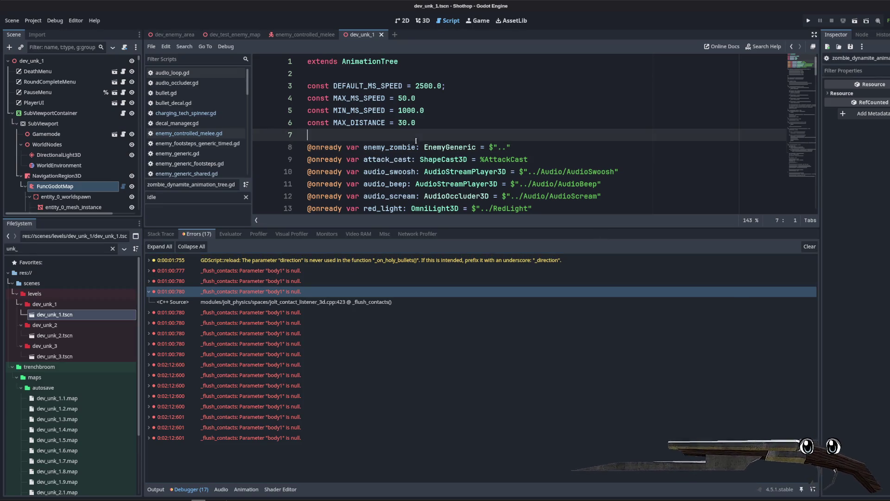
drag(461, 228, 461, 346)
click(183, 184)
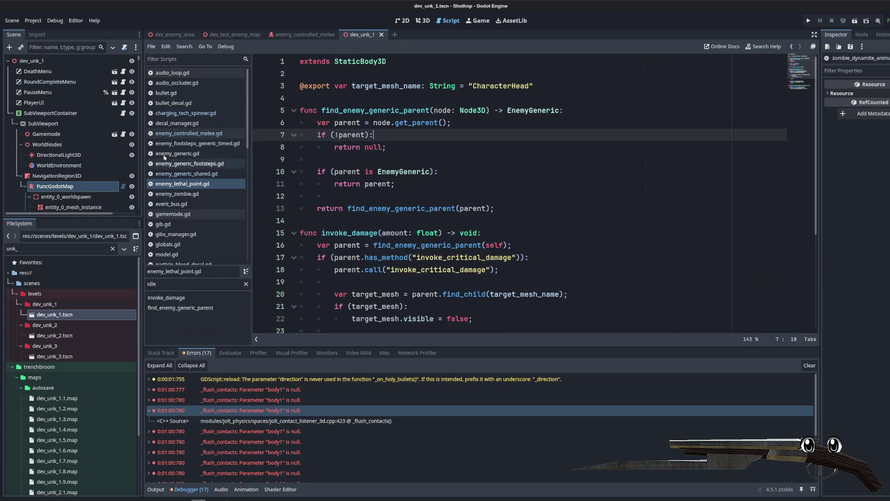
- Search enemy_controlled_melee.gd for invoke_death and jump to its definition in enemy_generic_shared.gd
click(189, 134)
click(577, 168)
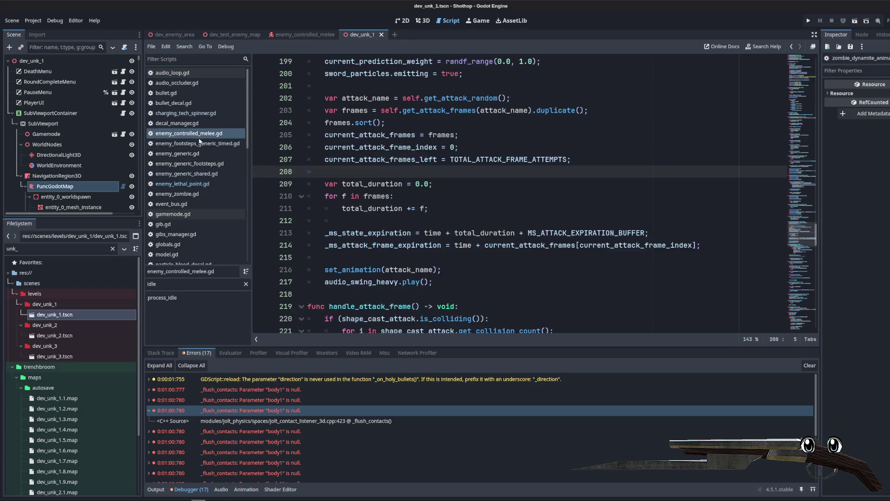
scroll(435, 202, up, 10)
key(ctrl+f)
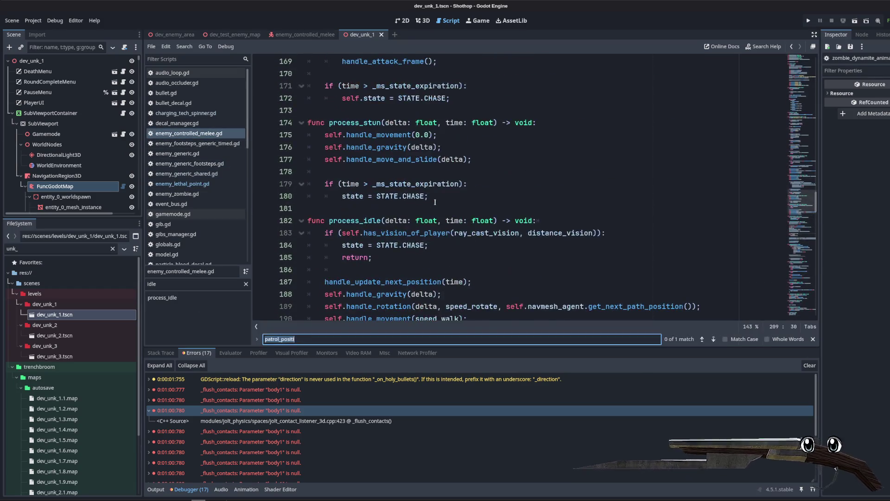
text(invoke_death)
click(435, 208)
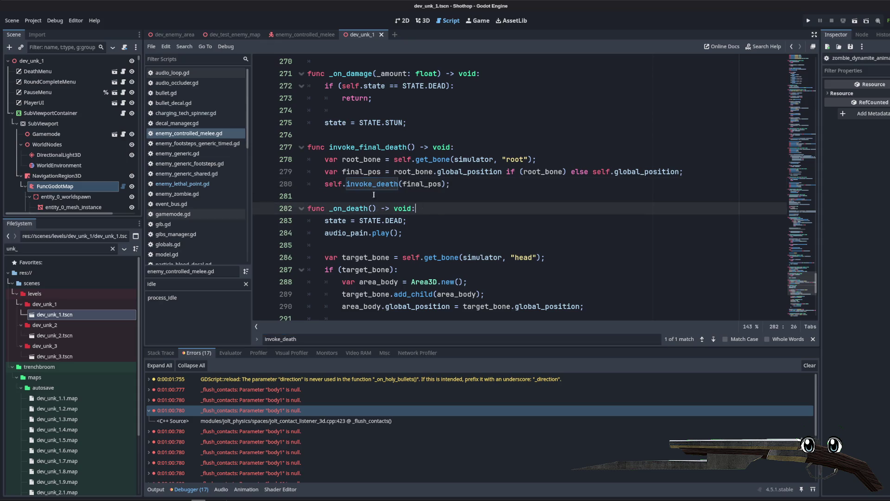
click(398, 184)
ctrl+click(398, 184)
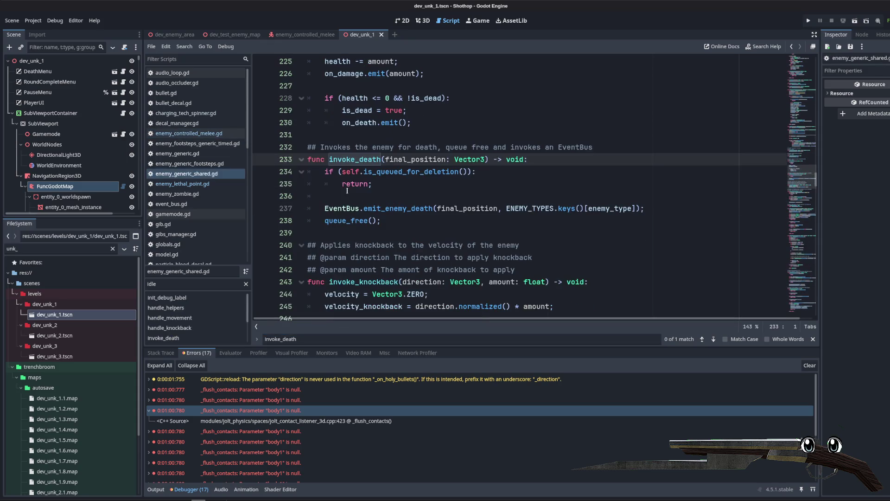
- Change the queue_free() line in invoke_death to queue_free.call_deferred();
click(342, 221)
key(End)
key(BackSpace)
key(BackSpace)
key(BackSpace)
text(ca)
key(BackSpace)
key(BackSpace)
text(.call)
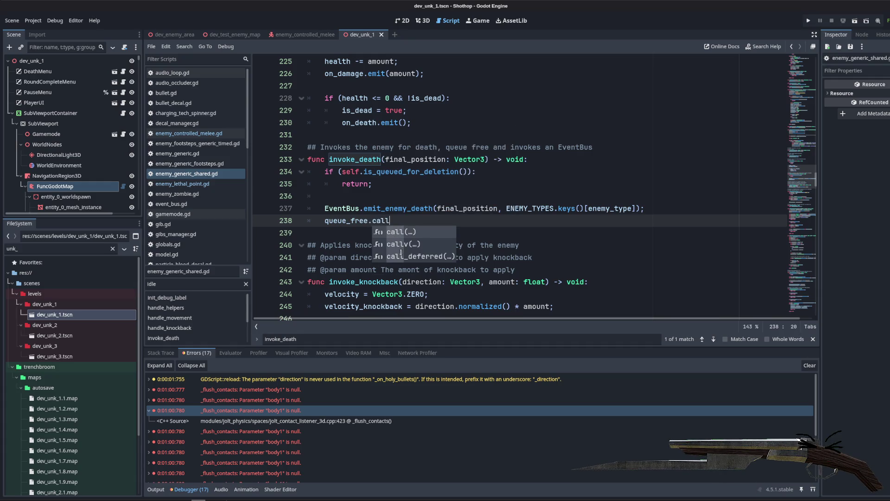
click(401, 252)
text(;)
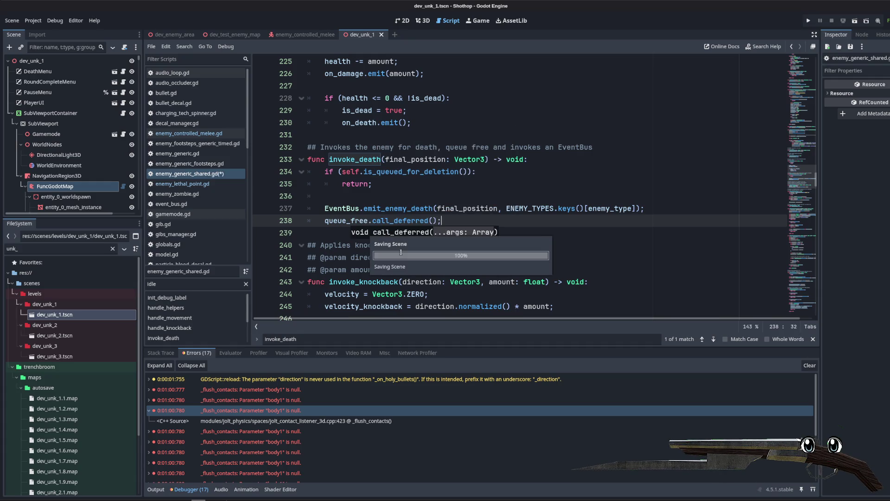
click(476, 198)
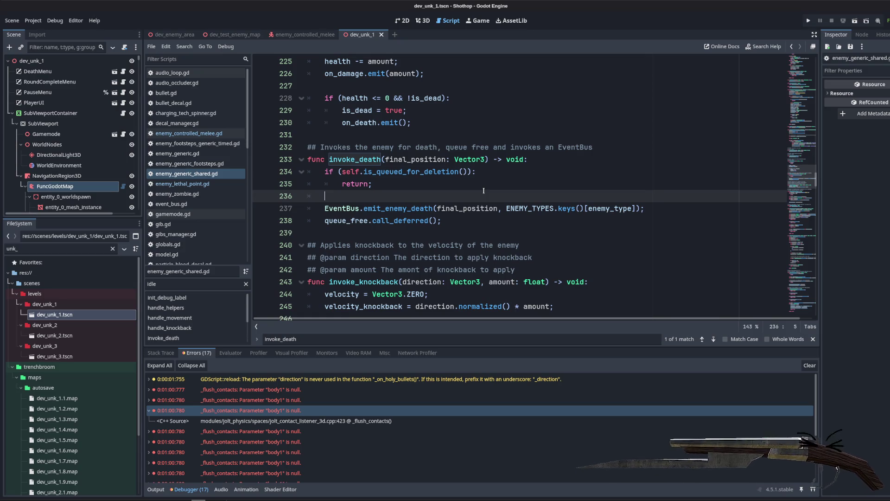
key(Down)
key(Down)
key(Down)
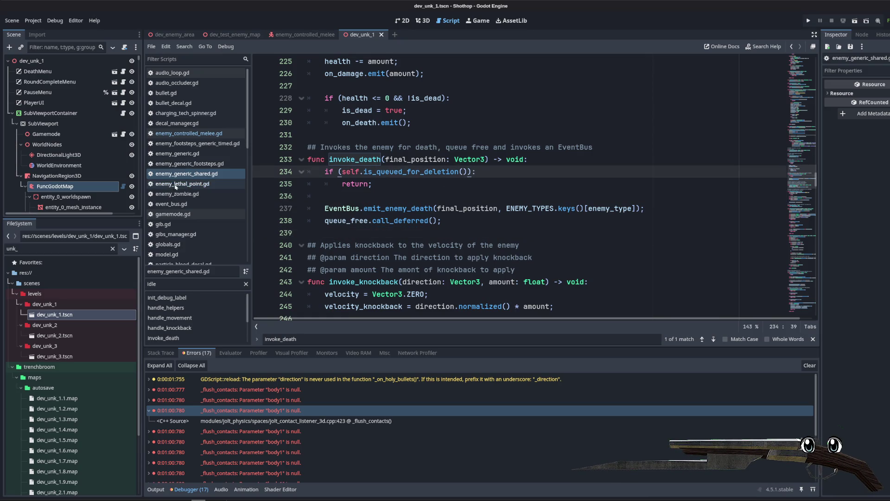
scroll(176, 186, down, 10)
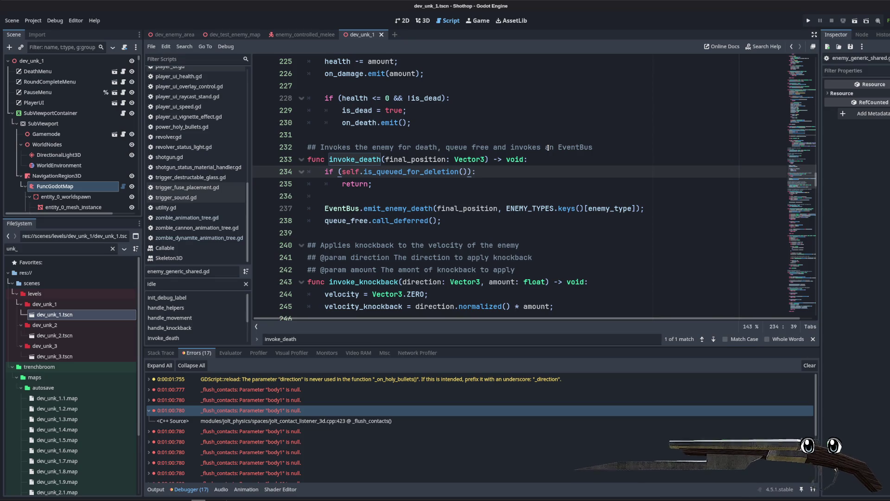
- Review the shin and lowerarm bone config lines in enemy_generic_shared.gd, then bring the terminal forward
click(552, 200)
scroll(649, 194, up, 13)
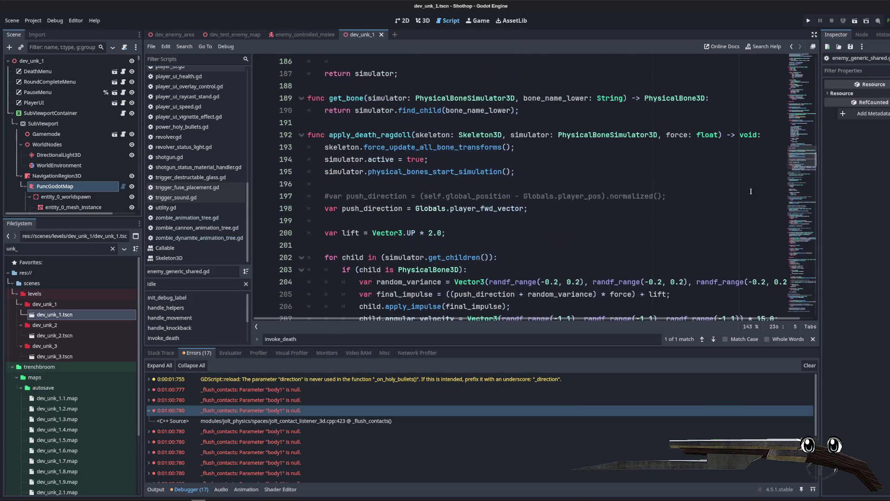
drag(820, 154, 820, 78)
scroll(703, 157, up, 2)
click(704, 158)
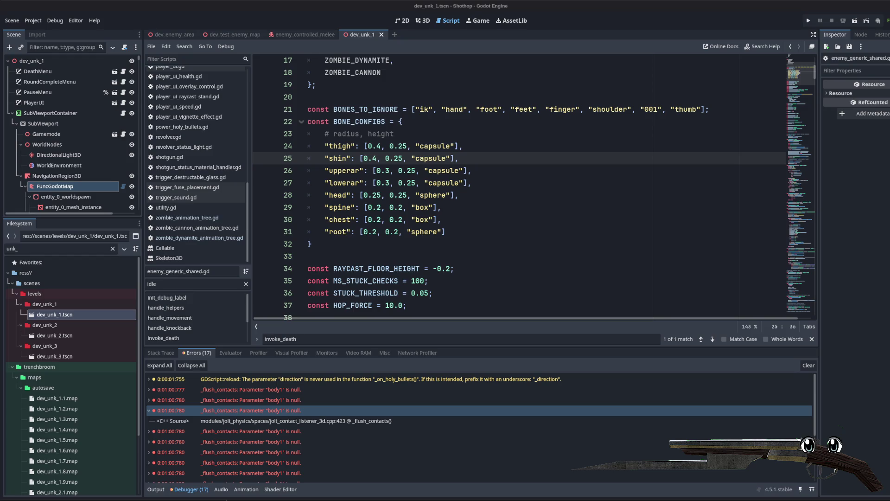
click(695, 182)
scroll(557, 209, up, 5)
scroll(537, 221, down, 15)
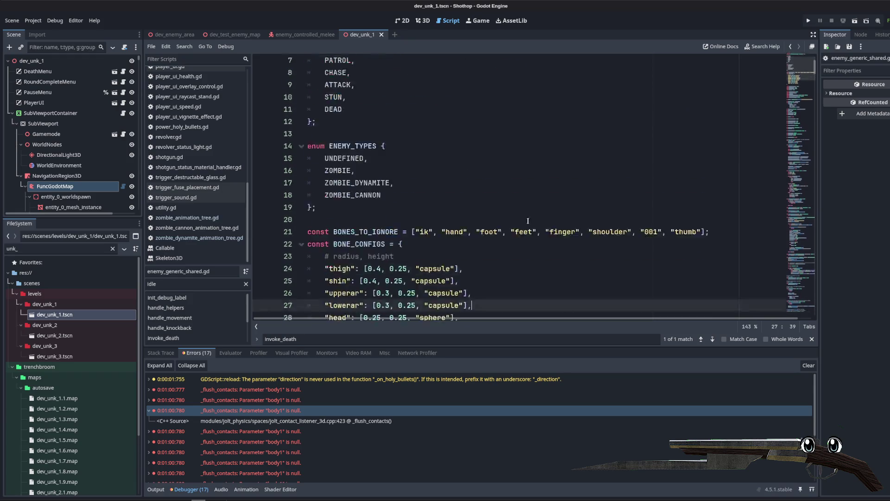
scroll(537, 221, down, 20)
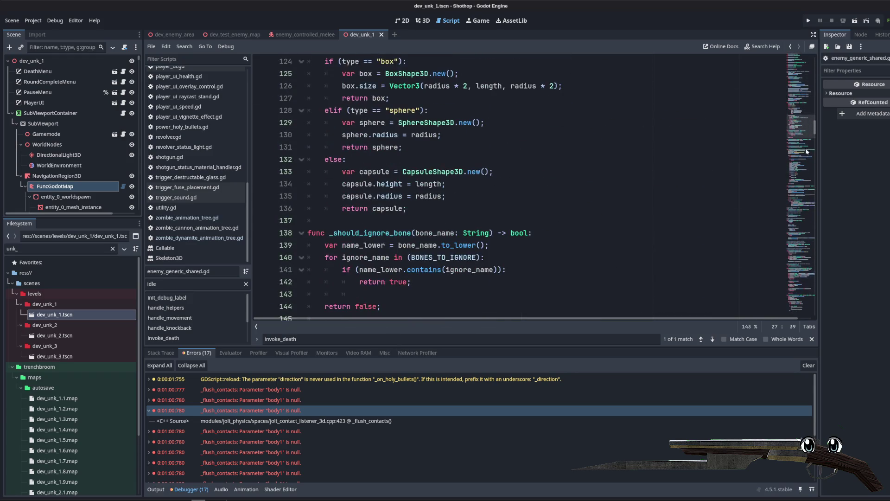
mouse_move(816, 129)
mouse_down()
mouse_move(815, 195)
mouse_move(815, 135)
mouse_up()
scroll(808, 111, up, 20)
click(325, 110)
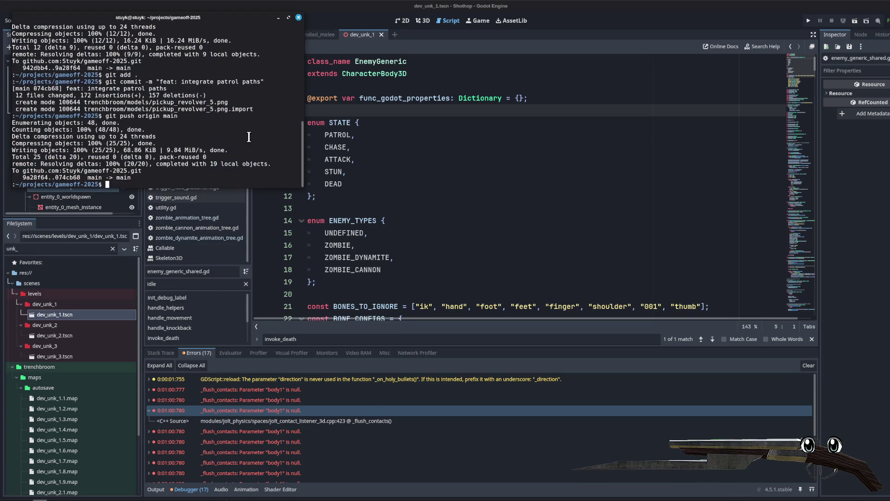
- Stage all changes and commit them as "fix: dev_unk_1 zombie spawns"
text(git add.)
key(Return)
text(git commit -m "fix: dev_unk_1)
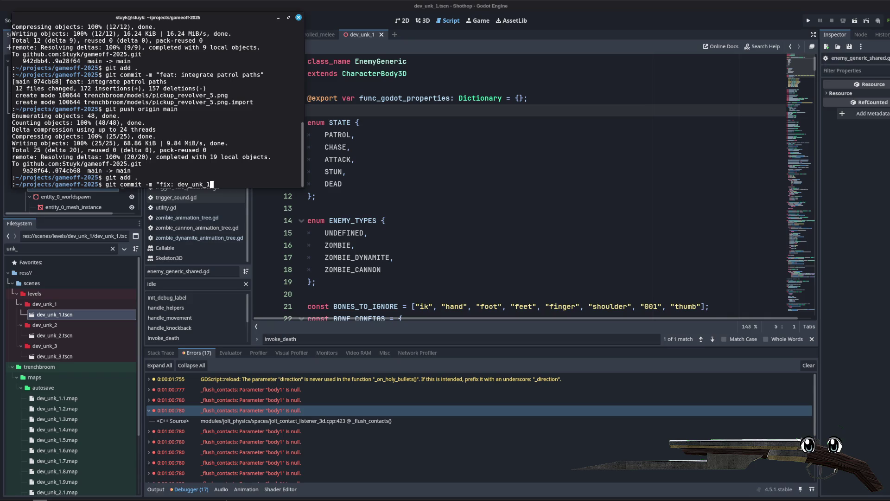
text(wns")
key(Return)
- Push the commit to origin main and close the terminal window
text(git push origin main)
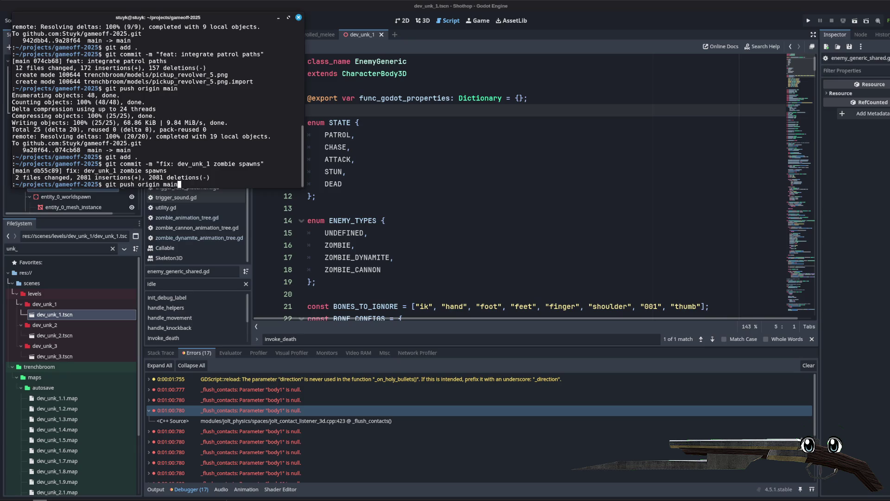
key(Return)
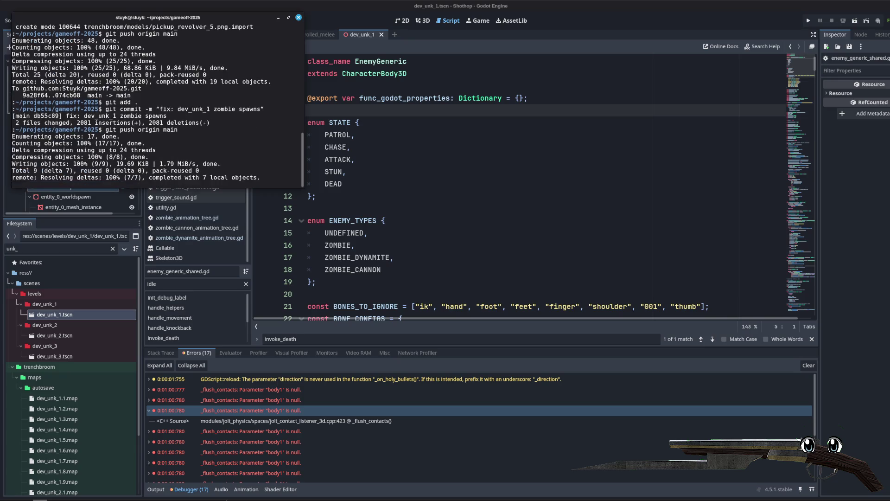
click(274, 18)
click(659, 201)
- Close the dev_unk_1 scene, show dev_test_enemy_map in 3D, and switch to Blender
click(397, 110)
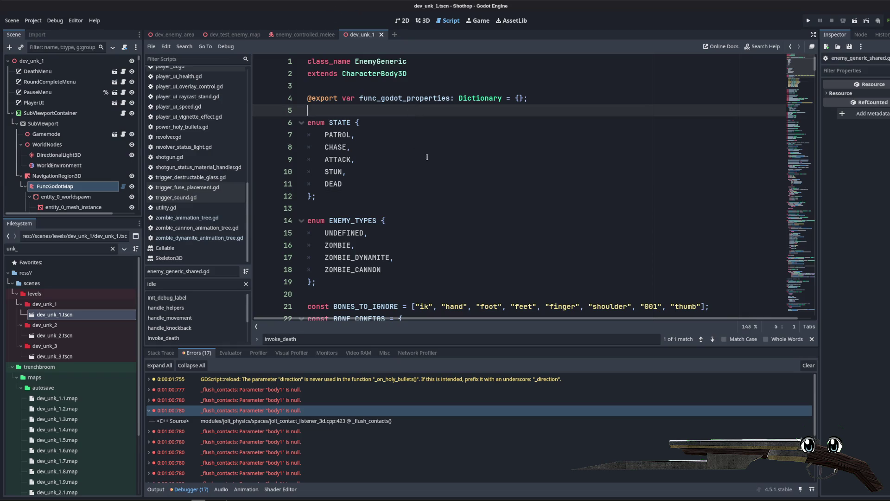
click(366, 184)
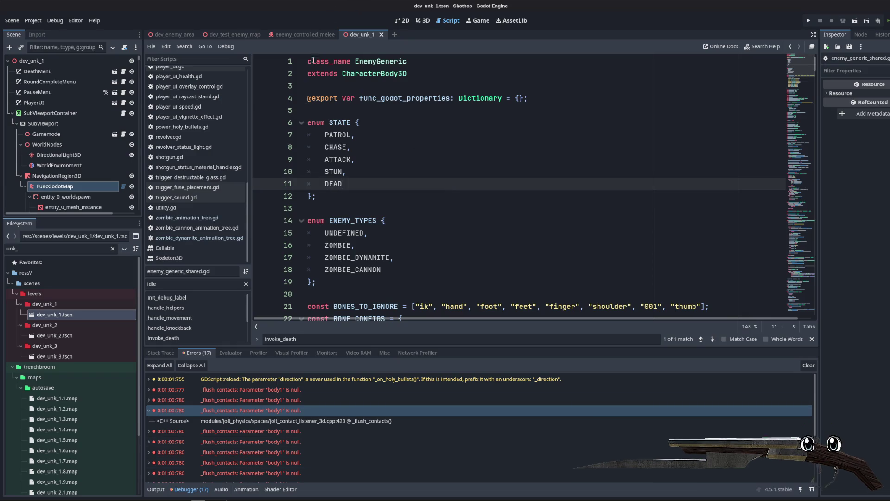
click(381, 35)
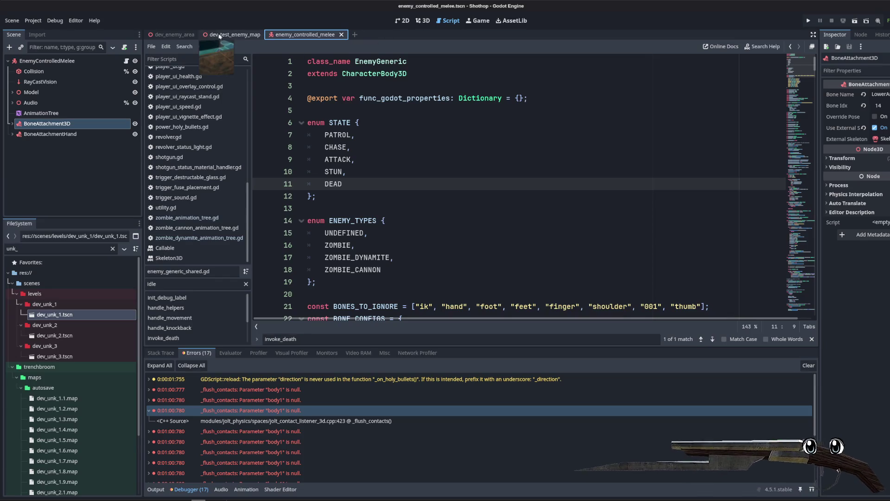
click(423, 21)
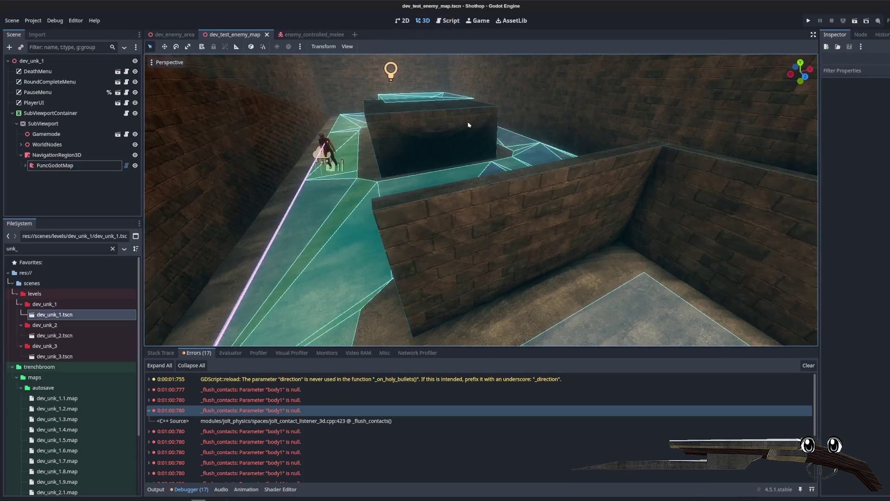
key(alt+Tab)
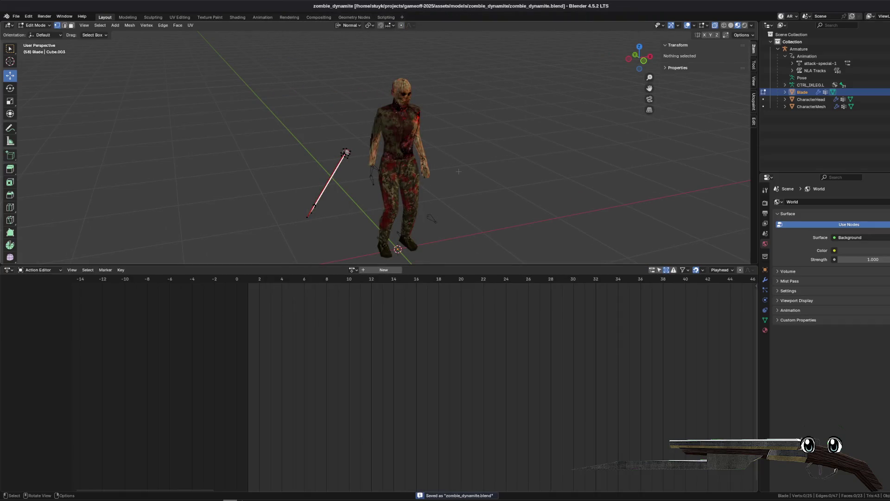
- Delete the Blade object from the zombie scene via the Outliner
drag(466, 156, 458, 156)
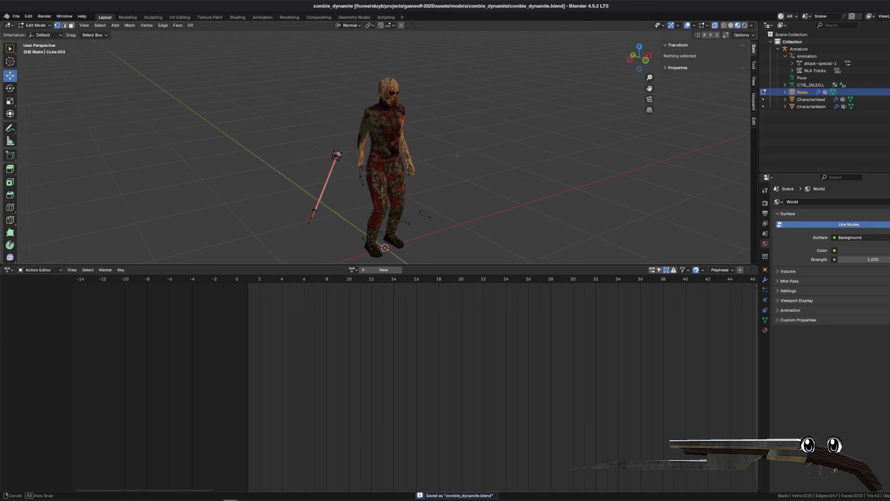
right_click(806, 93)
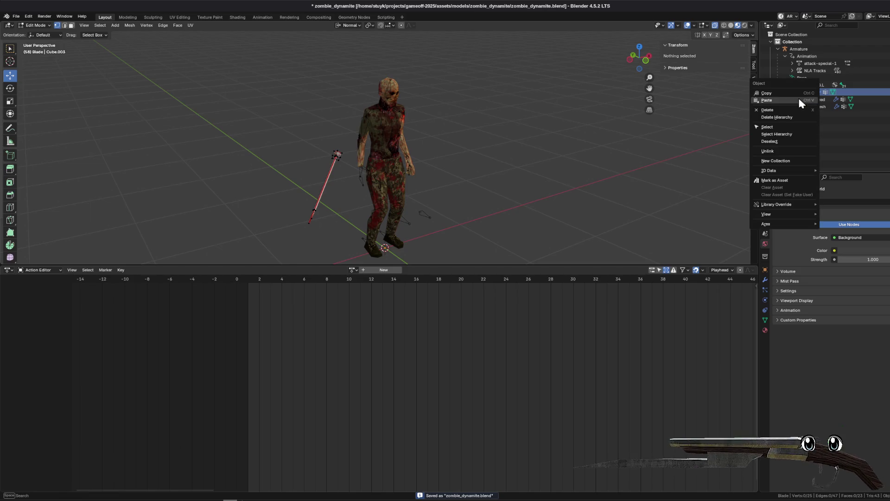
click(787, 111)
scroll(534, 118, up, 2)
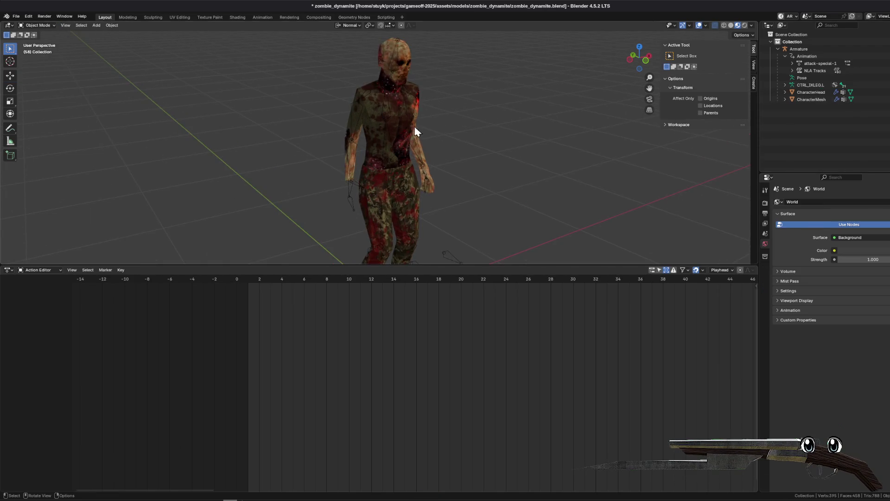
click(433, 134)
drag(518, 137, 509, 139)
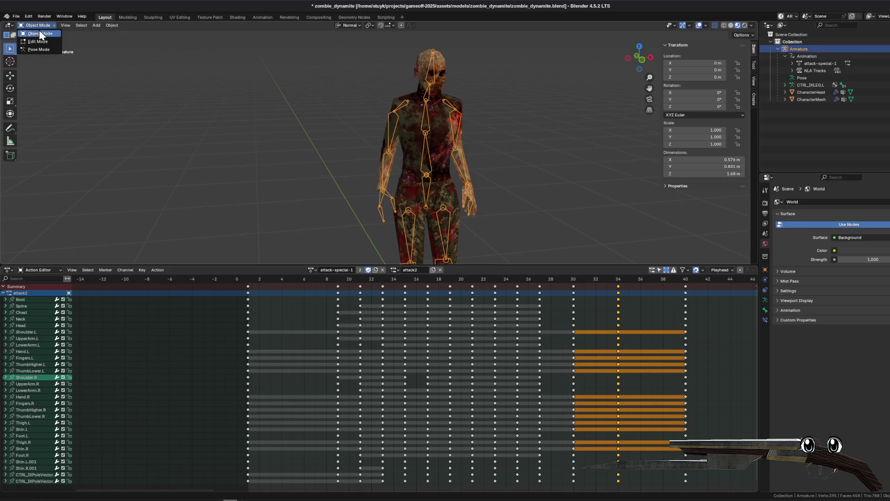
click(41, 35)
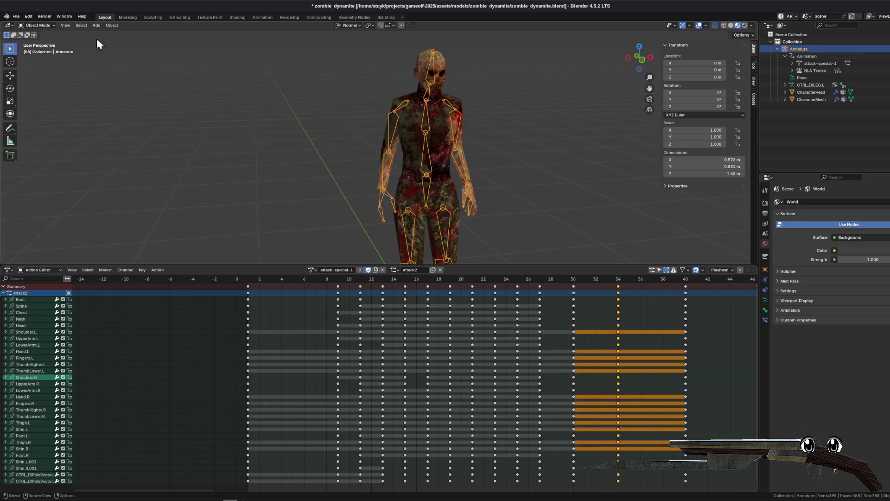
- Put CharacterMesh into Edit Mode and view it in Front Orthographic
click(811, 99)
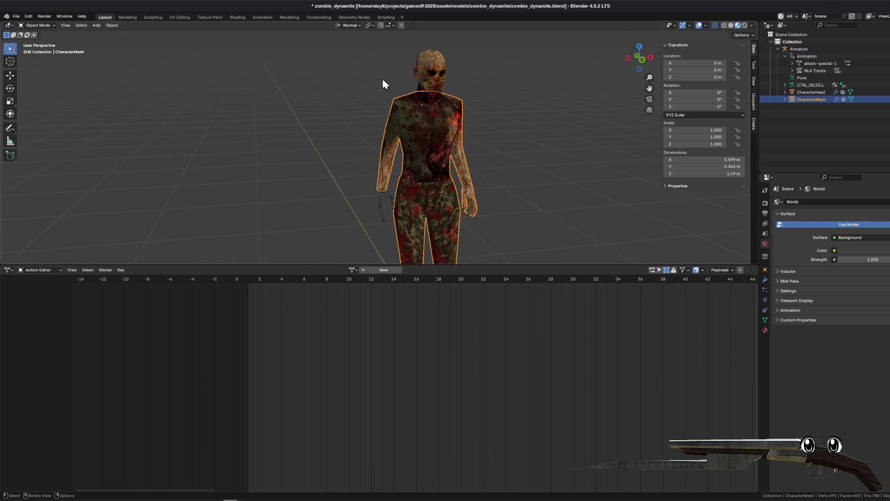
click(37, 25)
click(37, 38)
scroll(464, 149, up, 5)
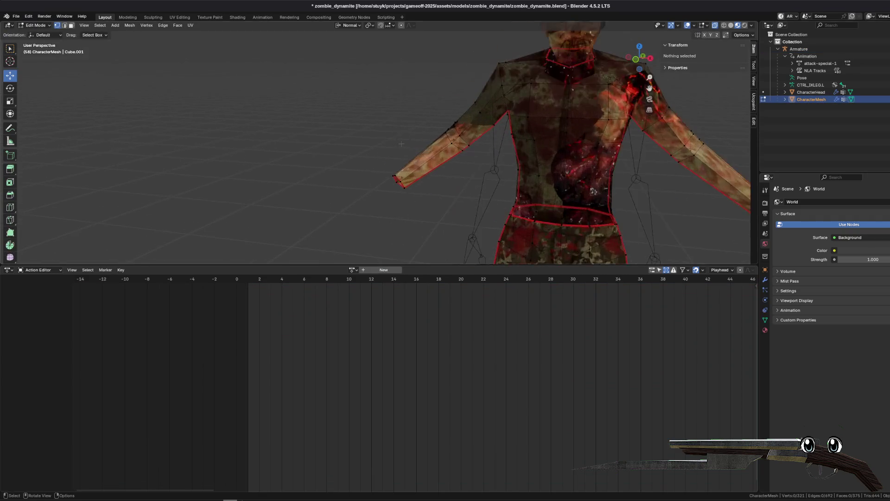
mouse_move(416, 141)
mouse_down()
mouse_move(492, 108)
mouse_move(593, 84)
mouse_up()
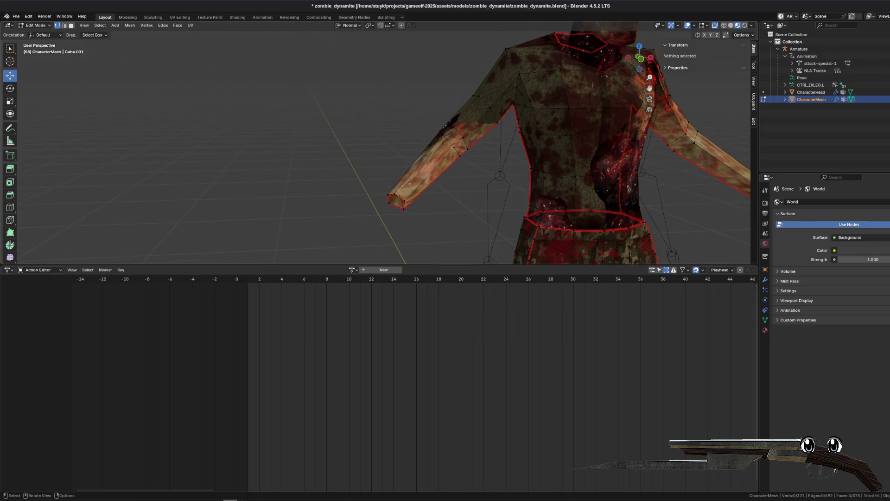
click(641, 58)
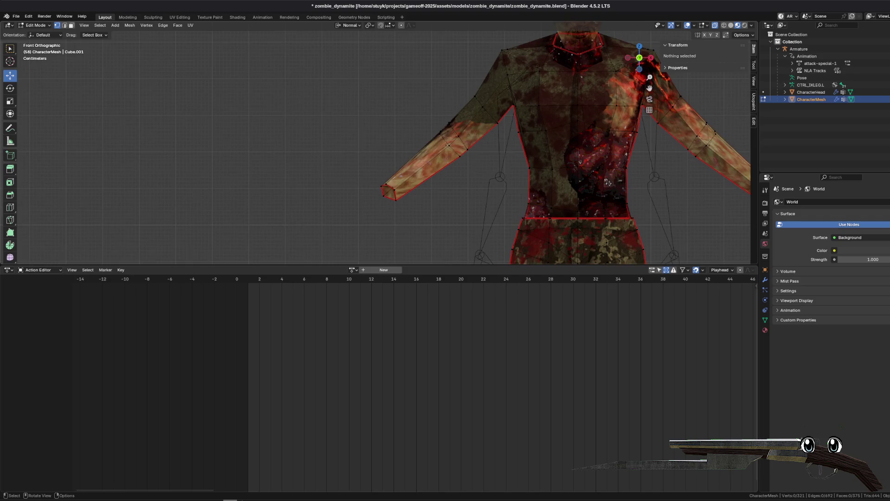
- Box-select and delete the arm vertices, then undo that deletion
mouse_move(317, 235)
mouse_down()
mouse_move(502, 77)
mouse_move(501, 47)
mouse_up()
drag(501, 137, 495, 117)
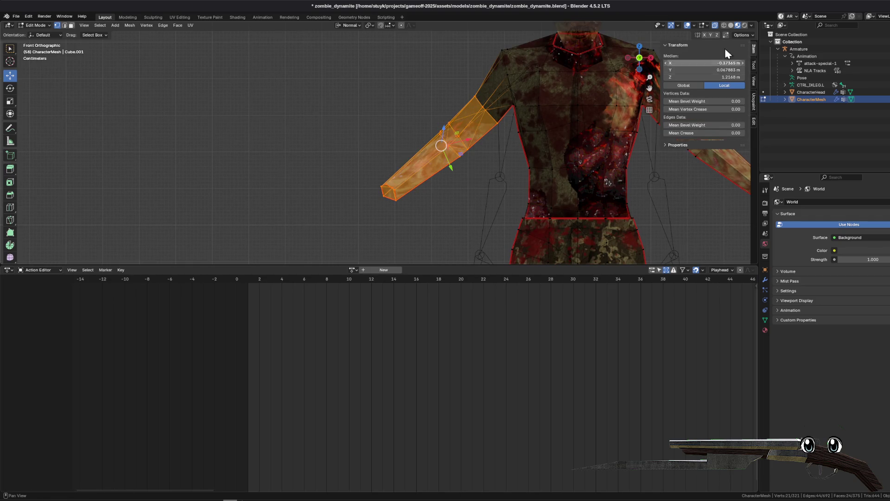
key(x)
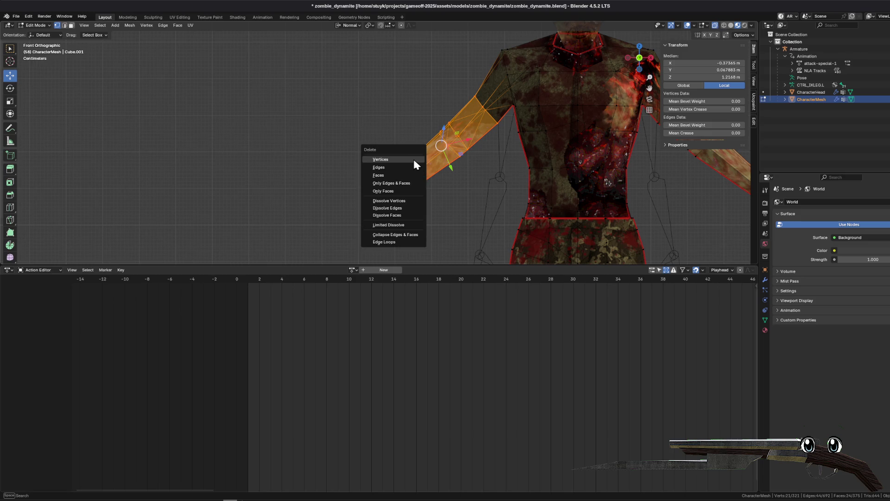
click(391, 158)
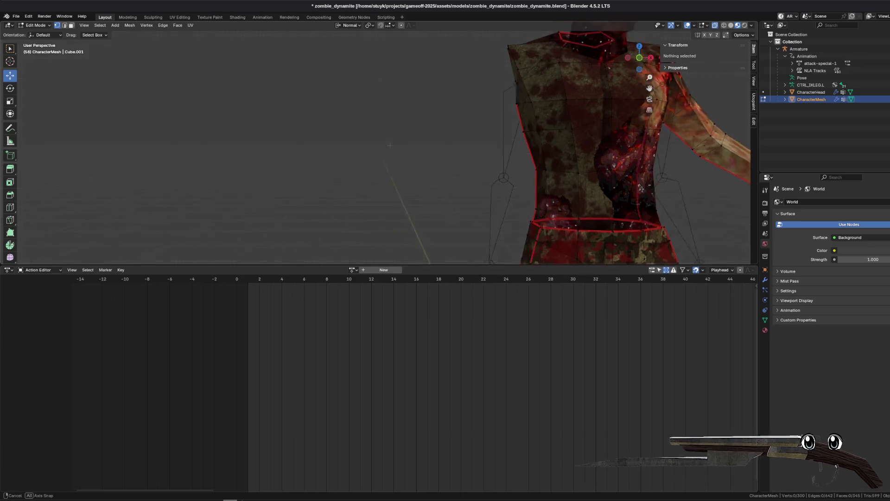
key(ctrl+z)
right_click(354, 123)
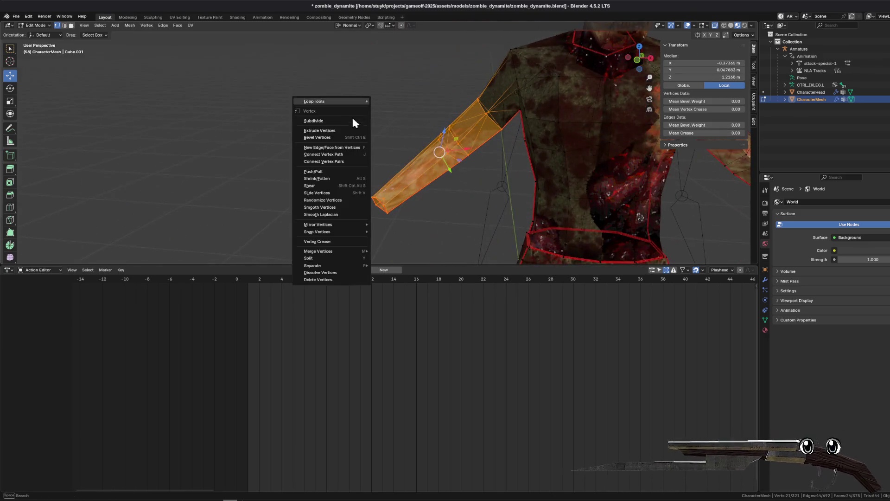
key(x)
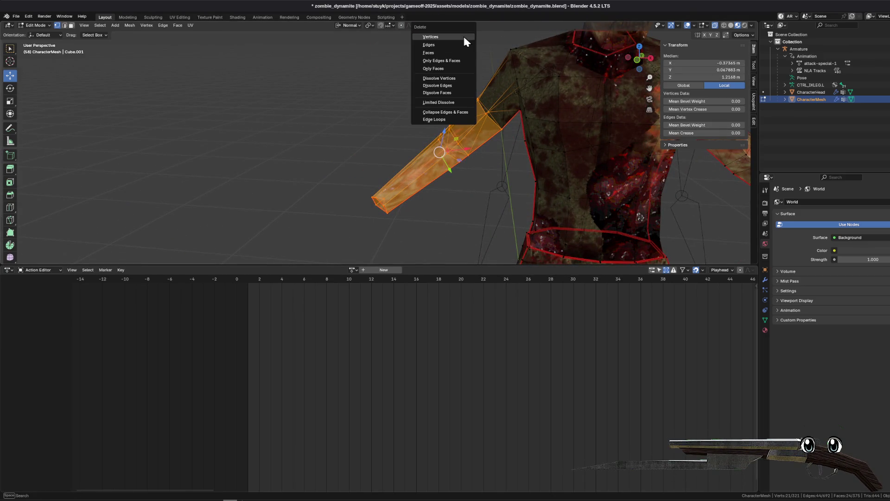
click(361, 253)
- Delete the forearm tip vertex
mouse_move(361, 253)
mouse_down()
mouse_move(374, 195)
mouse_move(446, 120)
mouse_up()
key(x)
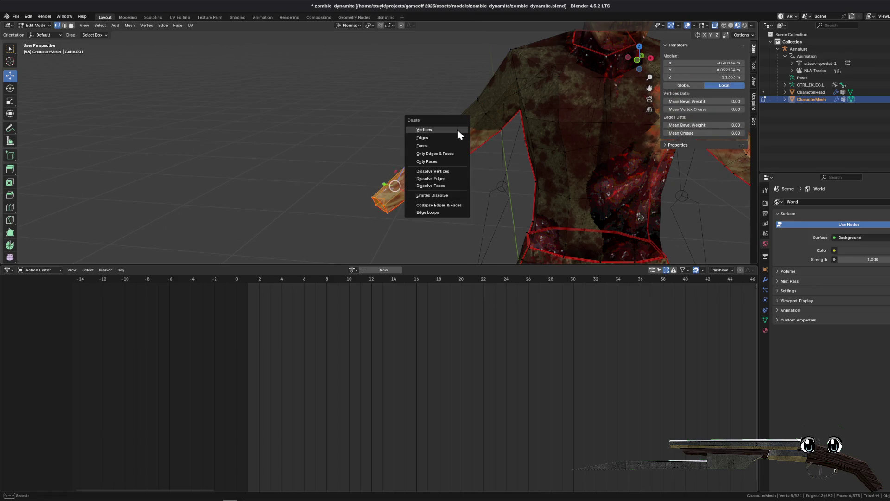
click(449, 145)
scroll(449, 144, down, 3)
drag(640, 58, 658, 64)
- Delete a face at the forearm end from a side view
mouse_move(361, 232)
mouse_down()
mouse_move(447, 123)
mouse_move(459, 125)
mouse_up()
key(x)
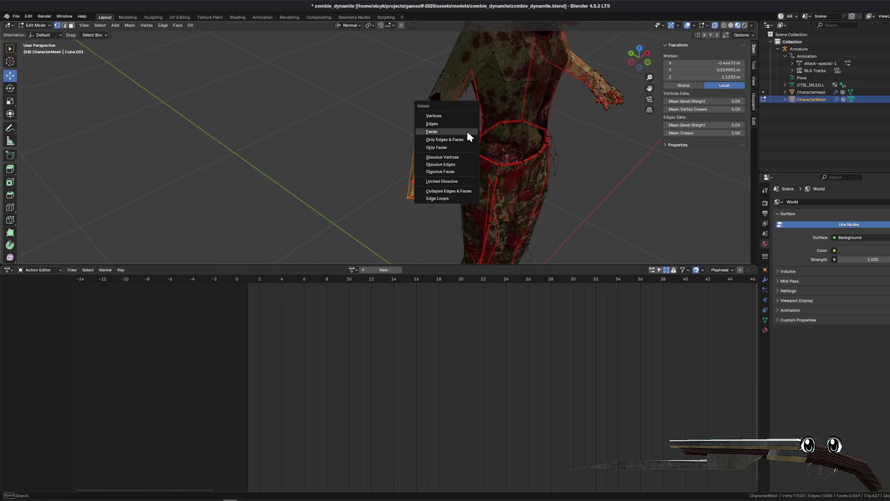
click(468, 135)
scroll(467, 135, up, 2)
drag(640, 55, 647, 63)
drag(338, 172, 380, 139)
click(370, 117)
- In face select mode, delete the three faces at the forearm end
click(71, 26)
mouse_move(272, 88)
mouse_down()
mouse_move(483, 235)
mouse_move(478, 280)
mouse_up()
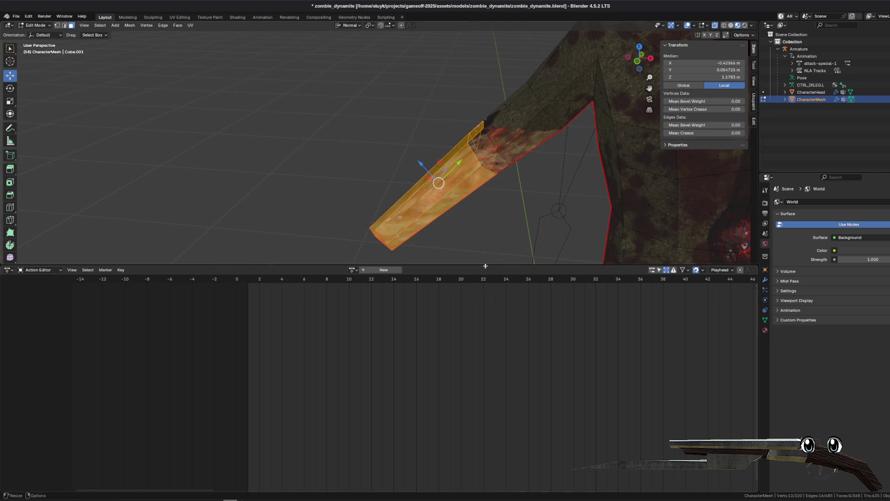
drag(468, 209, 454, 112)
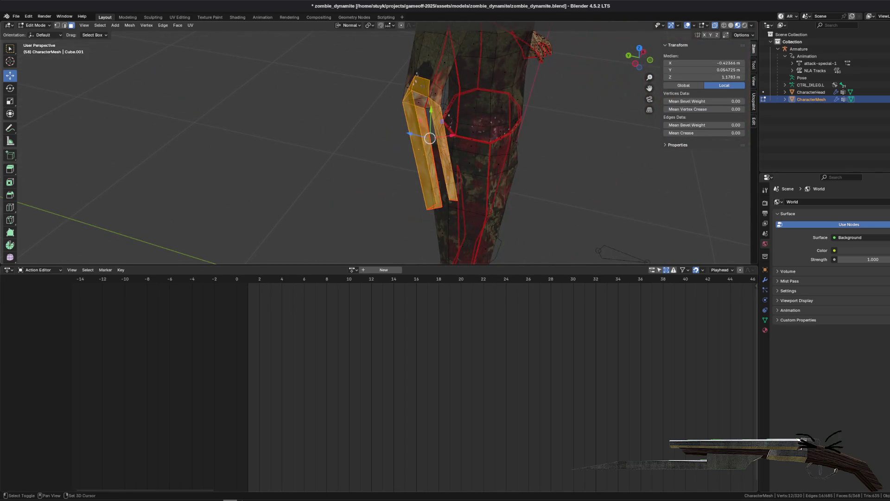
mouse_move(421, 85)
mouse_down()
mouse_move(320, 93)
mouse_move(394, 116)
mouse_move(431, 174)
mouse_up()
key(x)
click(353, 117)
scroll(437, 186, up, 4)
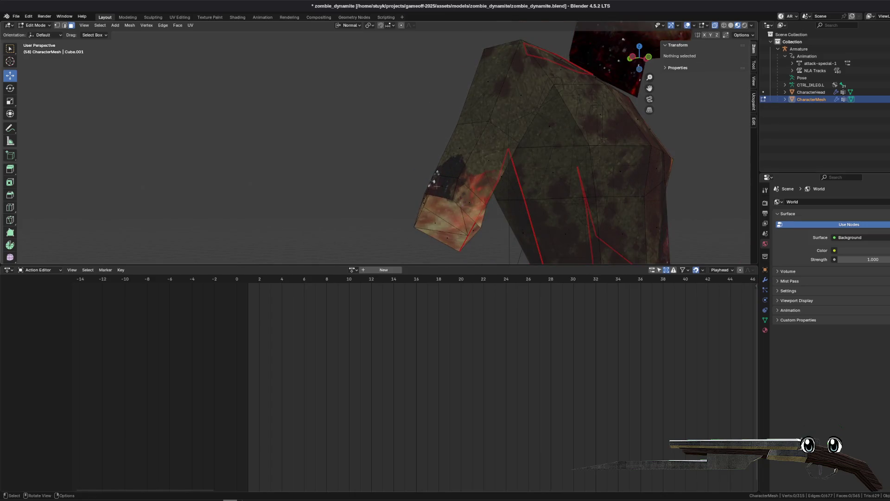
- Select the wrist edge loop and fill the opening with a new face
click(418, 202)
click(414, 208)
key(2)
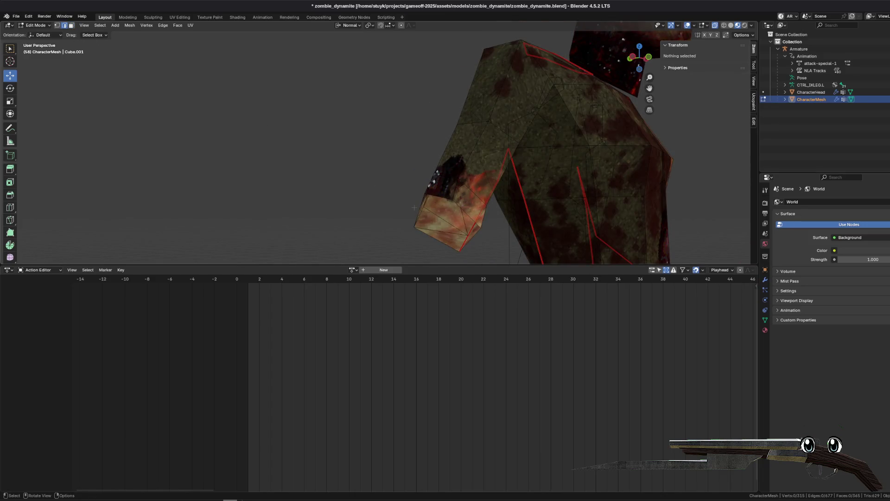
alt+click(420, 209)
key(f)
scroll(510, 139, down, 3)
key(alt+a)
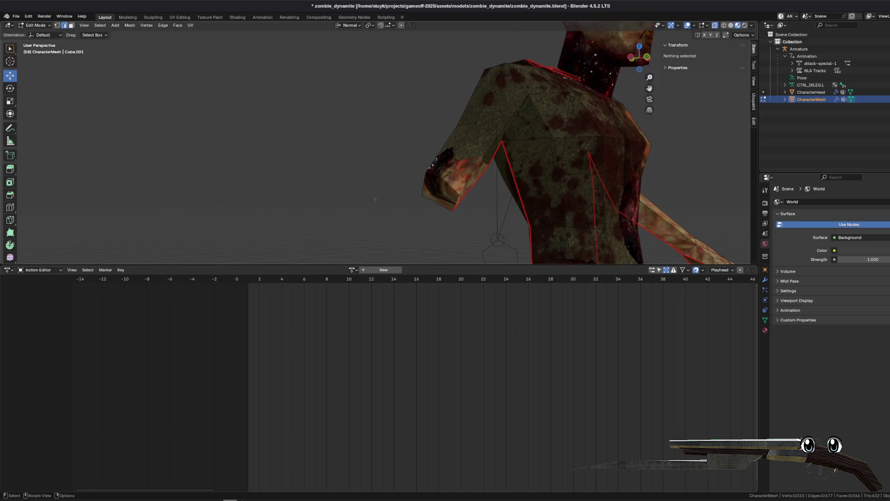
- Turn to the front of the torso and box-select the hand's vertices
scroll(600, 177, down, 1)
drag(600, 177, 470, 164)
scroll(471, 164, up, 2)
scroll(407, 240, up, 2)
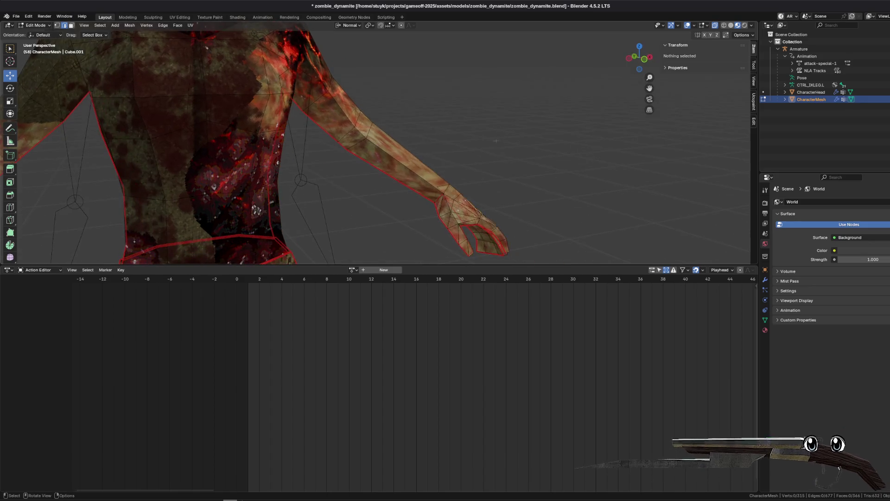
scroll(407, 239, down, 2)
mouse_move(382, 248)
mouse_down()
mouse_move(526, 147)
mouse_move(491, 194)
mouse_move(421, 237)
mouse_move(449, 250)
mouse_move(590, 105)
mouse_up()
- Delete the hand's vertices, toggling solid shading and see-through display to inspect the forearm end
key(x)
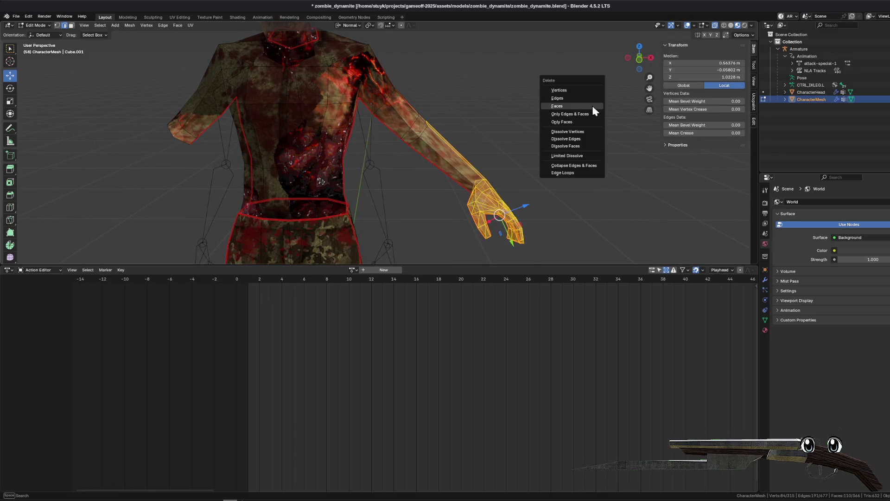
click(593, 112)
drag(467, 135, 436, 190)
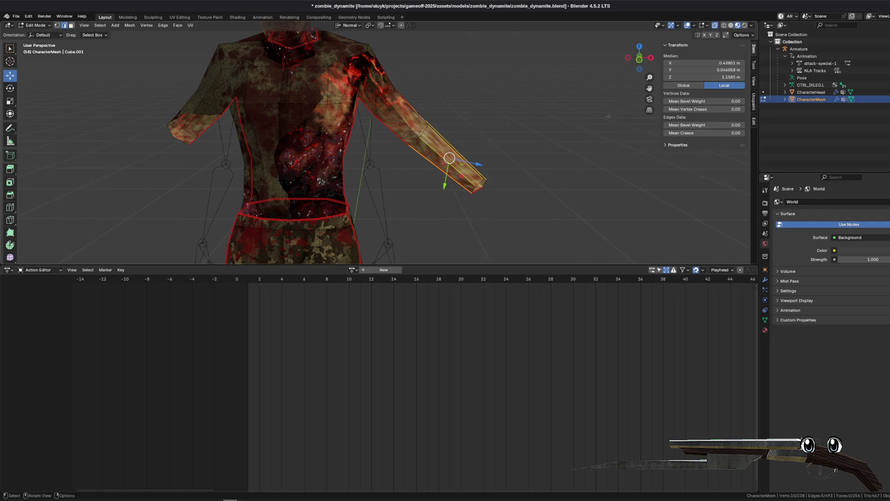
click(731, 25)
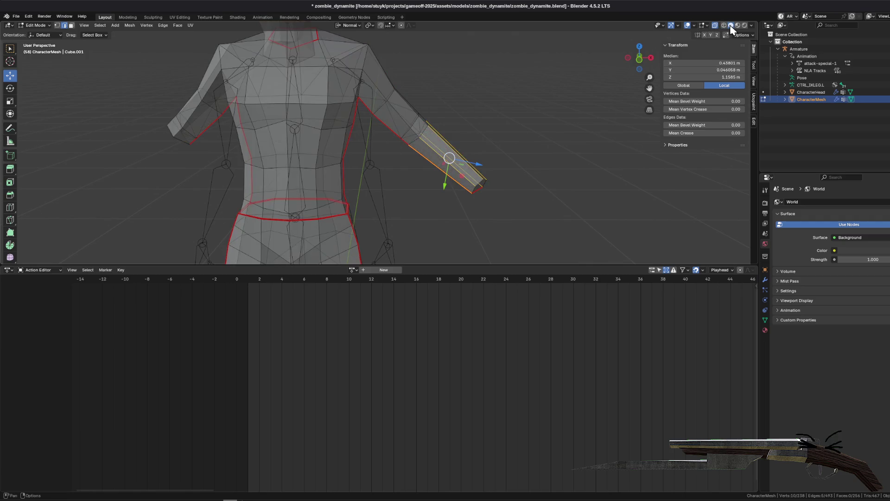
click(738, 25)
click(507, 200)
drag(425, 203, 473, 157)
click(667, 41)
click(716, 30)
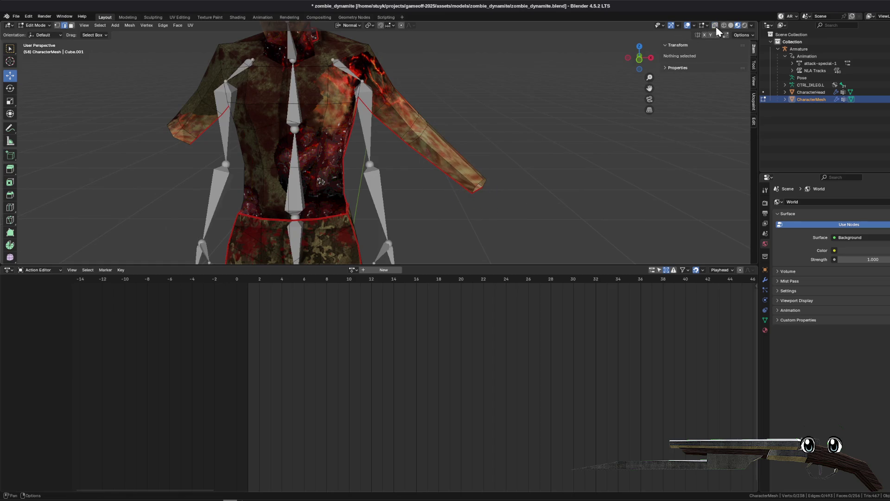
click(716, 26)
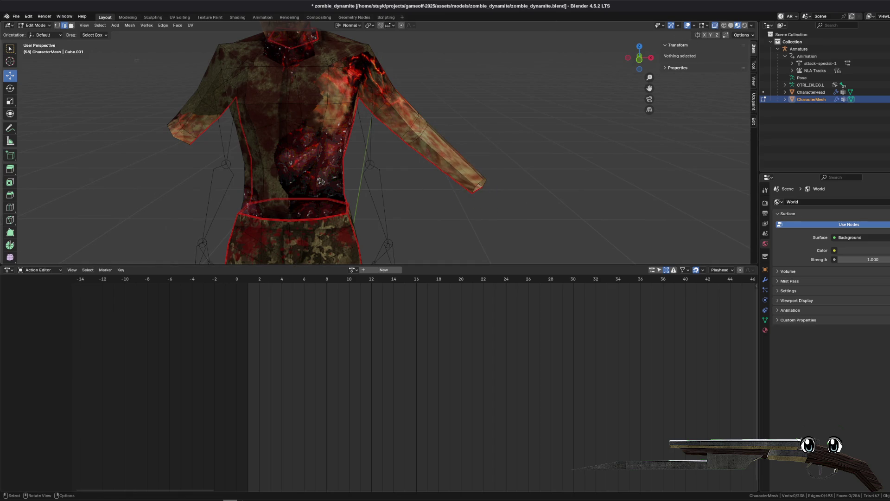
- Delete the faces at the forearm end and the other forearm's faces
drag(434, 190, 478, 143)
key(x)
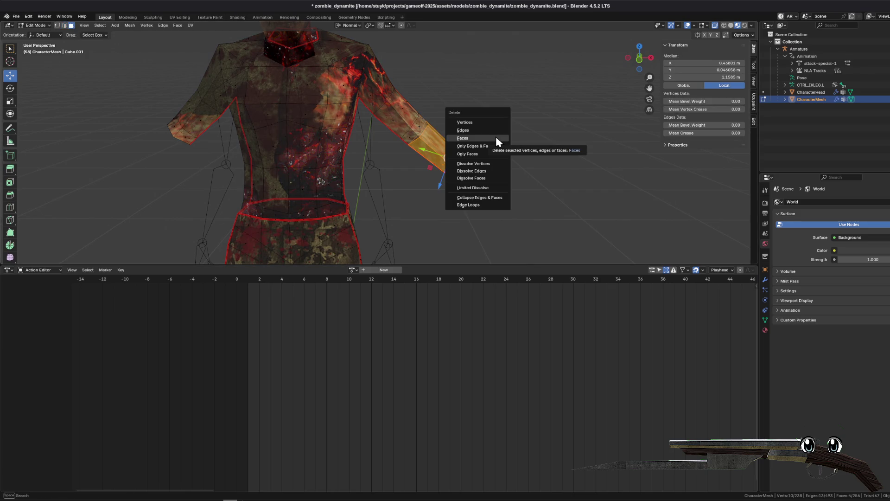
click(497, 138)
drag(452, 140, 515, 181)
drag(343, 217, 457, 121)
key(x)
click(459, 125)
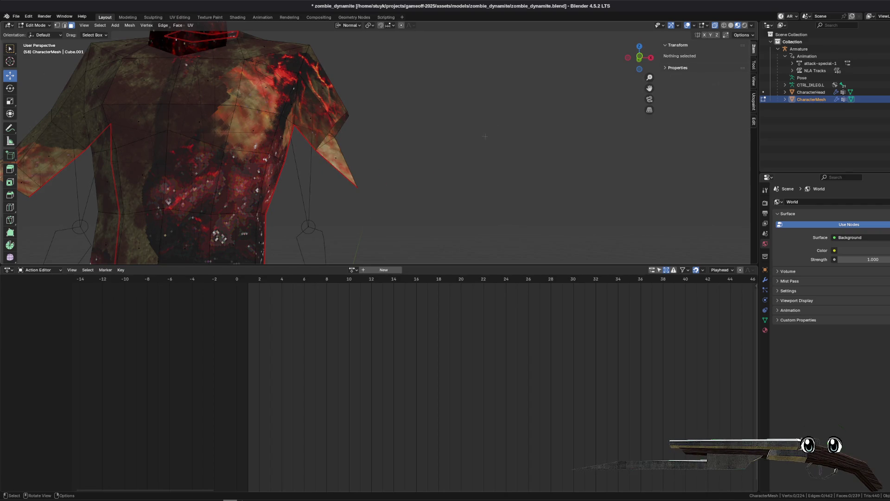
- Delete the leftover face at the sleeve tip
click(336, 163)
key(x)
click(368, 157)
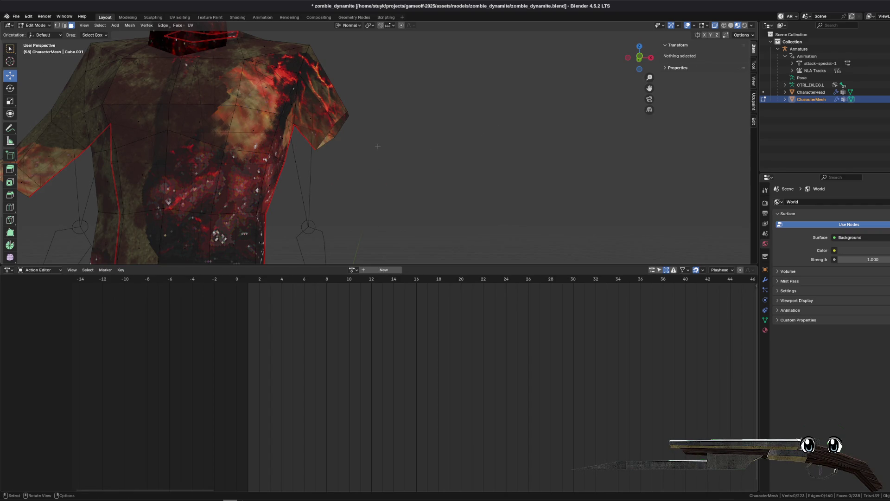
drag(367, 157, 151, 62)
scroll(266, 237, up, 4)
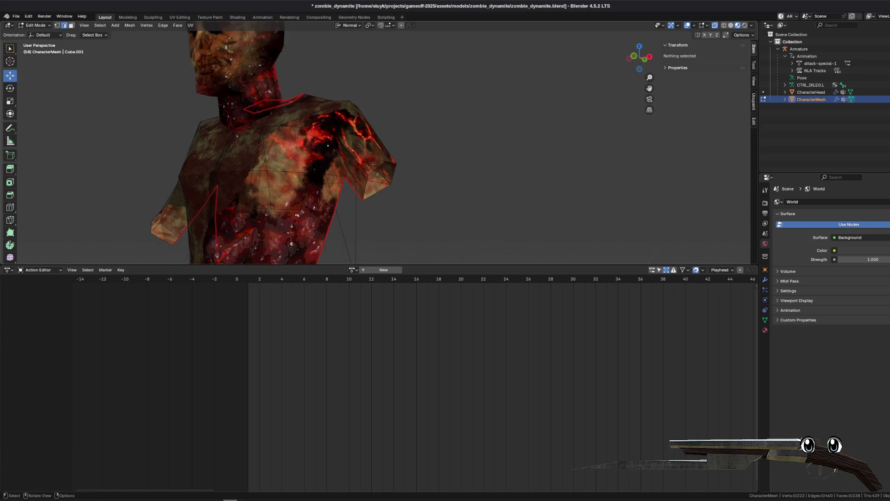
- Fill the open sleeve-end edge loop with a new face and clear the selection
key(2)
alt+click(367, 211)
key(f)
key(alt+a)
mouse_move(383, 201)
mouse_down()
mouse_move(481, 172)
mouse_move(426, 151)
mouse_up()
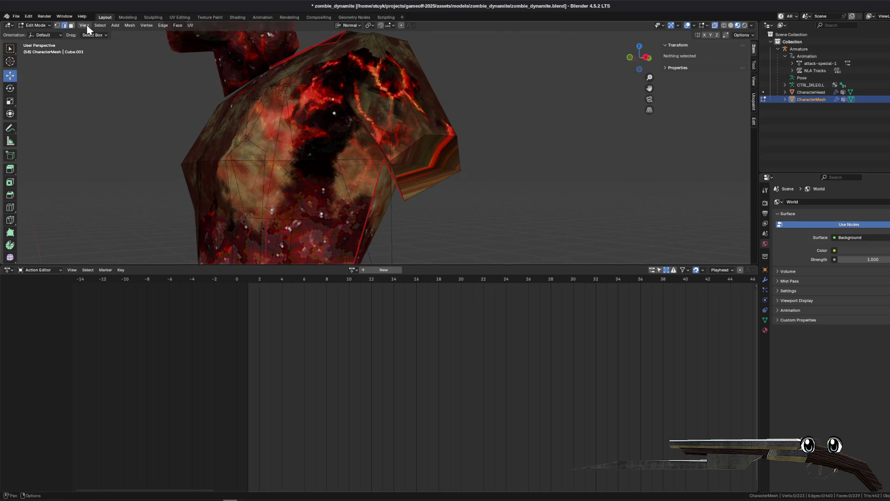
- Unwrap the sleeve-end face Angle Based and view it in UV Editing
key(ctrl+z)
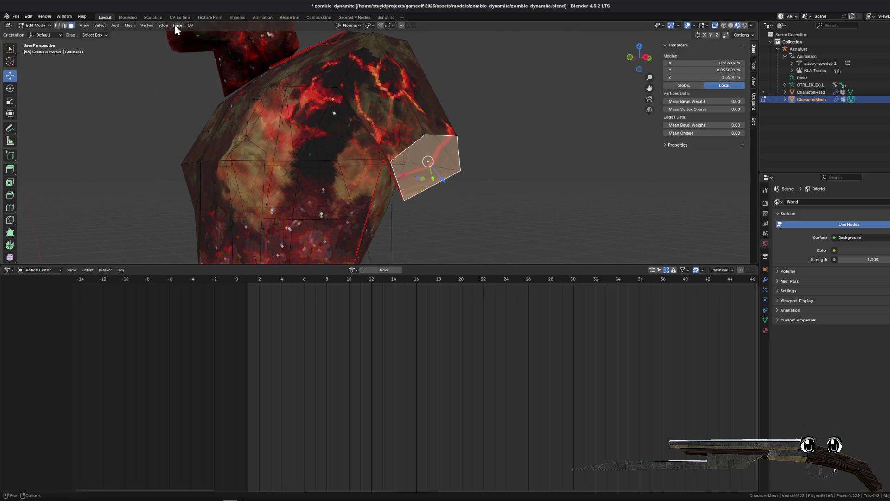
click(190, 25)
click(204, 34)
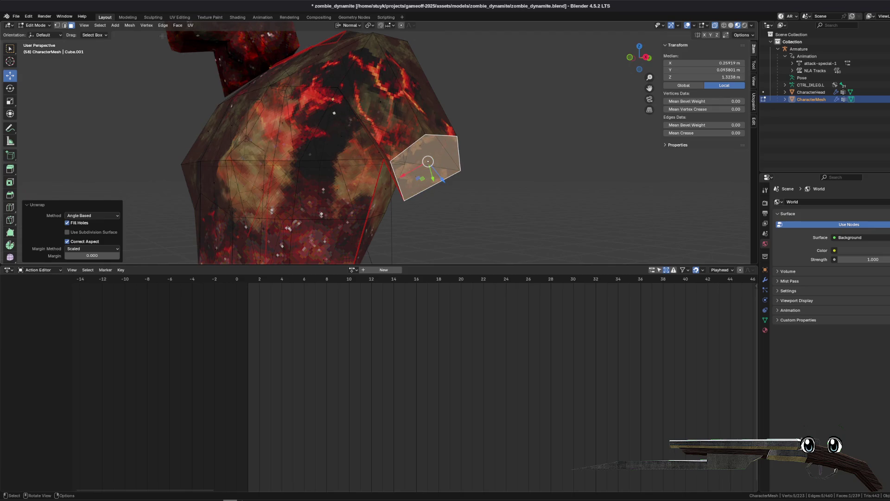
click(179, 17)
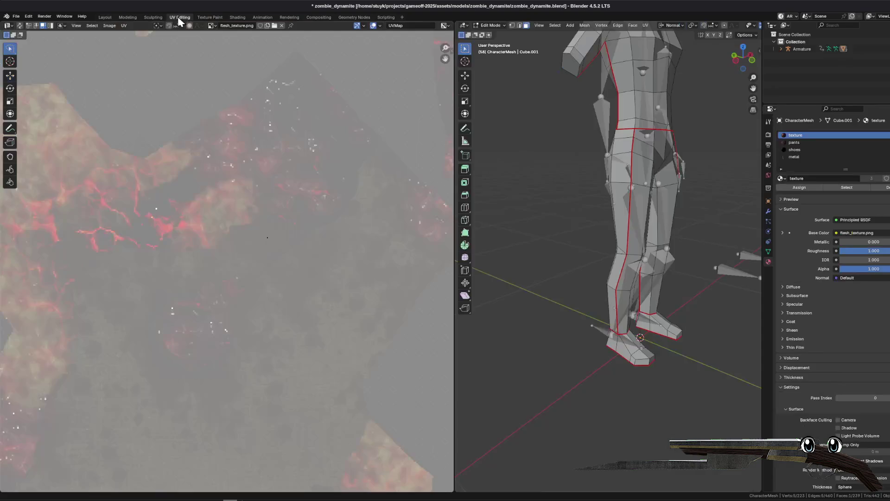
scroll(170, 219, down, 8)
scroll(276, 277, up, 5)
- Shrink the face's UV island and move it higher onto the flesh texture
key(s)
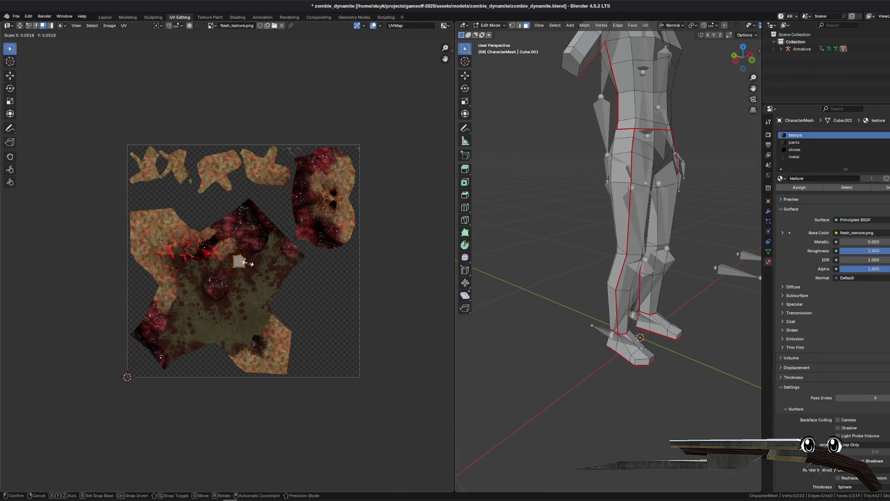
click(245, 262)
scroll(250, 257, up, 7)
scroll(259, 250, down, 3)
key(g)
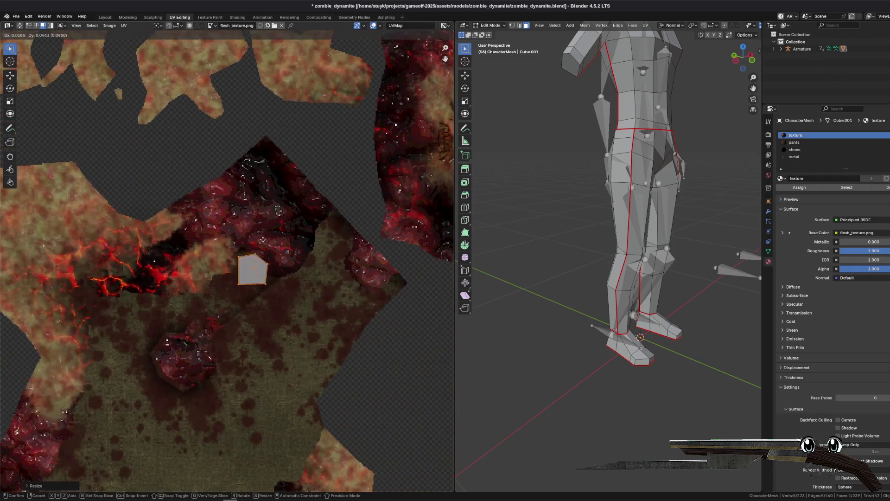
click(276, 136)
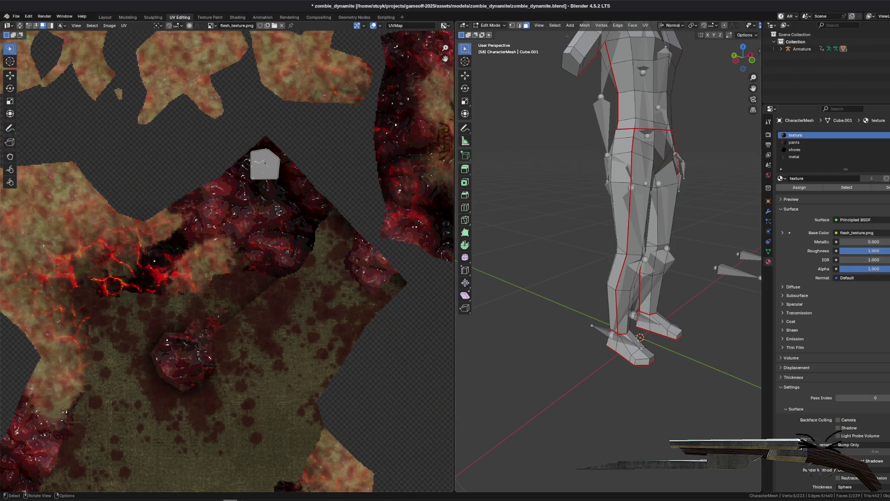
- Return to Layout and save zombie_dynamite.blend
click(105, 17)
key(ctrl+s)
right_click(440, 144)
mouse_move(525, 207)
mouse_down()
mouse_move(463, 206)
mouse_move(403, 175)
mouse_move(403, 189)
mouse_move(503, 193)
mouse_move(378, 189)
mouse_move(416, 183)
mouse_move(430, 116)
mouse_move(423, 256)
mouse_up()
- Orbit to the head and pick the CharacterHead object out from the armature
scroll(358, 175, down, 5)
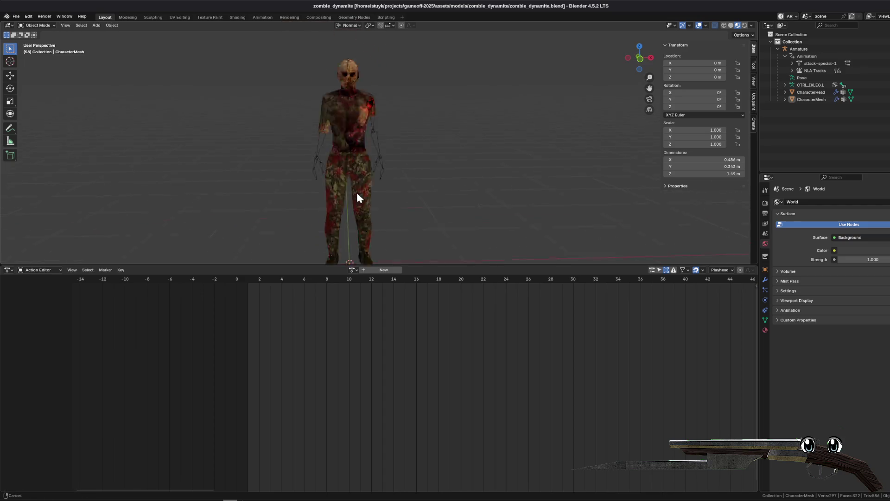
scroll(353, 153, up, 6)
scroll(365, 147, up, 3)
mouse_move(347, 116)
mouse_down()
mouse_move(337, 156)
mouse_move(381, 149)
mouse_move(336, 146)
mouse_move(413, 163)
mouse_move(380, 160)
mouse_move(314, 116)
mouse_move(383, 146)
mouse_move(377, 127)
mouse_move(472, 156)
mouse_up()
click(377, 127)
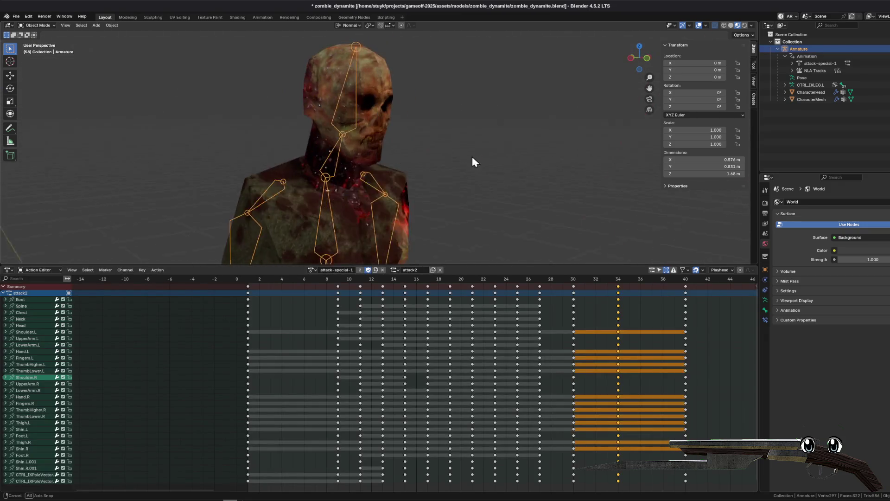
click(345, 116)
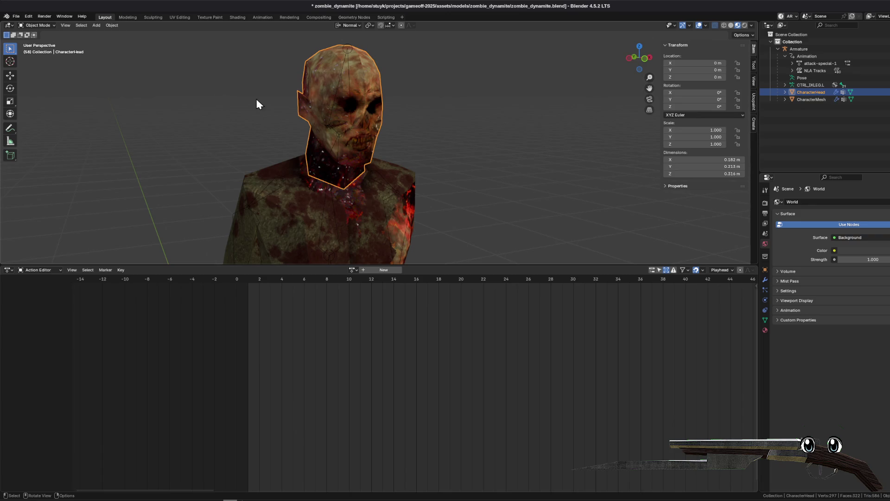
click(436, 102)
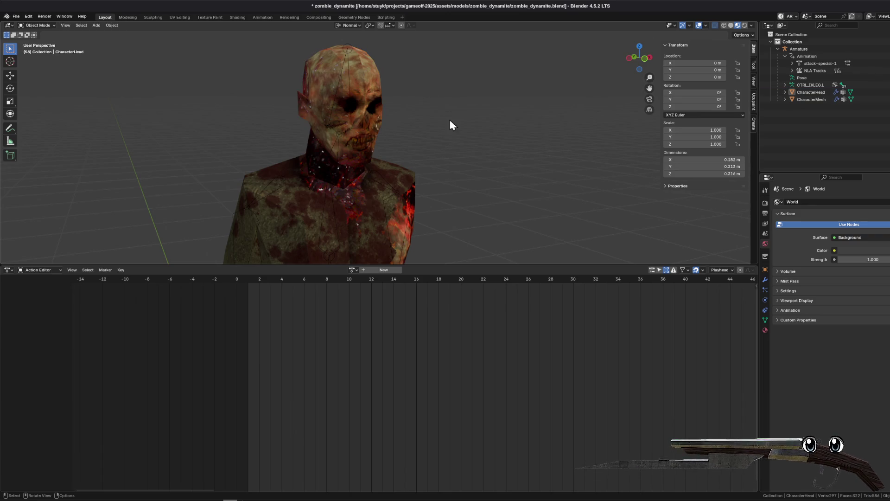
drag(457, 118, 461, 115)
- Select the CharacterHead object and delete it
mouse_move(502, 169)
mouse_down()
mouse_move(464, 87)
mouse_move(459, 152)
mouse_move(409, 153)
mouse_up()
scroll(459, 101, down, 2)
click(362, 93)
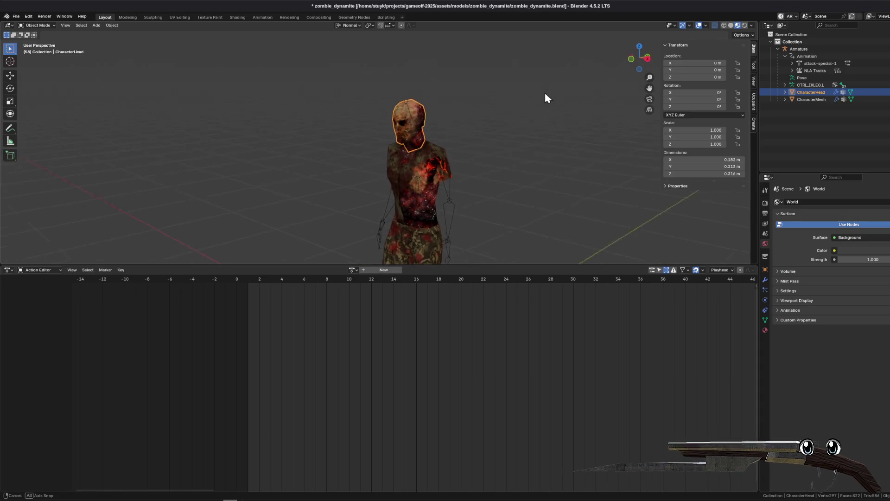
scroll(515, 93, up, 5)
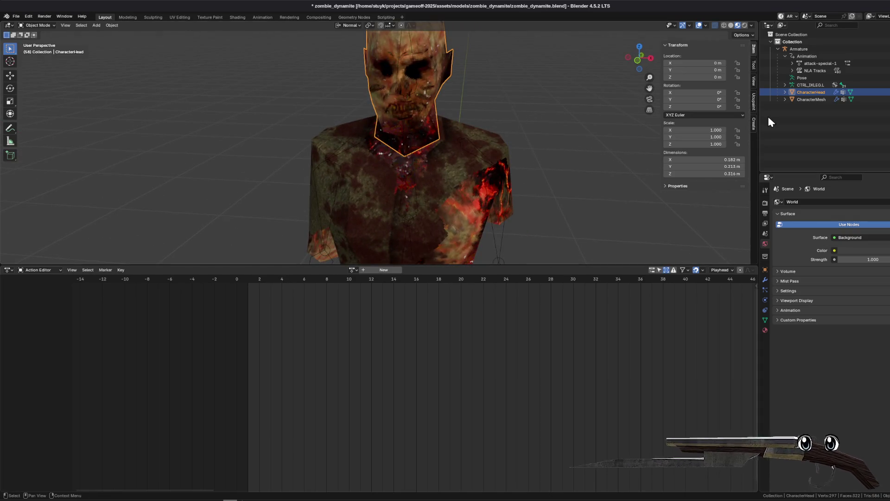
key(Delete)
- Select the CharacterMesh torso and switch it into Edit Mode
click(421, 150)
click(37, 25)
click(37, 43)
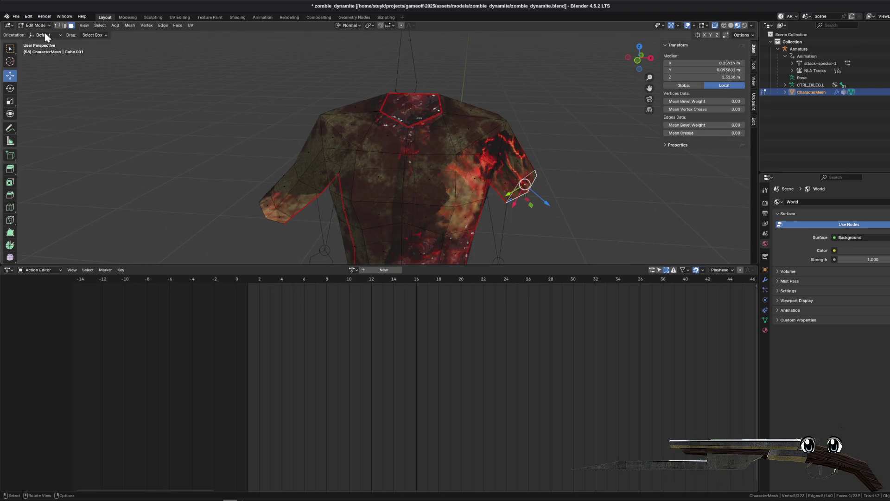
- Select the pentagon neck face on the torso and zoom onto it
key(KP_Decimal)
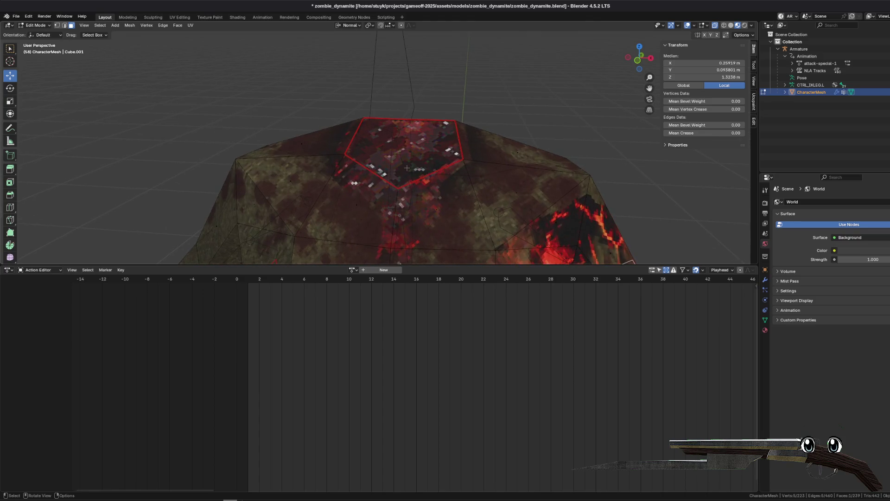
alt+shift+click(351, 140)
alt+shift+click(351, 141)
alt+shift+click(351, 141)
click(213, 58)
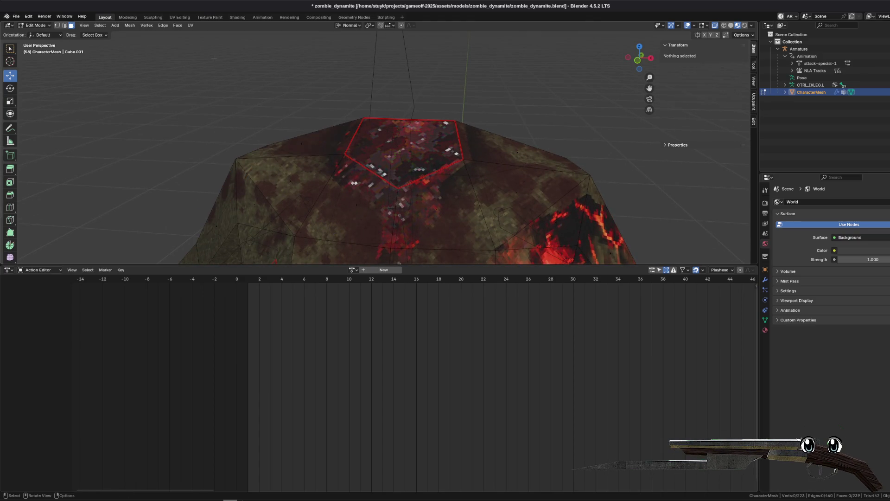
click(406, 151)
click(242, 58)
click(717, 29)
click(402, 153)
key(KP_Decimal)
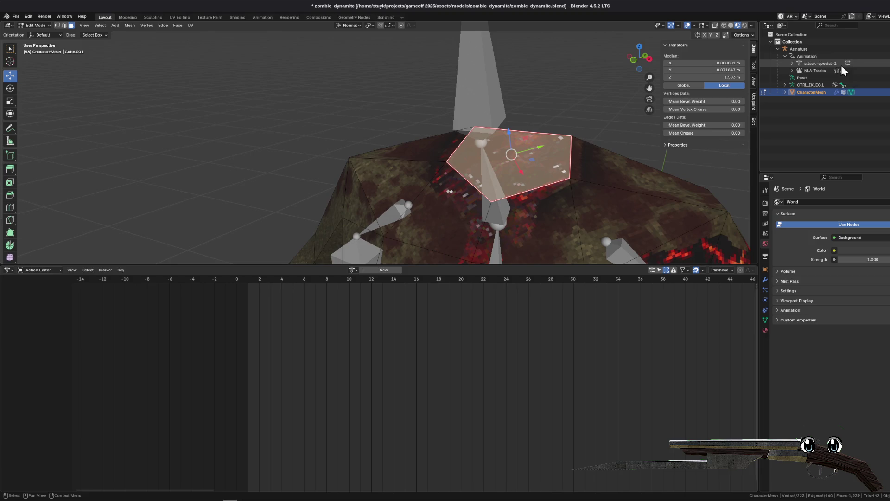
key(KP_Divide)
- Extrude the neck face upward into a stub and inset its top face
key(e)
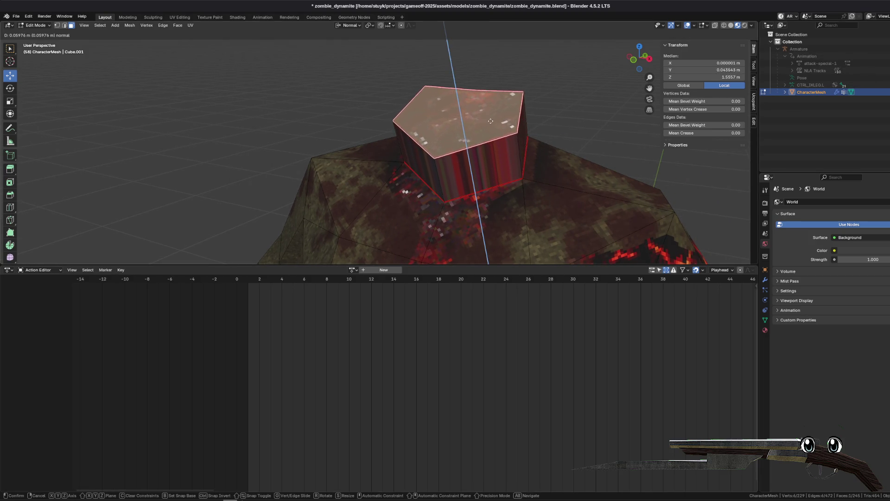
click(496, 137)
key(b)
key(i)
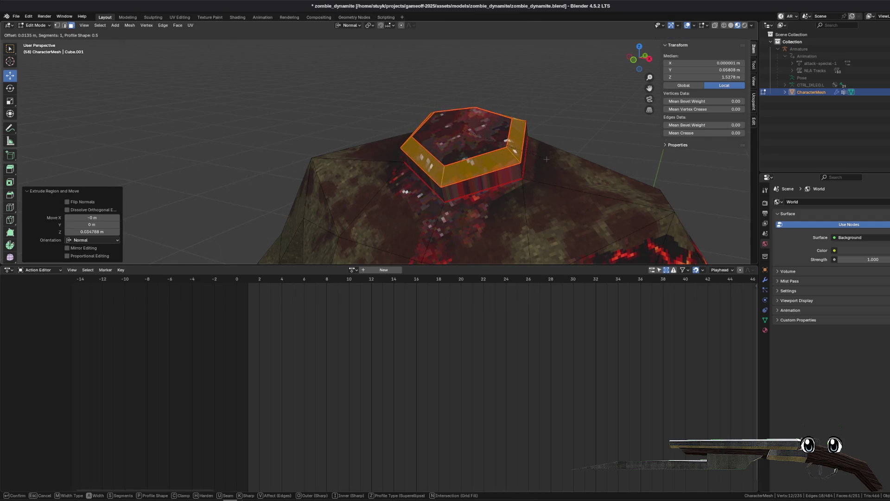
click(364, 98)
key(alt+a)
mouse_move(365, 98)
mouse_down()
mouse_move(589, 162)
mouse_move(345, 110)
mouse_up()
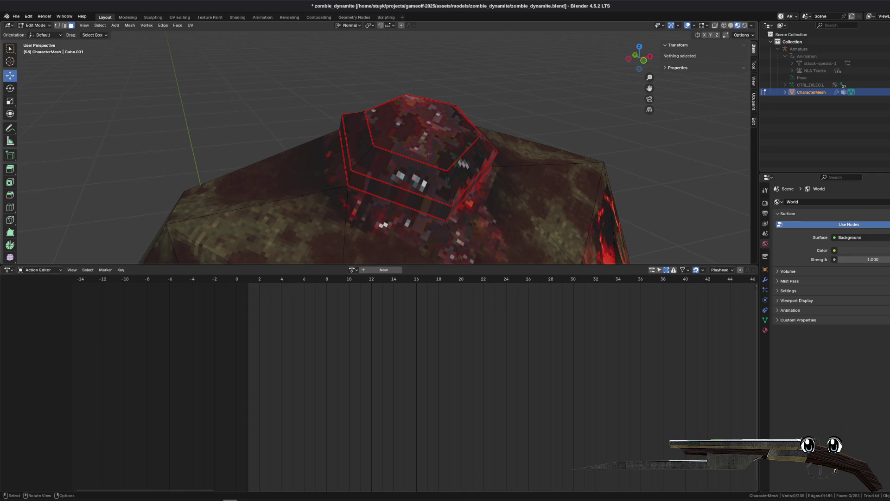
- Inset the stub's top hexagonal face again by 0.02207 m
right_click(357, 133)
drag(357, 133, 286, 117)
mouse_move(521, 147)
mouse_down()
mouse_move(293, 147)
mouse_move(383, 168)
mouse_move(395, 194)
mouse_up()
click(395, 194)
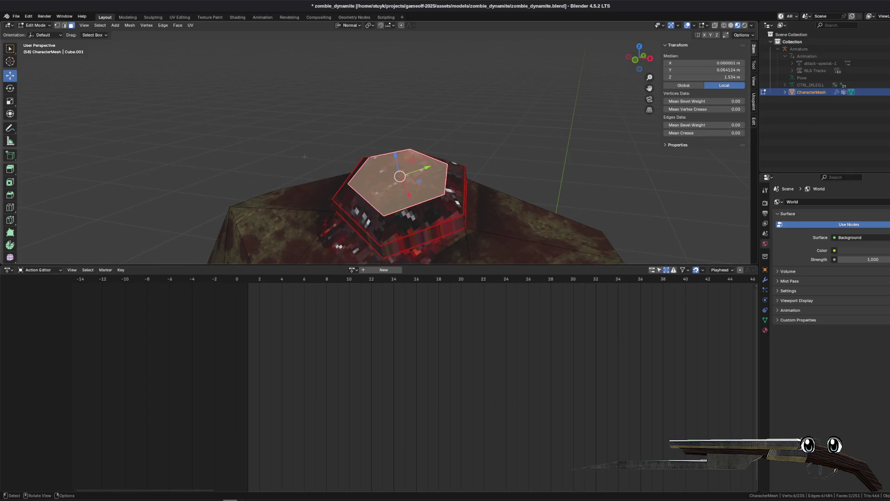
drag(473, 195, 459, 190)
key(i)
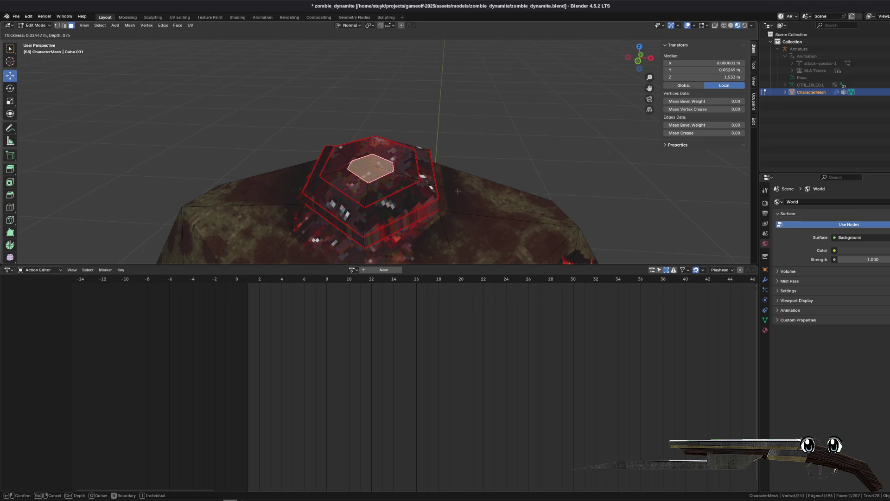
click(459, 192)
scroll(385, 158, up, 3)
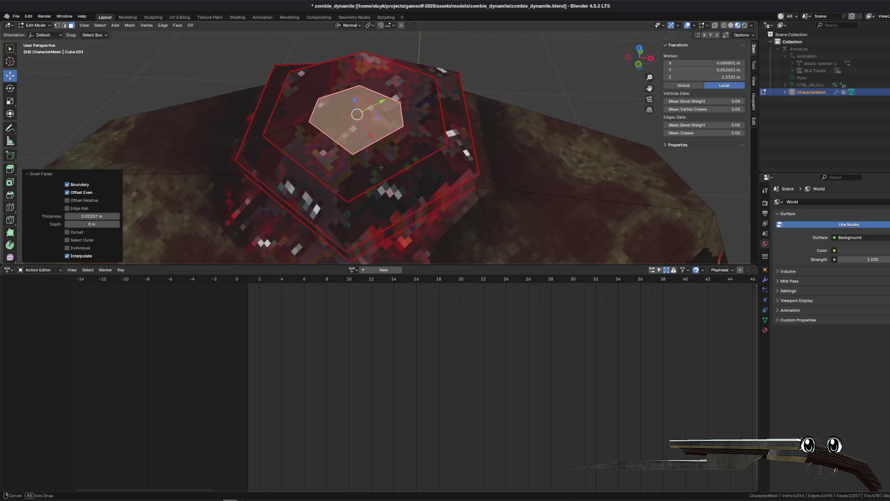
scroll(385, 157, down, 6)
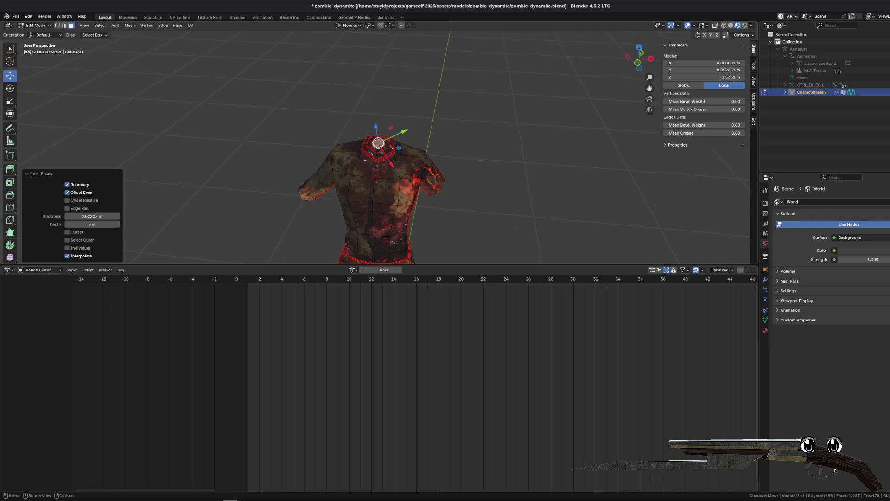
- Try extruding the inset face, then undo the too-long extrusion
drag(480, 161, 434, 132)
click(191, 26)
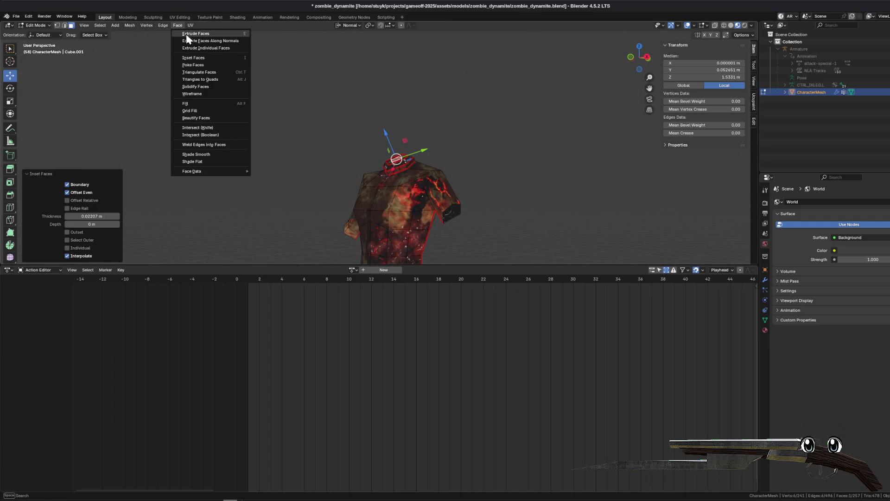
click(204, 45)
key(Escape)
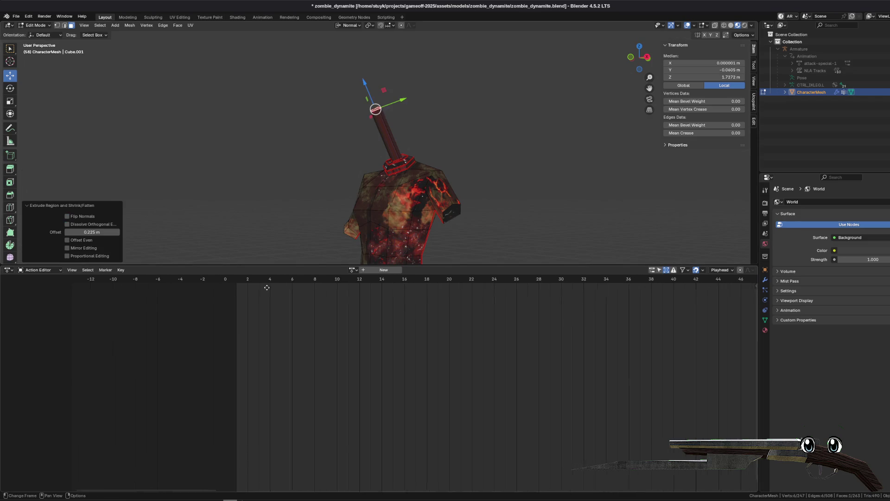
mouse_move(399, 153)
mouse_down()
mouse_move(345, 156)
mouse_move(221, 55)
mouse_up()
key(ctrl+z)
- Extrude the inset face along its normal into a four-segment column
click(177, 26)
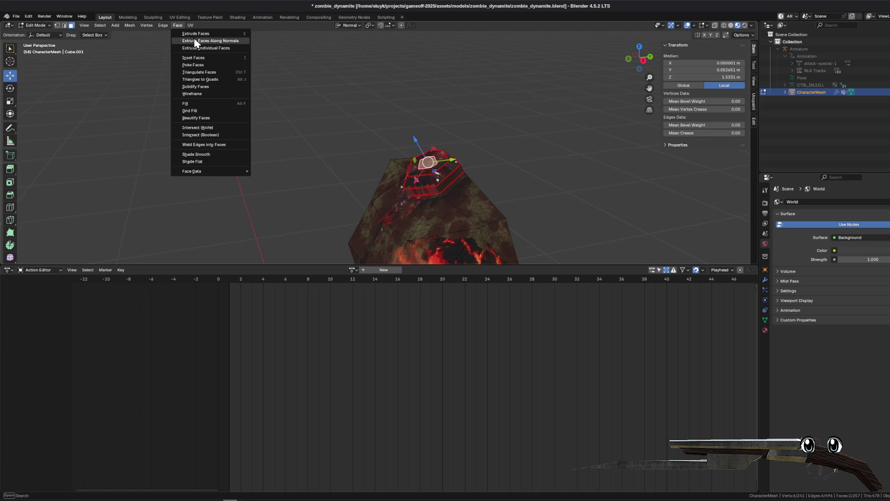
click(195, 41)
key(Return)
key(e)
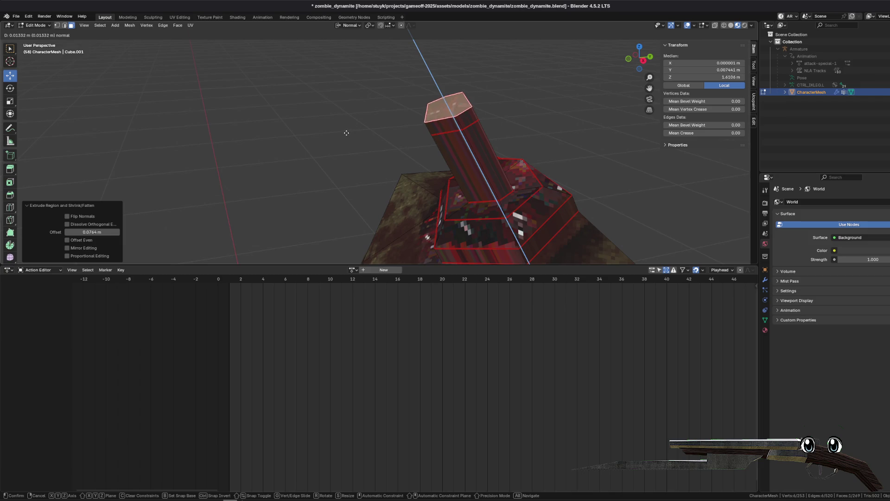
key(Return)
key(e)
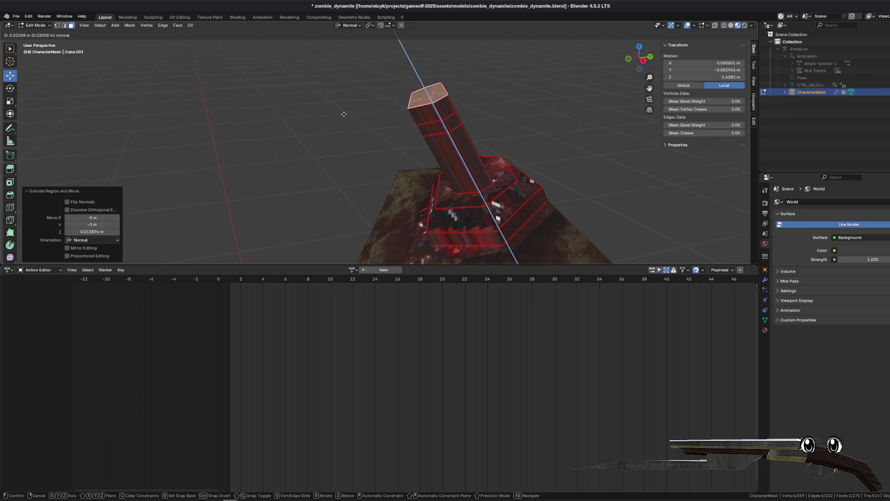
key(Return)
key(e)
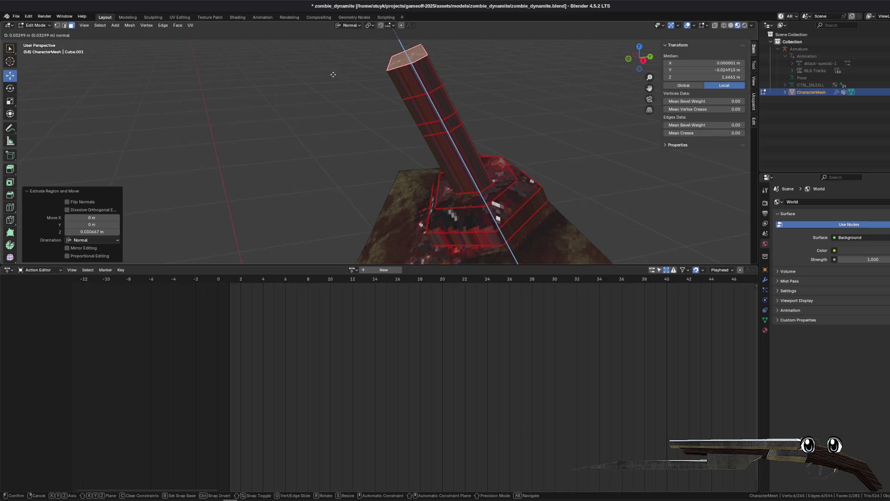
key(Return)
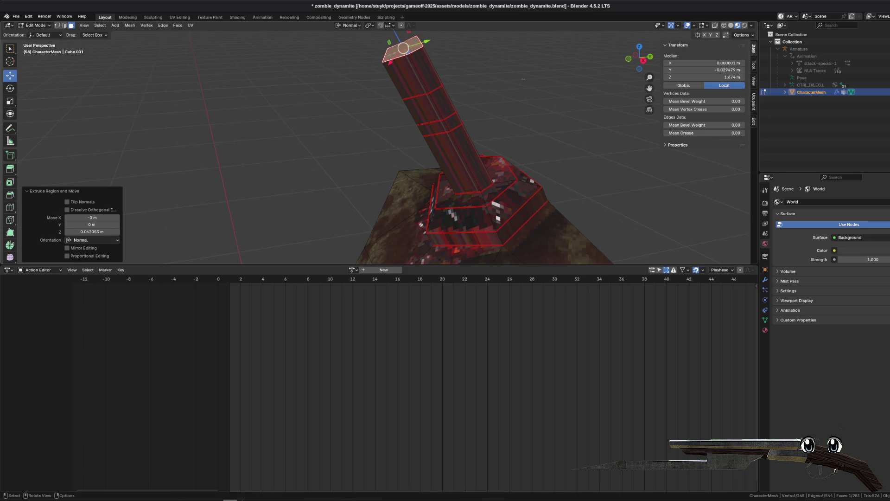
- Scale the column's top face down to a near point
key(s)
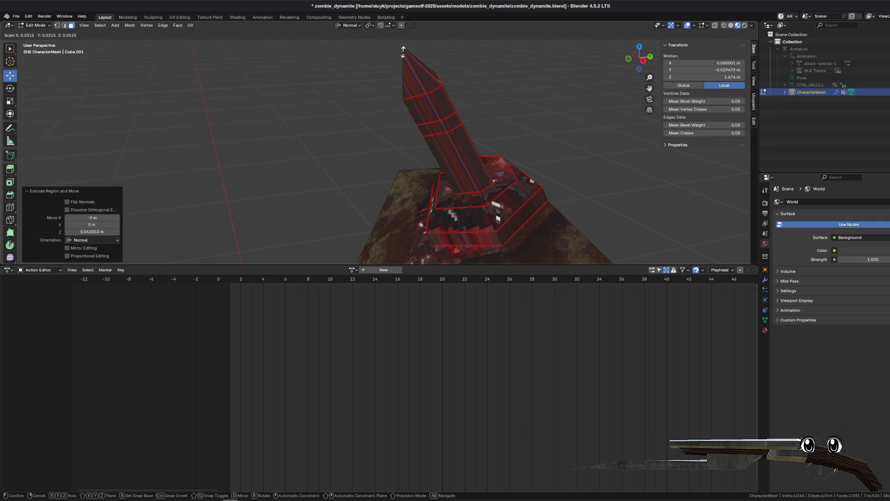
key(Return)
key(ctrl+f)
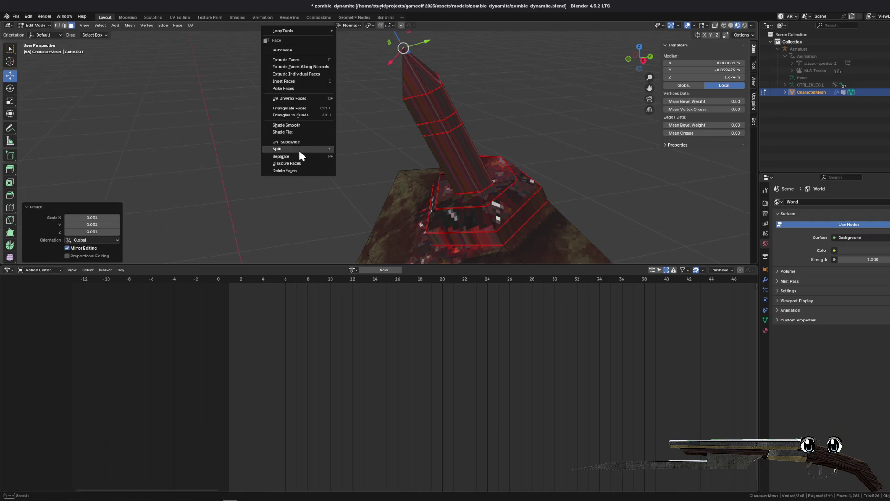
key(ctrl+z)
key(ctrl+z)
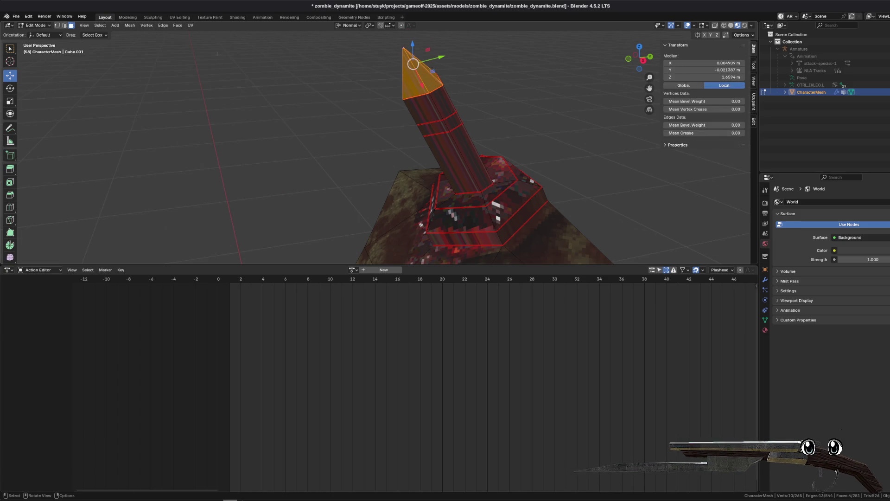
key(ctrl+z)
key(ctrl+z)
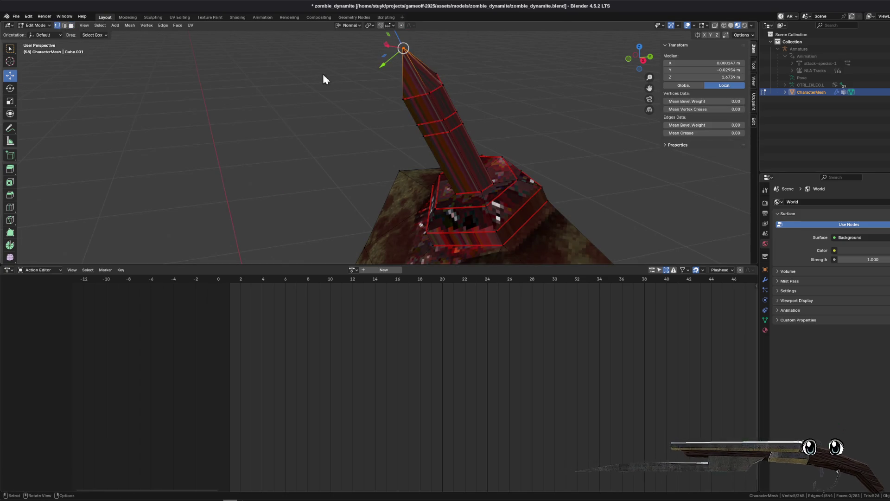
- Merge the tip's vertices By Distance and clear the selection
right_click(323, 74)
mouse_move(314, 212)
click(367, 239)
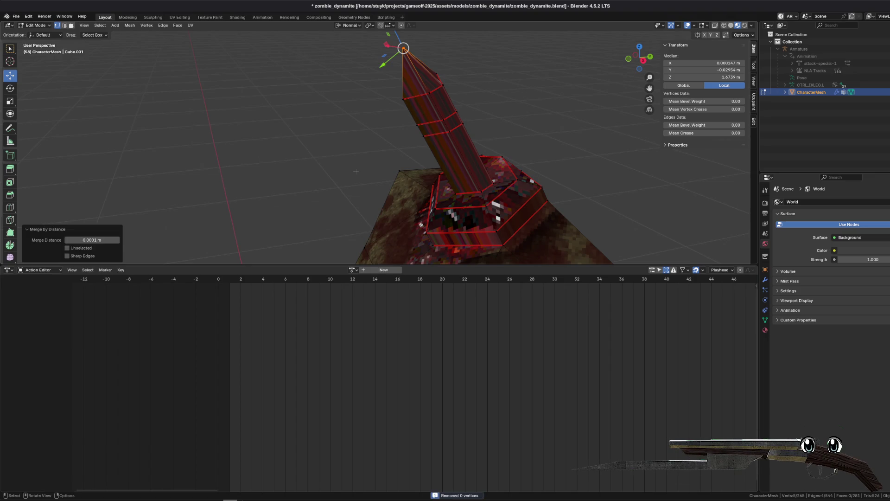
click(356, 171)
click(71, 26)
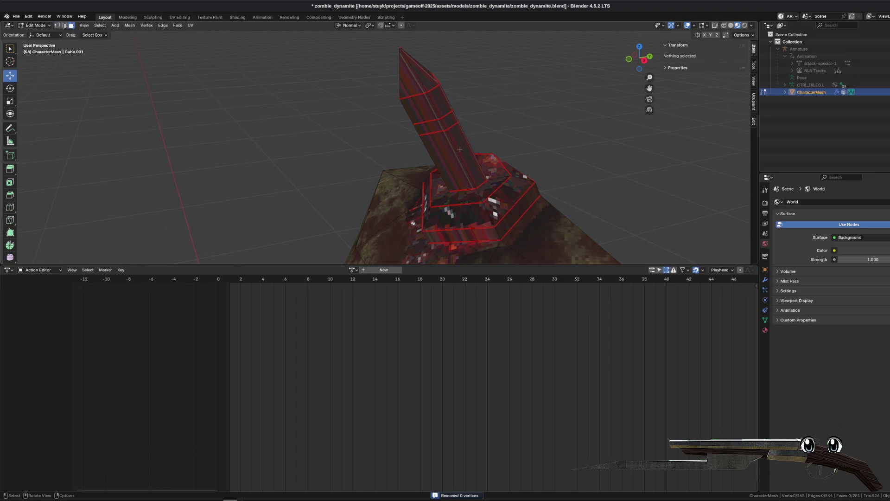
- Extrude a ring of column faces outward along their normals to widen a collar
alt+click(456, 116)
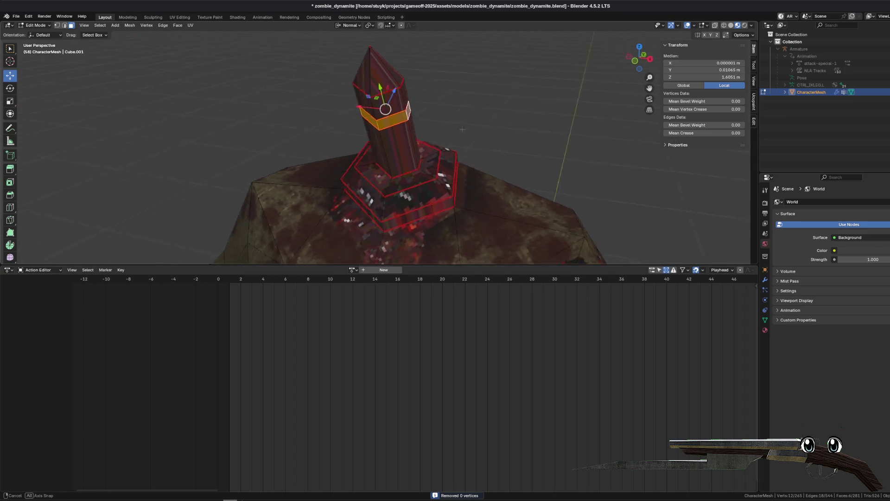
key(e)
click(494, 127)
key(ctrl+z)
click(164, 25)
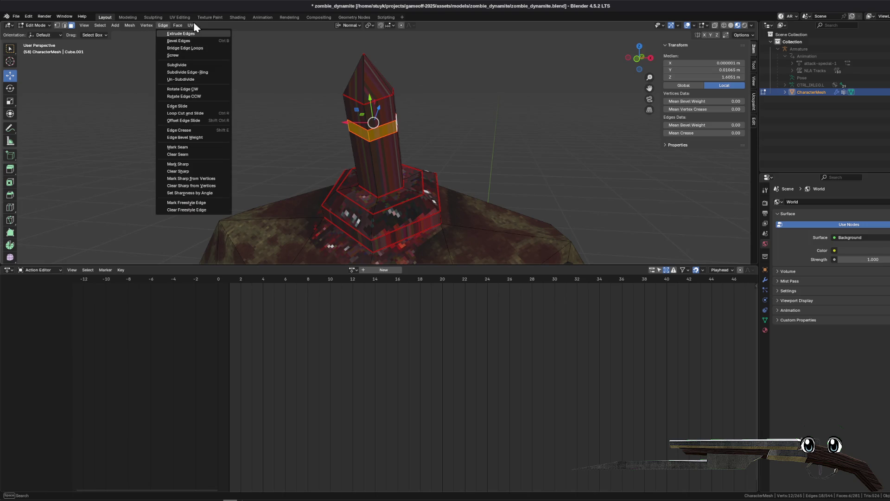
click(179, 26)
click(188, 41)
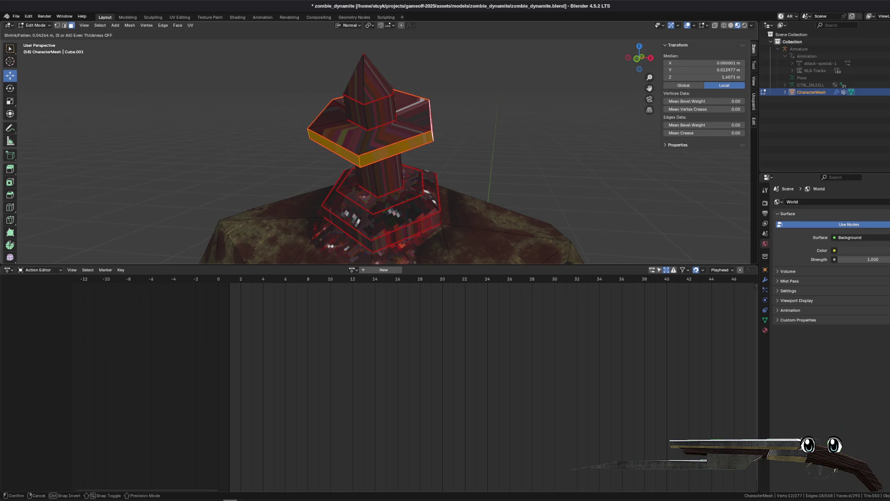
key(Return)
key(alt+a)
- Push a second ring of six column faces out along normals to thicken the collar
drag(395, 160, 425, 175)
scroll(425, 175, up, 5)
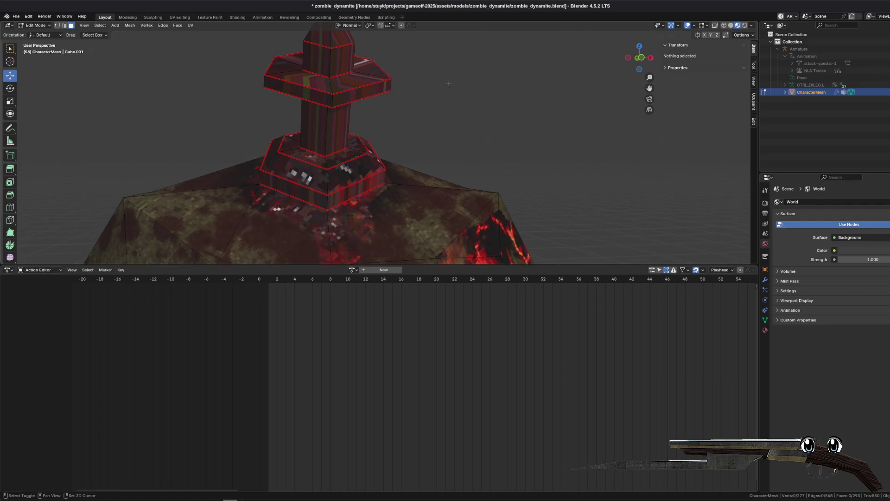
scroll(464, 86, down, 4)
mouse_move(463, 86)
mouse_down()
mouse_move(465, 141)
mouse_move(317, 128)
mouse_move(441, 117)
mouse_up()
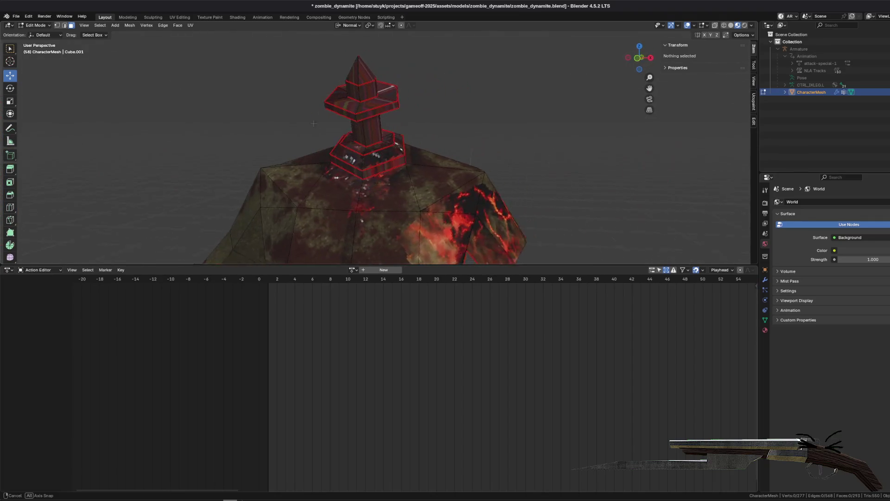
alt+click(376, 108)
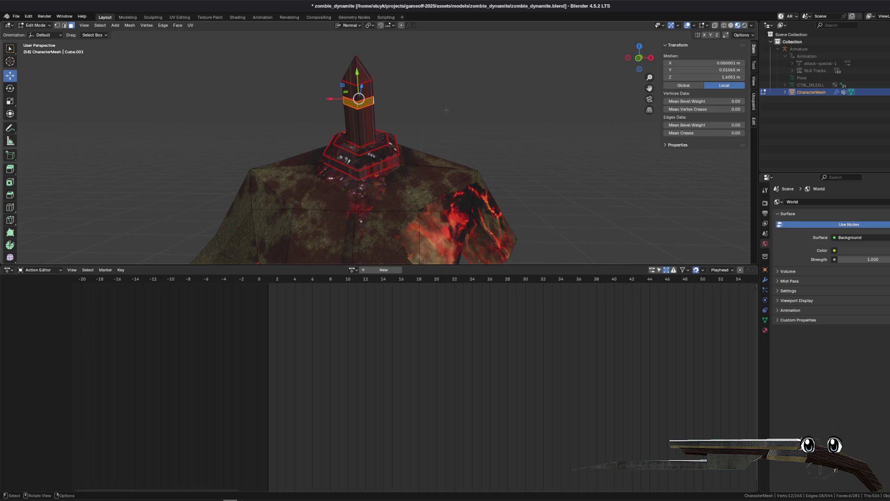
click(176, 27)
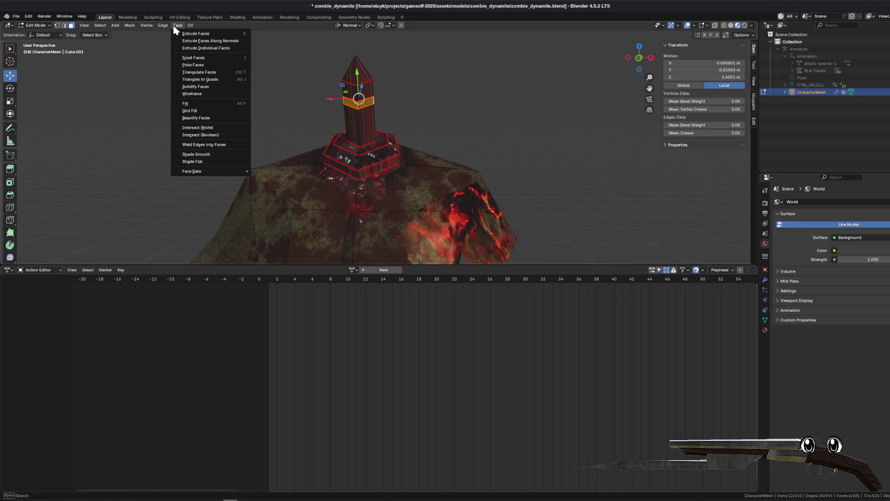
click(194, 42)
click(378, 97)
key(alt+a)
- Orbit to a frontal view of the torso and select a chest face
mouse_move(379, 97)
mouse_down()
mouse_move(499, 118)
mouse_move(489, 191)
mouse_move(420, 180)
mouse_up()
scroll(499, 119, down, 5)
drag(368, 199, 353, 111)
click(327, 84)
key(alt+a)
click(358, 92)
click(355, 92)
scroll(351, 125, up, 2)
- In vertex mode, select the row of vertices across the mid-torso
drag(351, 125, 561, 186)
scroll(562, 186, up, 2)
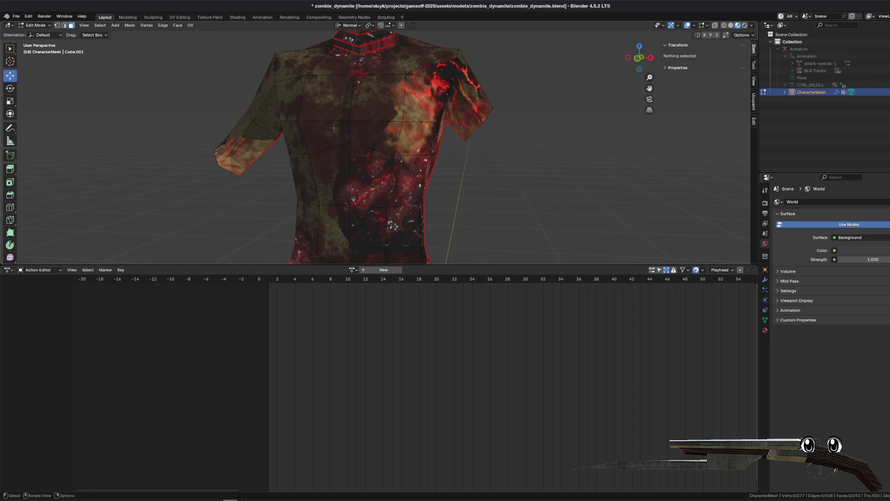
scroll(364, 132, up, 2)
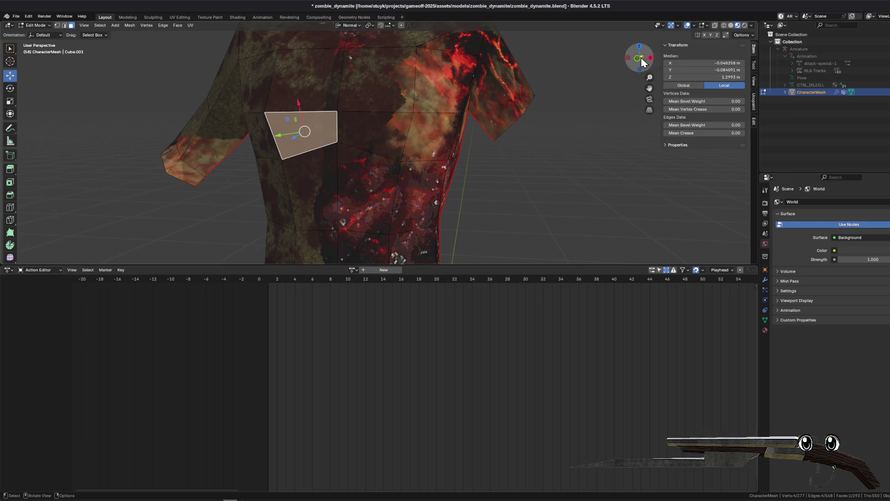
click(57, 25)
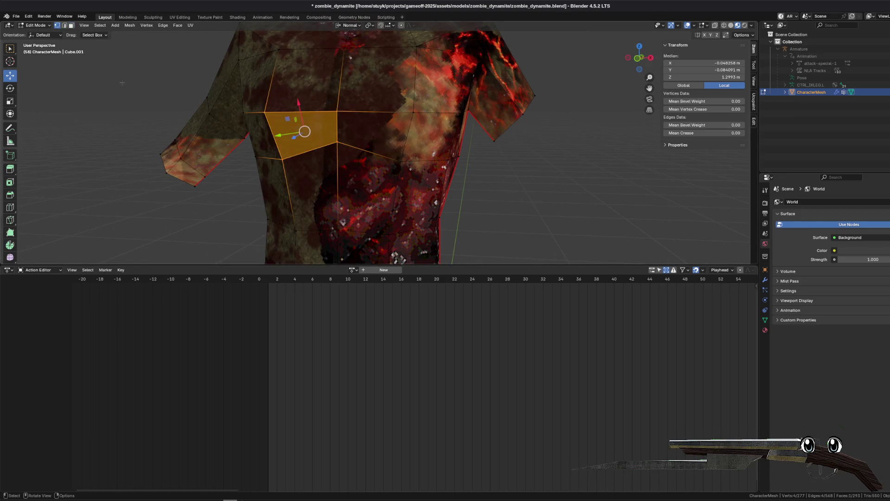
mouse_move(273, 57)
mouse_down()
mouse_move(298, 73)
mouse_move(348, 163)
mouse_move(406, 186)
mouse_up()
click(310, 176)
mouse_move(285, 133)
mouse_down()
mouse_move(403, 173)
mouse_move(402, 162)
mouse_up()
- Flatten the mid-torso vertex row to zero scale along Z
key(s)
key(z)
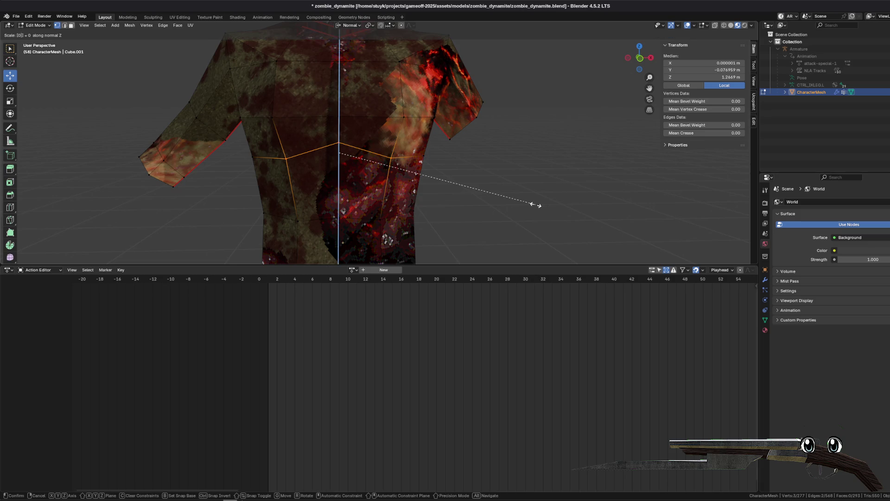
key(Return)
key(s)
key(z)
key(0)
key(Return)
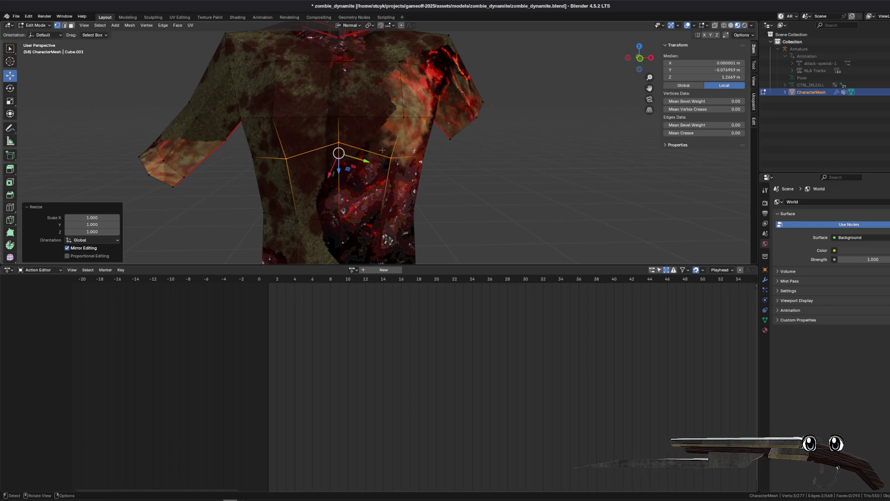
- Set transform orientation to Global and level the three chest vertices along Z
mouse_move(382, 150)
mouse_down()
mouse_move(419, 160)
mouse_move(399, 139)
mouse_move(309, 147)
mouse_move(403, 192)
mouse_up()
click(350, 25)
click(348, 47)
key(alt+a)
key(s)
key(z)
key(0)
key(Return)
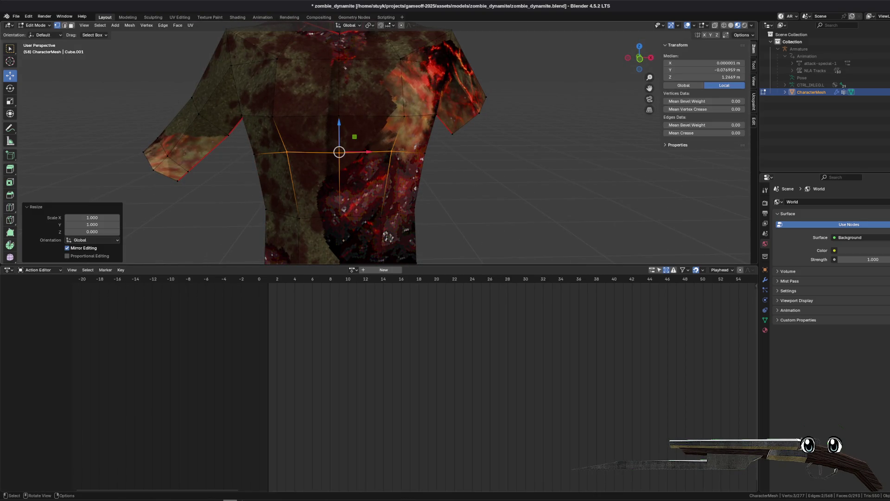
- Straighten the left and right chest vertex columns with a zero X scale (sx0)
drag(290, 115, 291, 119)
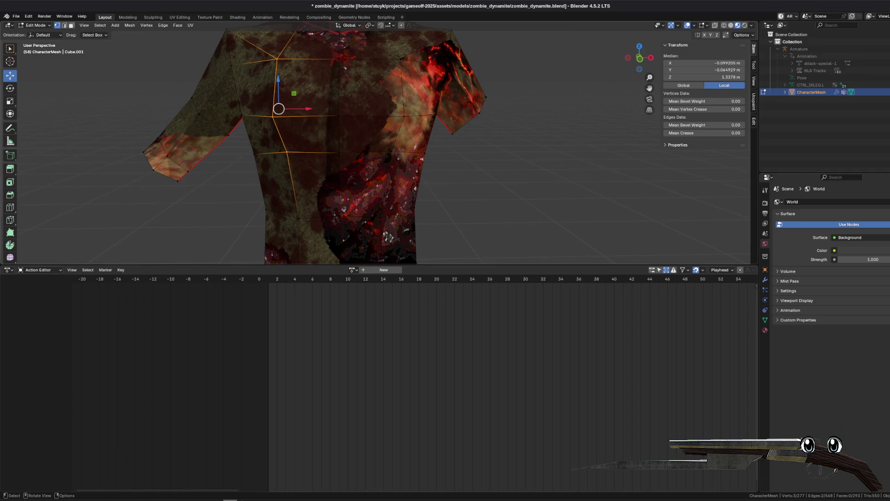
key(s)
key(y)
key(Return)
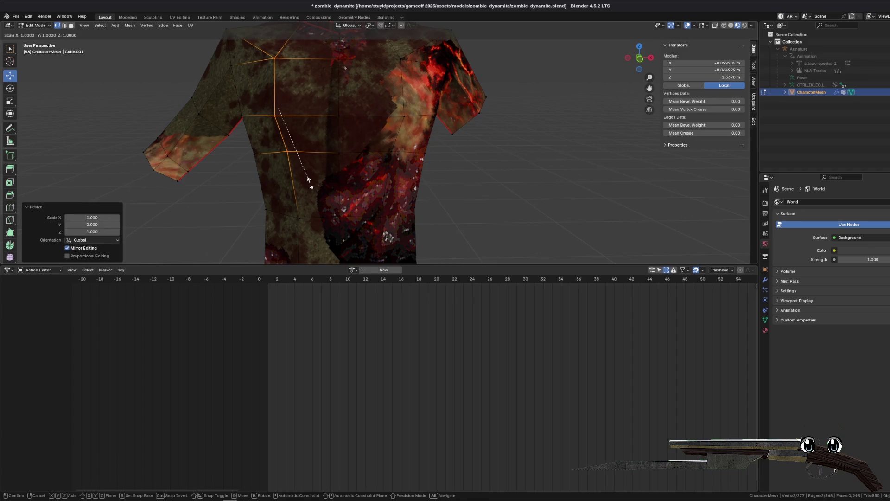
key(Escape)
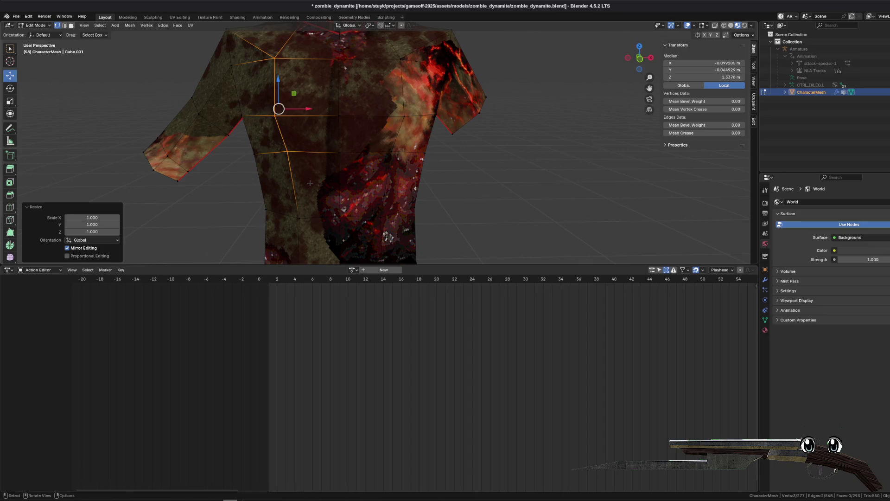
text(sx0)
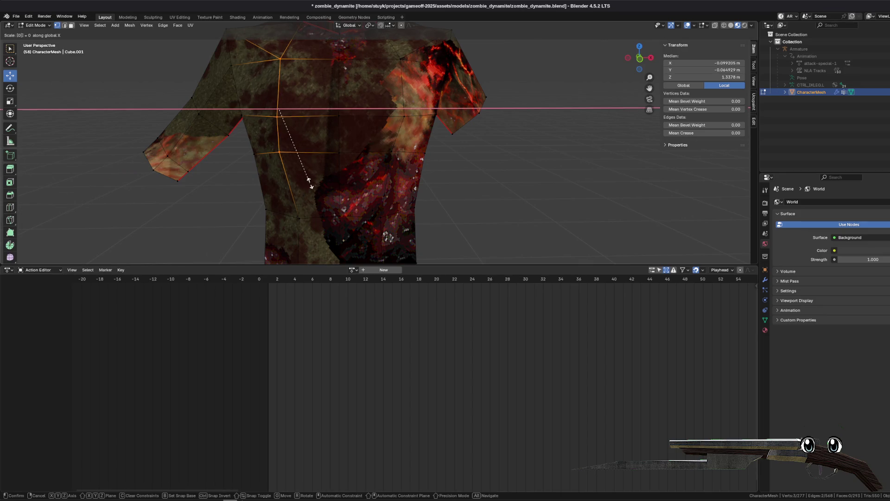
key(Return)
drag(376, 163, 415, 38)
text(sx0)
key(Return)
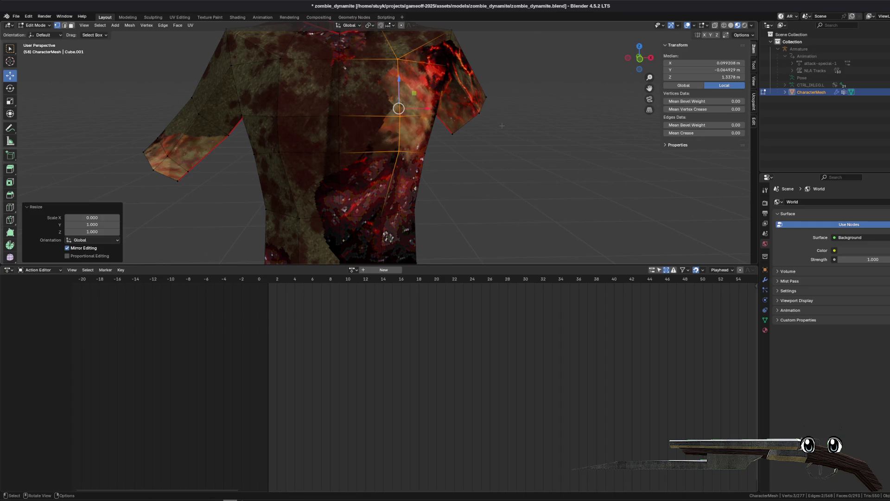
- Level the chest, upper-chest and shoulder edge loops with a zero Z scale (sz0)
drag(264, 177, 412, 140)
text(sz)
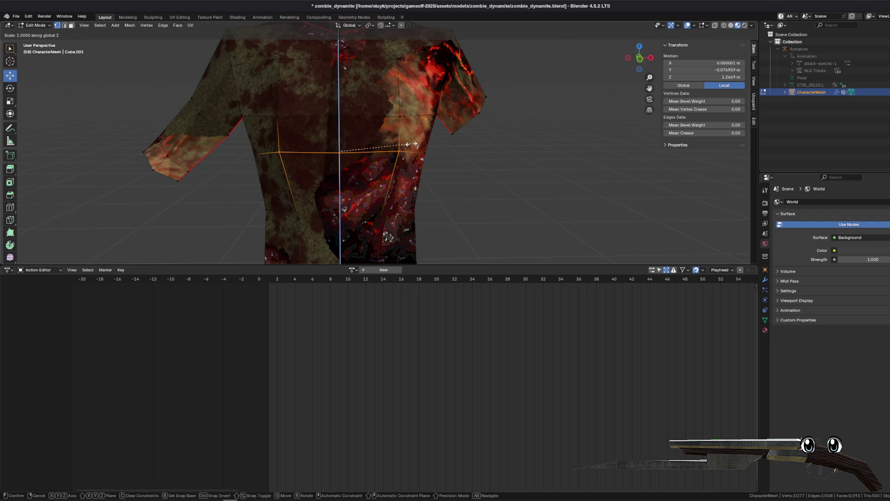
text(0)
key(Return)
drag(266, 128, 407, 96)
text(sz0)
key(Return)
mouse_move(274, 71)
mouse_down()
mouse_move(403, 48)
mouse_move(307, 75)
mouse_up()
text(sz0)
key(Return)
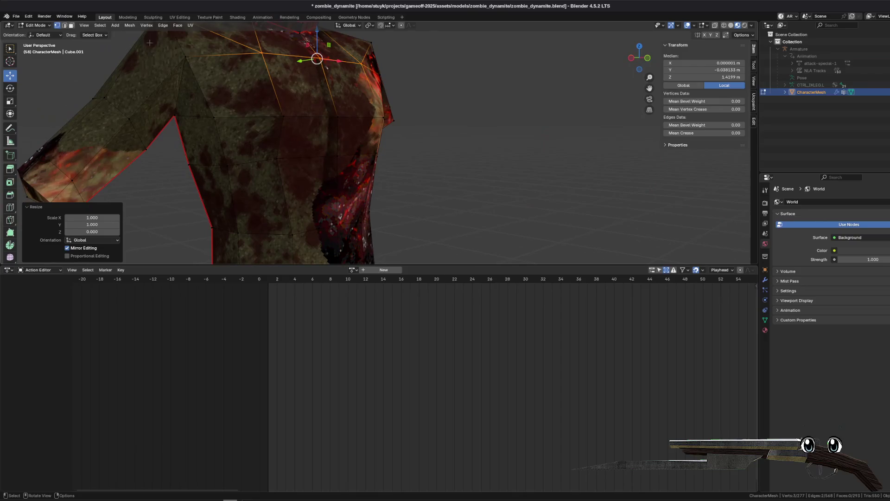
- In face mode, extrude four selected shoulder faces outward
click(71, 25)
click(299, 83)
shift+click(353, 88)
shift+click(360, 137)
shift+click(308, 137)
drag(396, 139, 269, 143)
key(e)
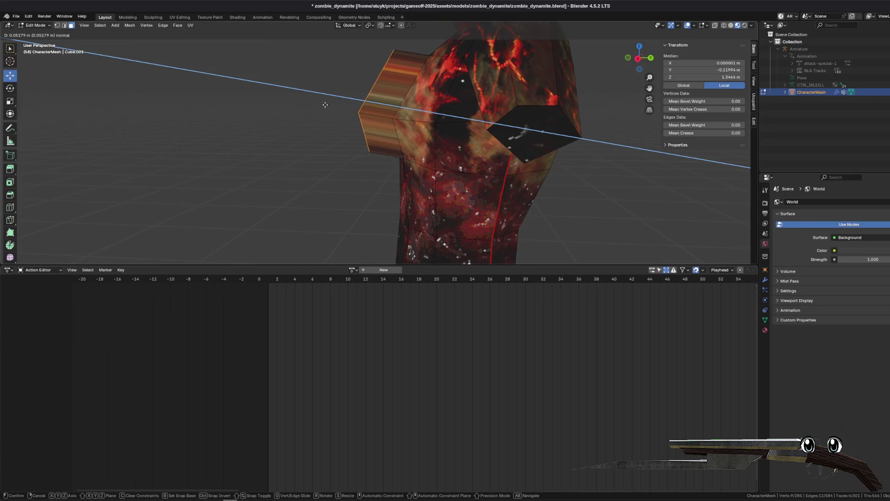
click(328, 106)
- Flatten the extruded end to zero Y scale and shift it 0.018216 m along Y
drag(328, 106, 278, 114)
click(65, 26)
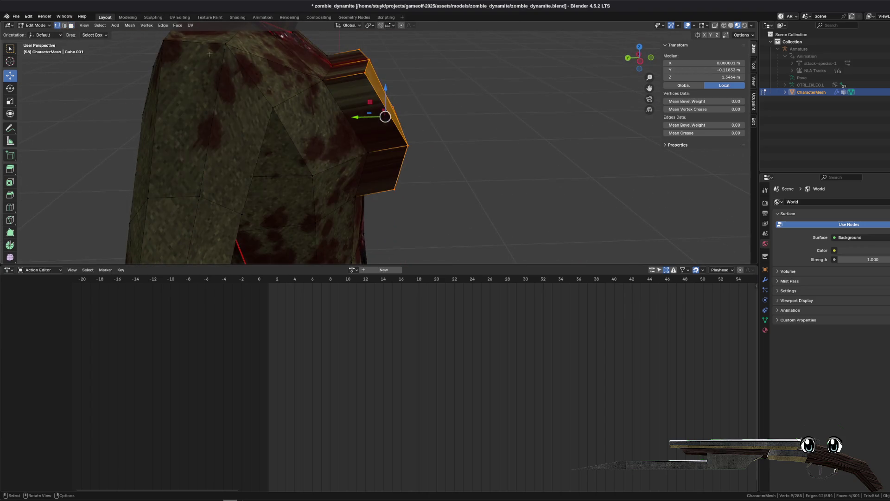
drag(353, 46, 436, 97)
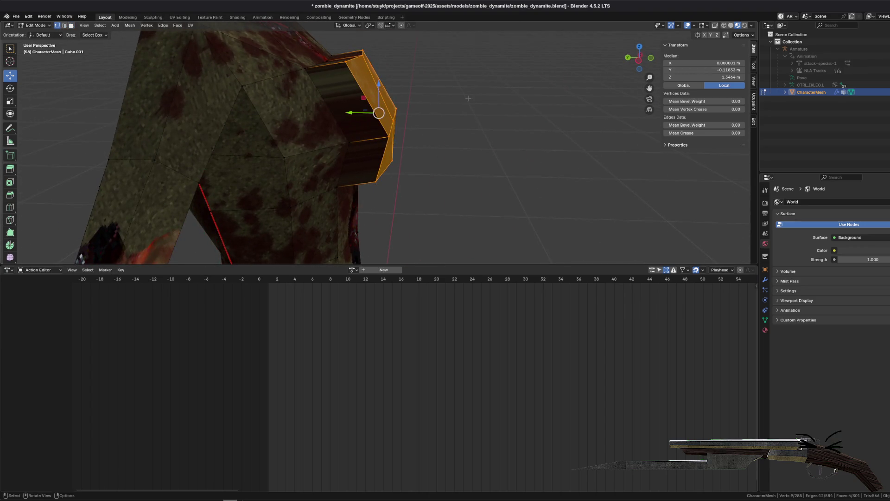
key(s)
key(y)
key(0)
key(Return)
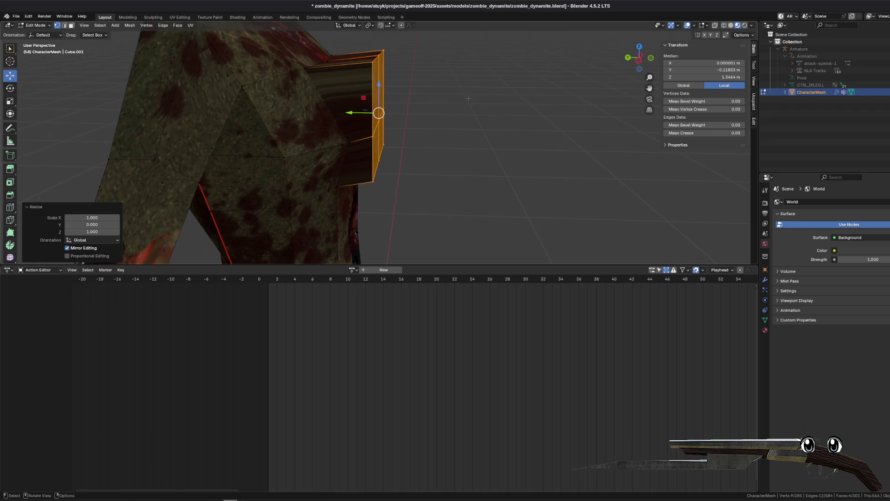
key(g)
key(y)
click(477, 106)
mouse_move(477, 105)
mouse_down()
mouse_move(426, 119)
mouse_move(331, 116)
mouse_move(441, 80)
mouse_move(333, 85)
mouse_up()
click(331, 126)
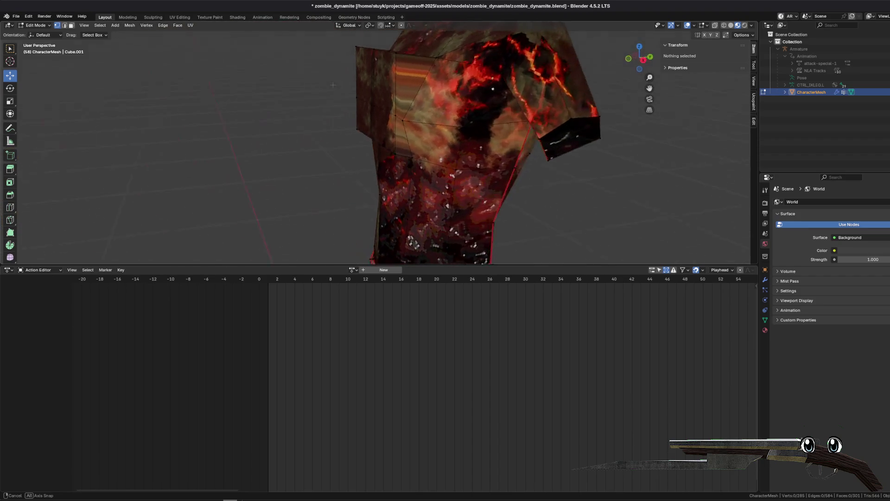
- Add a loop cut across the chest and select the strip of chest faces for the strap
key(ctrl+r)
click(463, 155)
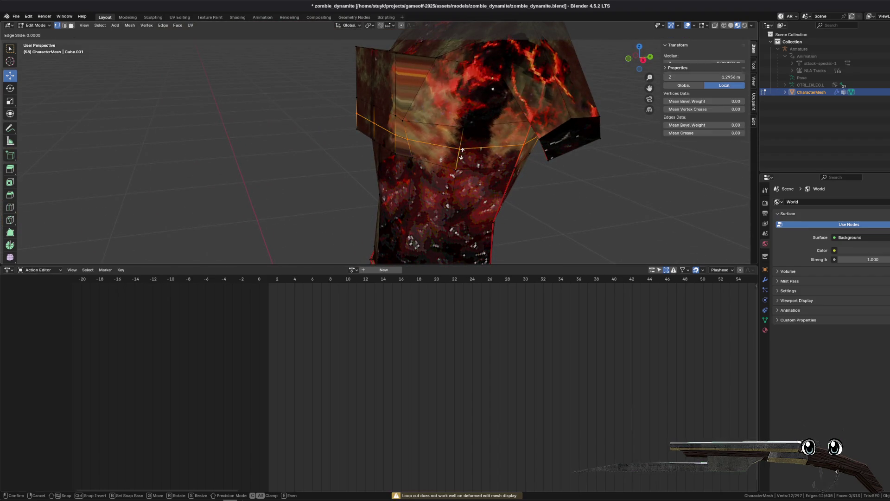
click(461, 154)
click(223, 105)
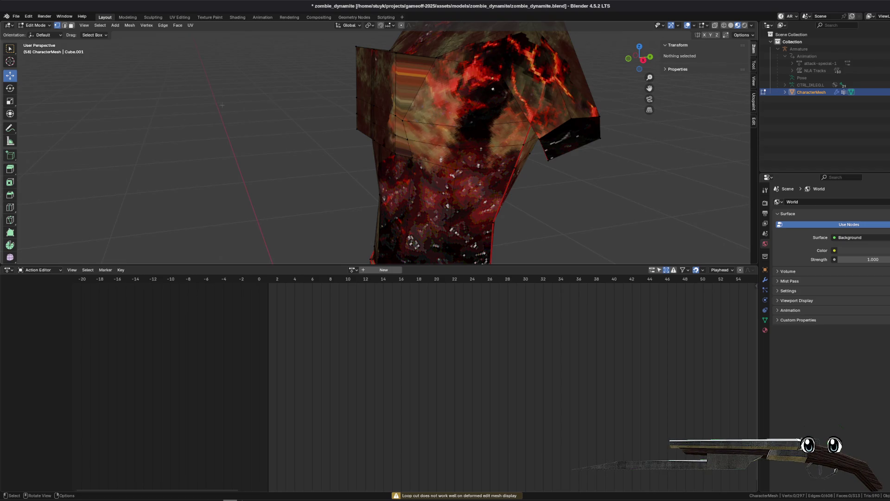
click(71, 27)
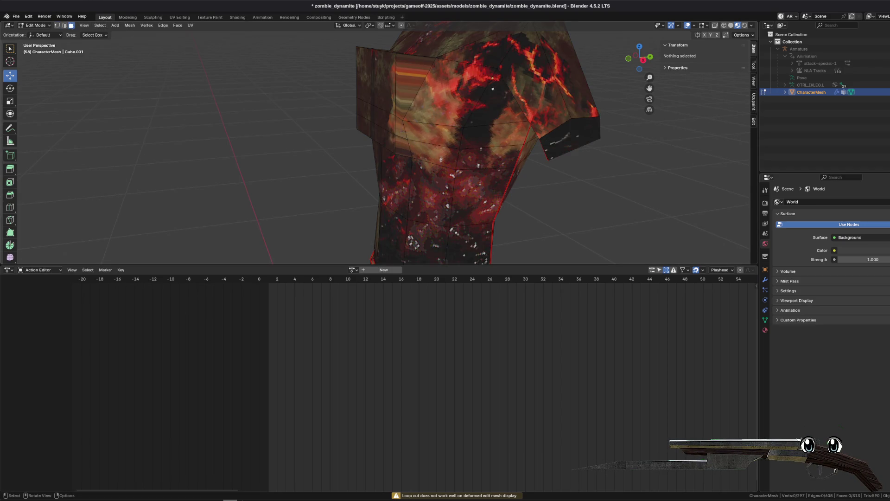
click(445, 139)
shift+click(455, 135)
scroll(443, 149, up, 3)
shift+click(514, 144)
shift+click(561, 141)
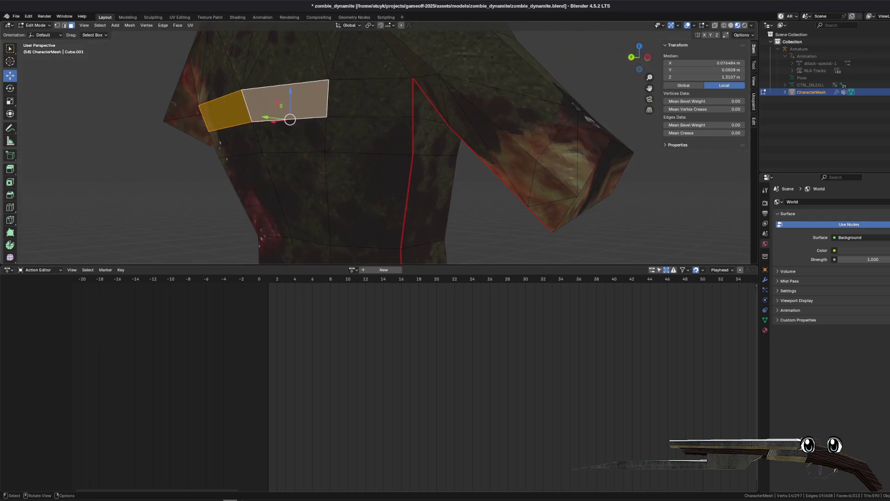
shift+click(371, 135)
ctrl+click(367, 130)
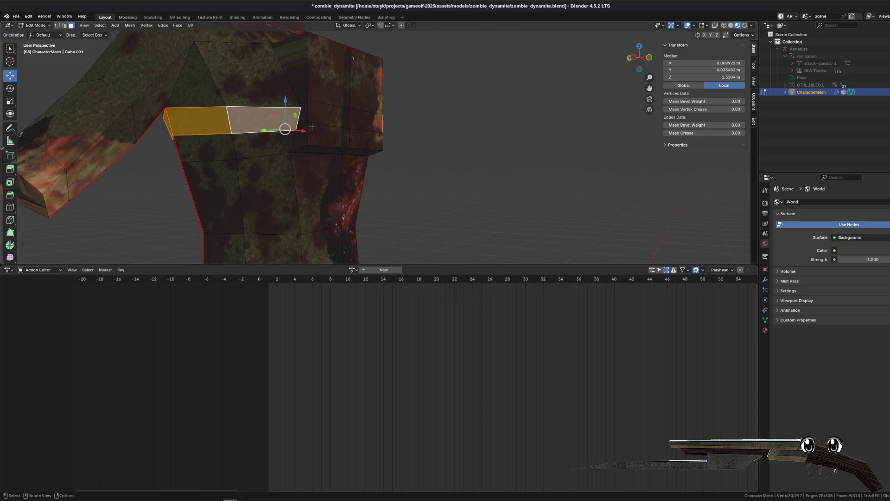
- Extrude the chest face strip along its normals by 0.0131 m, then extrude part of it again
drag(406, 112, 329, 123)
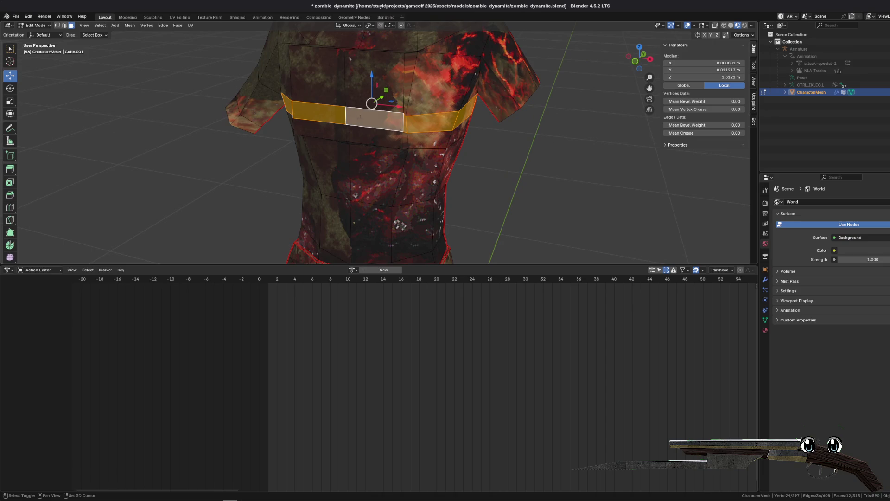
click(178, 26)
click(185, 41)
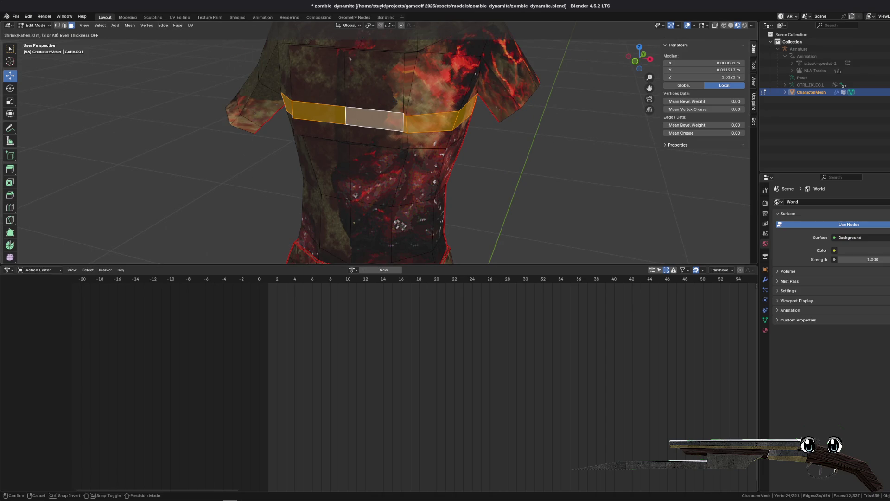
key(Return)
mouse_move(417, 56)
mouse_down()
mouse_move(354, 55)
mouse_move(500, 118)
mouse_up()
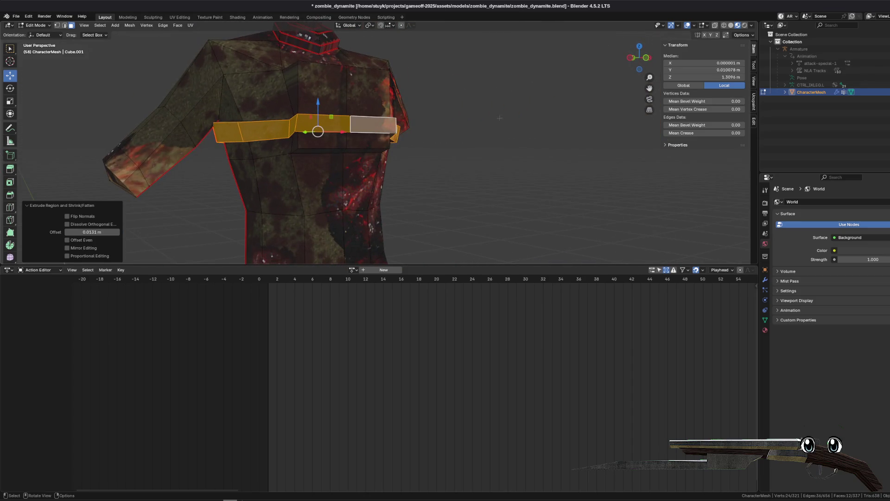
scroll(252, 90, up, 6)
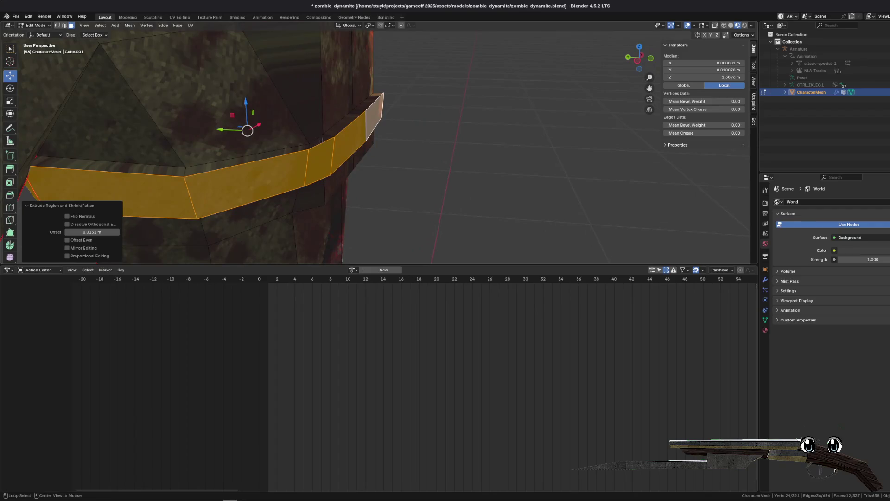
shift+click(328, 138)
key(e)
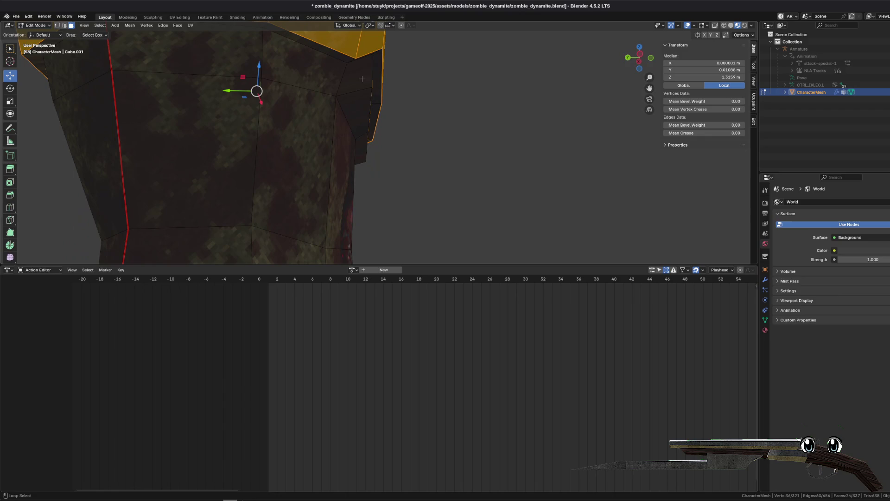
scroll(377, 100, down, 3)
mouse_move(377, 100)
mouse_down()
mouse_move(509, 122)
mouse_move(417, 125)
mouse_move(556, 111)
mouse_move(464, 116)
mouse_move(533, 114)
mouse_move(487, 116)
mouse_move(774, 248)
mouse_up()
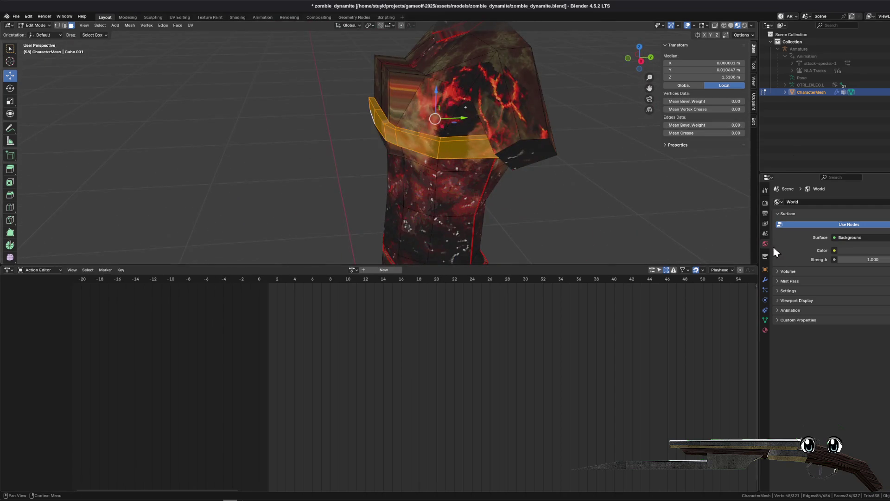
- Create a new material named strap in a new slot and assign it to the chest band
click(766, 328)
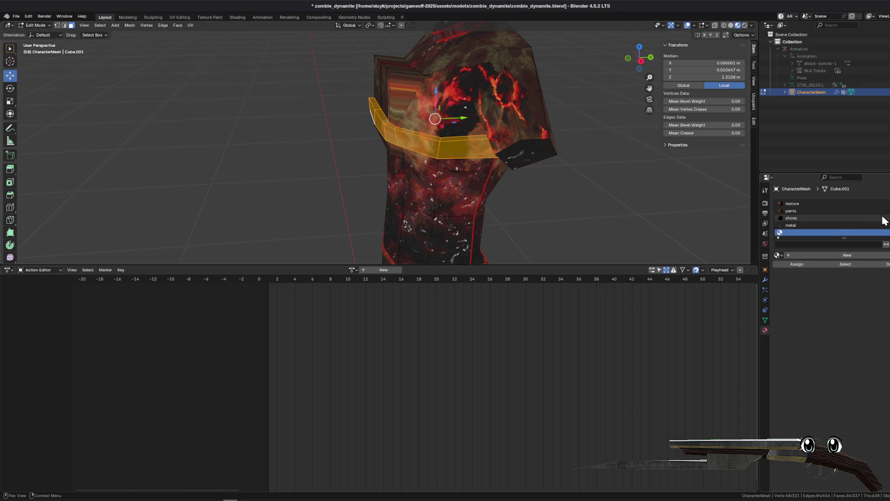
click(837, 254)
click(809, 243)
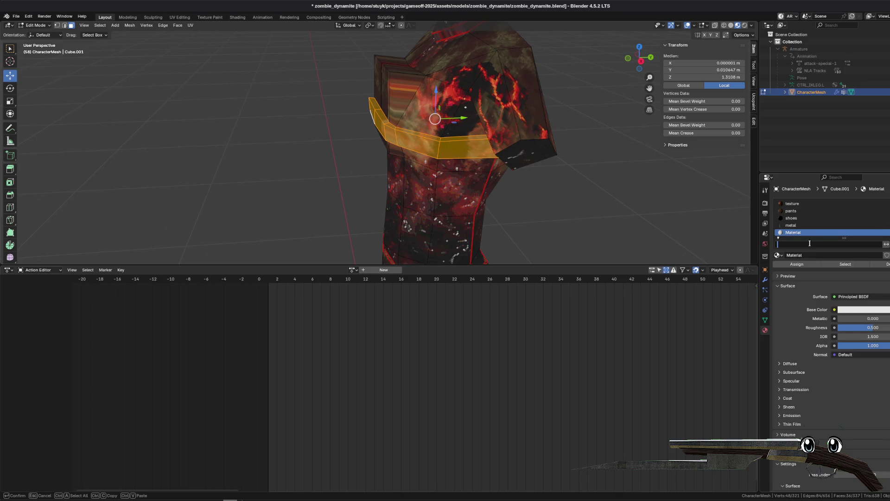
click(817, 254)
double_click(816, 255)
text(straop)
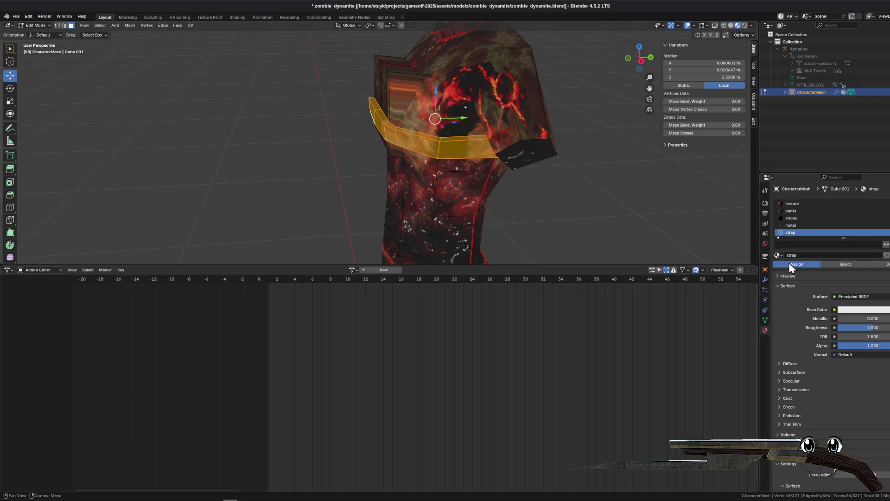
click(791, 266)
- Clear the selection and pick the first strap border edges on the chest
key(alt+a)
scroll(488, 136, down, 3)
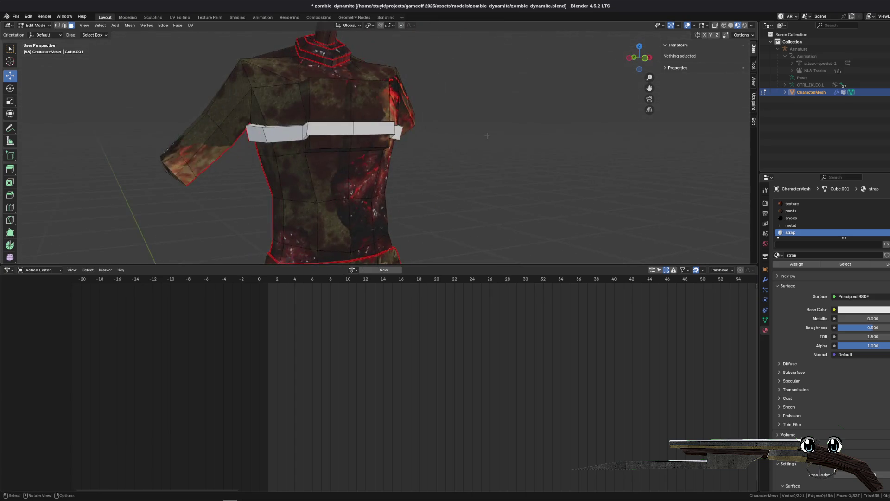
scroll(280, 149, left, 5)
click(325, 109)
scroll(324, 150, left, 2)
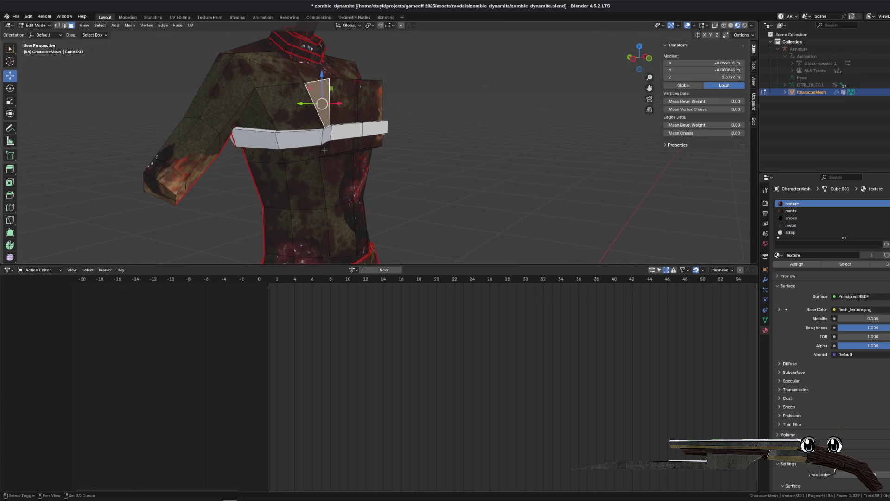
key(alt+a)
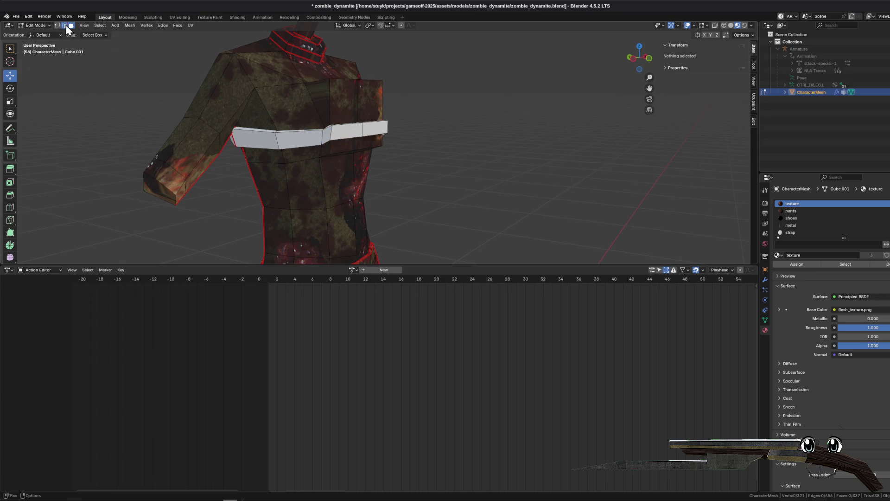
scroll(193, 47, left, 3)
alt+click(328, 100)
shift+click(320, 115)
- Add the remaining strap border edge and mark all selected border edges sharp
scroll(321, 115, up, 4)
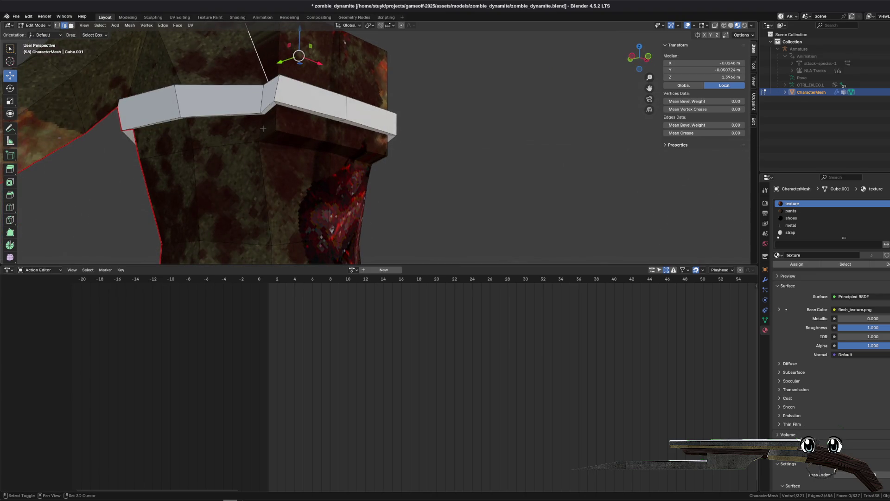
scroll(286, 145, left, 4)
shift+click(398, 164)
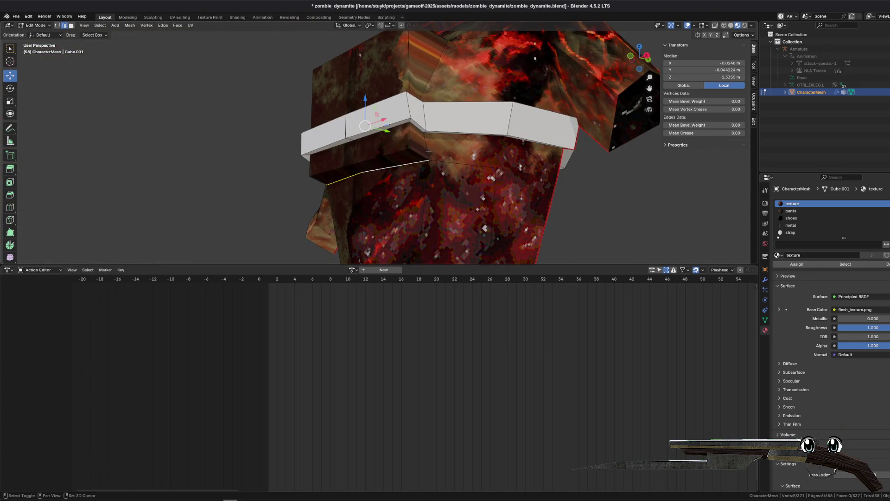
scroll(421, 66, left, 5)
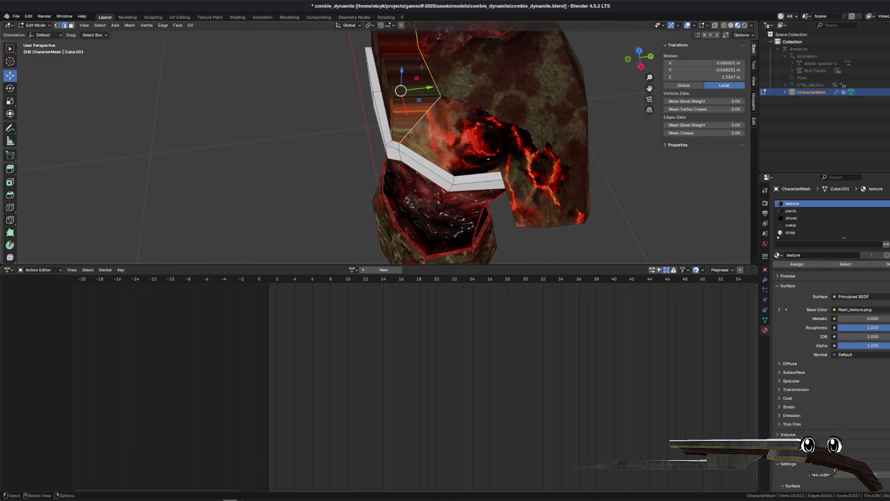
scroll(422, 53, left, 6)
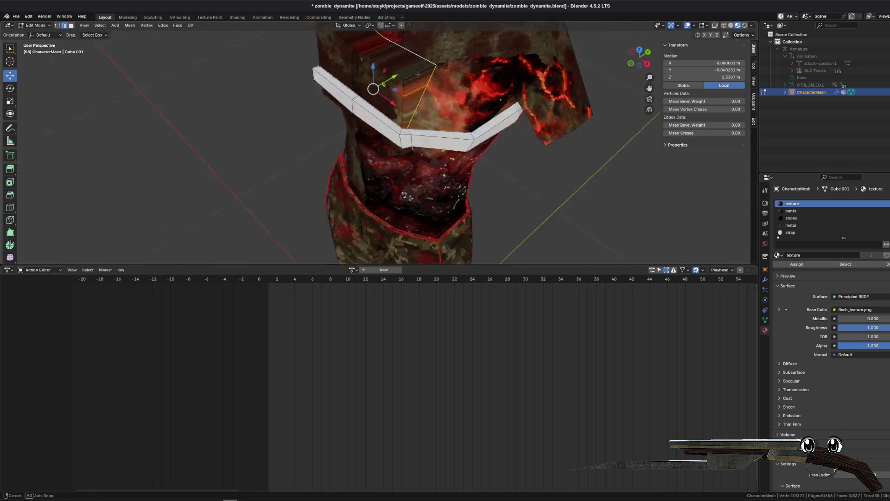
right_click(480, 147)
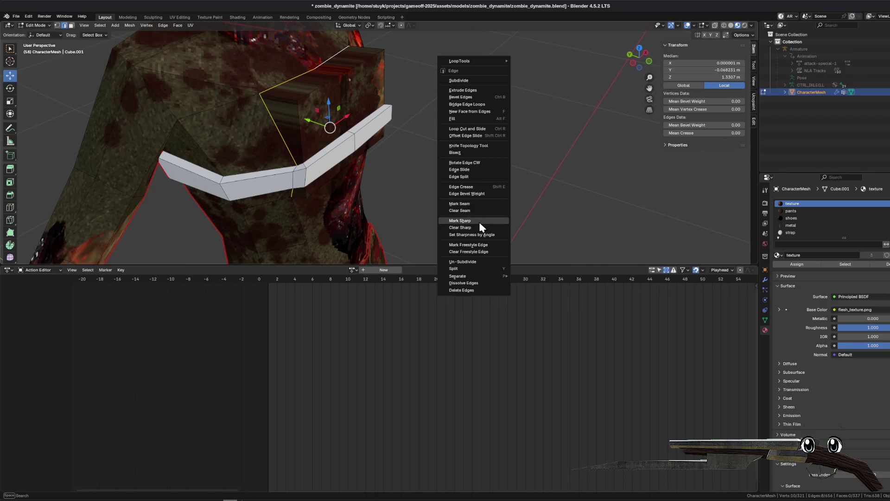
click(478, 204)
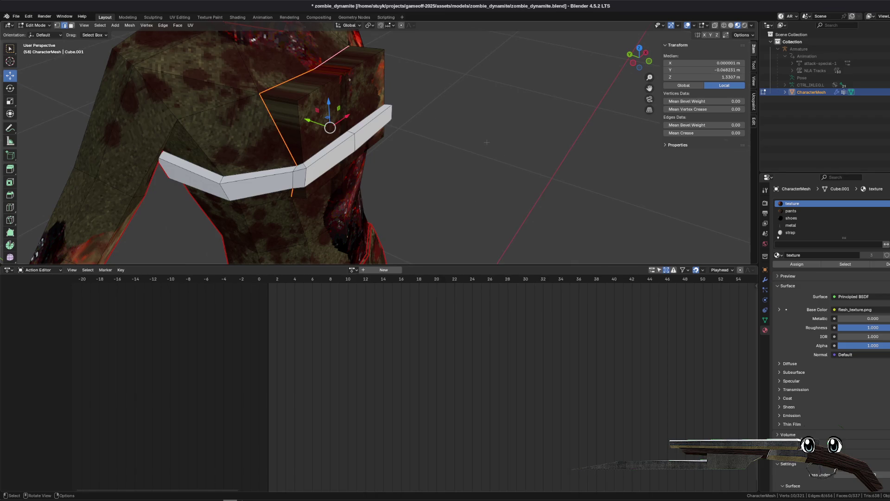
- Clear the selection and select a face loop of the chest block
scroll(478, 204, left, 6)
key(alt+a)
scroll(316, 100, left, 5)
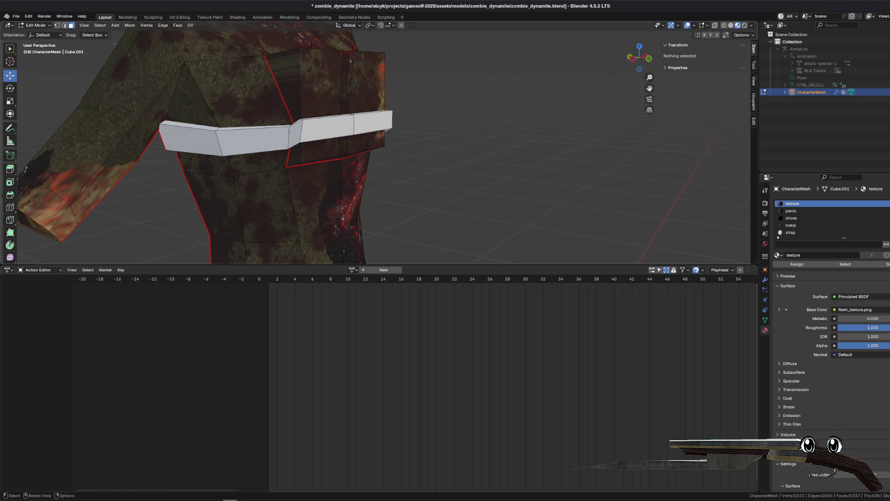
alt+click(351, 83)
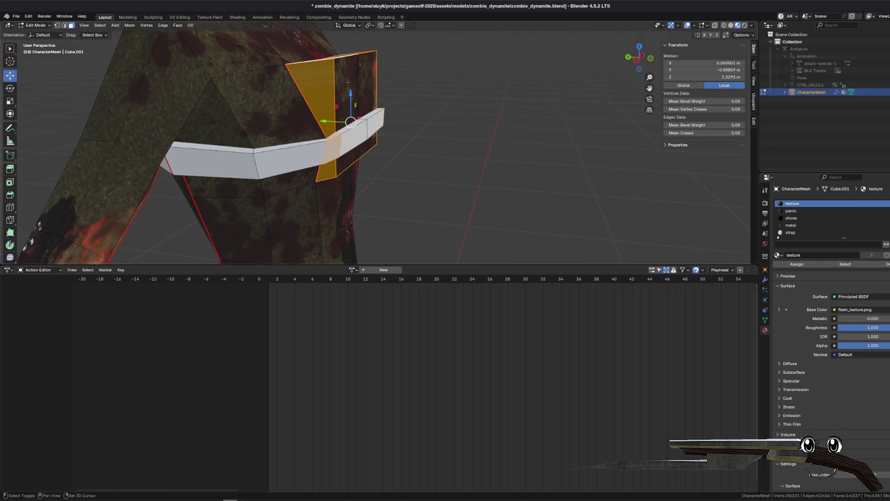
- Add more chest-block faces and assign them a new white material named bomb
alt+shift+click(348, 83)
scroll(362, 125, left, 5)
scroll(375, 167, left, 10)
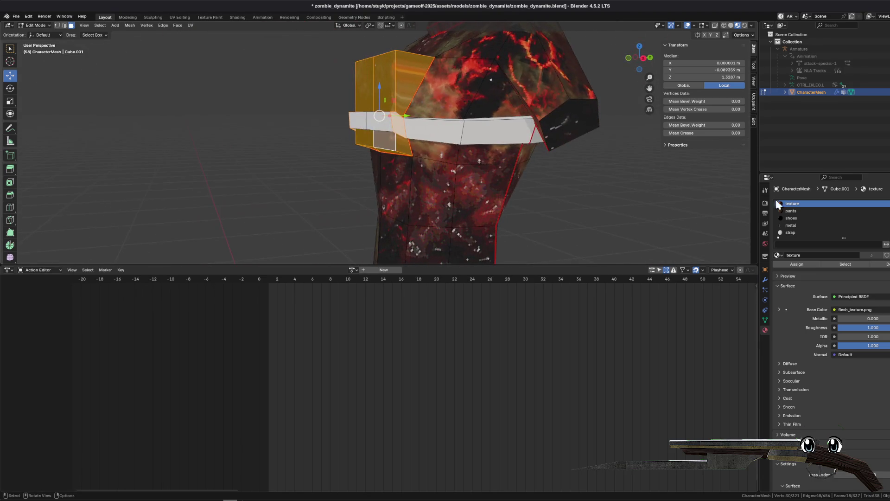
click(888, 204)
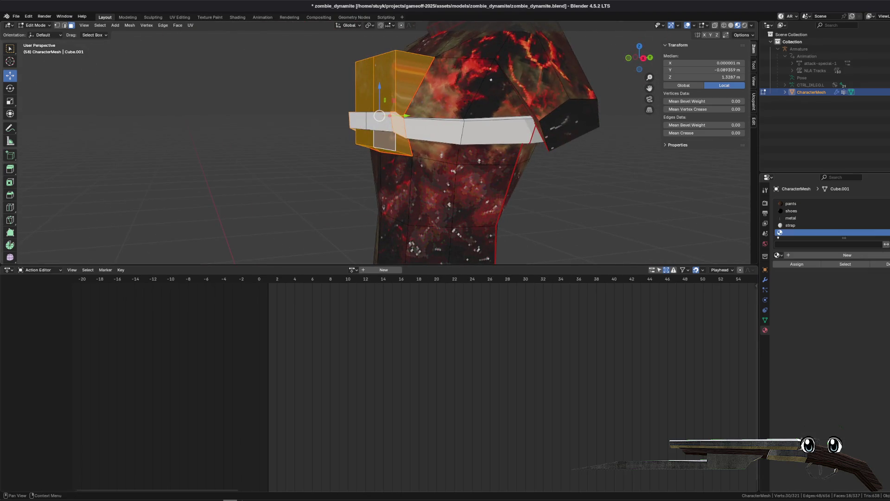
click(808, 256)
text(bomb)
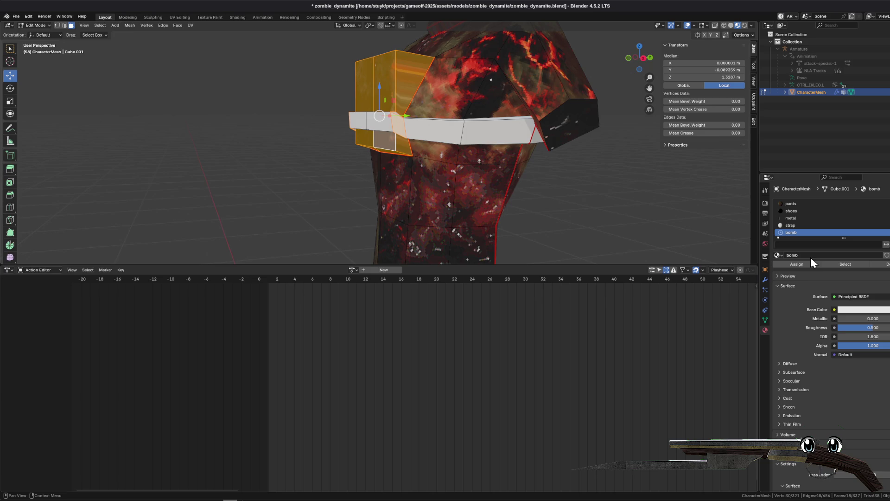
click(799, 266)
click(655, 208)
mouse_move(655, 208)
mouse_down()
mouse_move(365, 127)
mouse_move(437, 126)
mouse_up()
scroll(487, 135, up, 3)
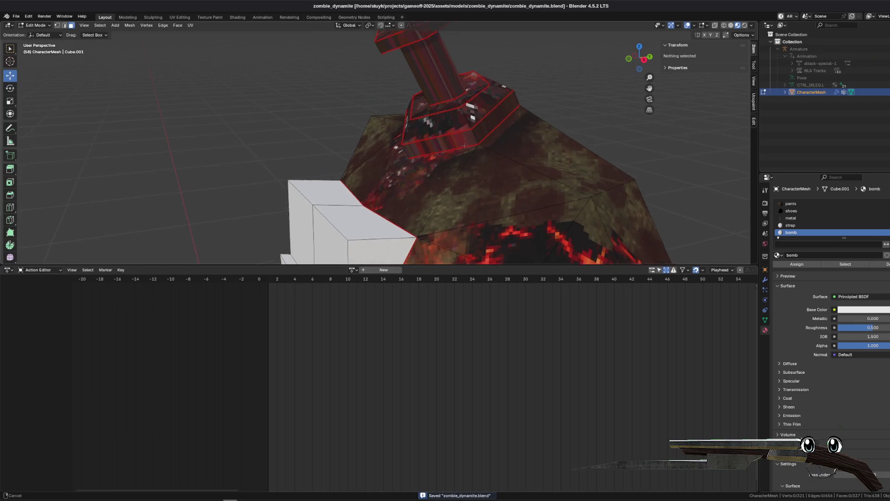
- Select the face loops of the spike above the neck and add an empty material slot
alt+click(464, 102)
drag(465, 103, 334, 114)
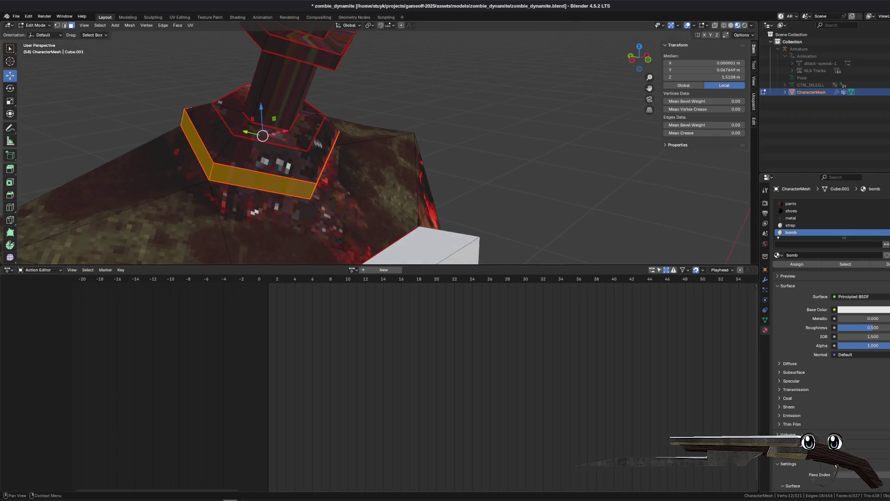
click(886, 203)
drag(418, 137, 391, 139)
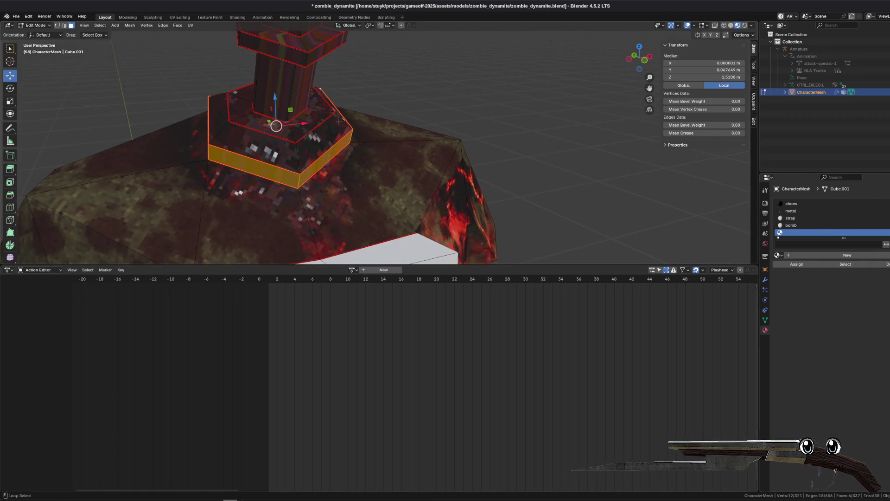
alt+shift+click(325, 113)
alt+shift+click(286, 88)
alt+shift+click(286, 87)
mouse_move(285, 88)
mouse_down()
mouse_move(360, 46)
mouse_move(293, 147)
mouse_move(299, 135)
mouse_up()
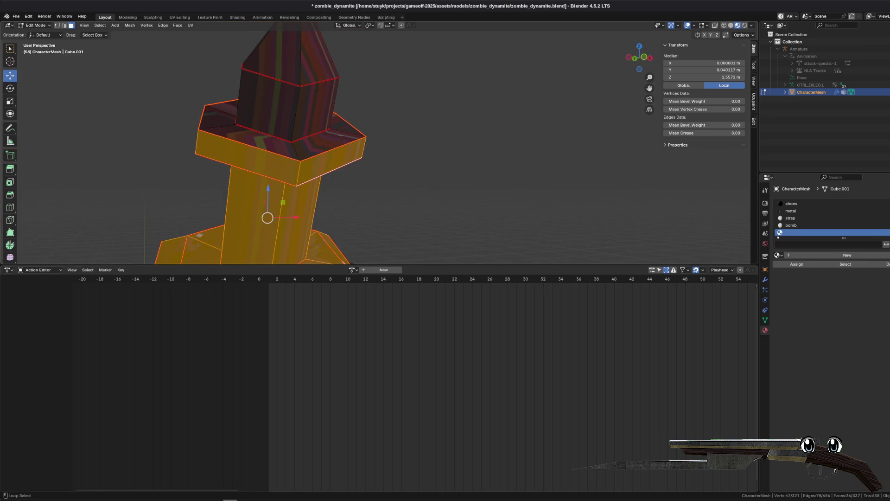
alt+shift+click(303, 104)
alt+shift+click(328, 103)
scroll(328, 103, down, 3)
alt+shift+click(265, 42)
mouse_move(264, 42)
mouse_down()
mouse_move(418, 116)
mouse_move(699, 222)
mouse_up()
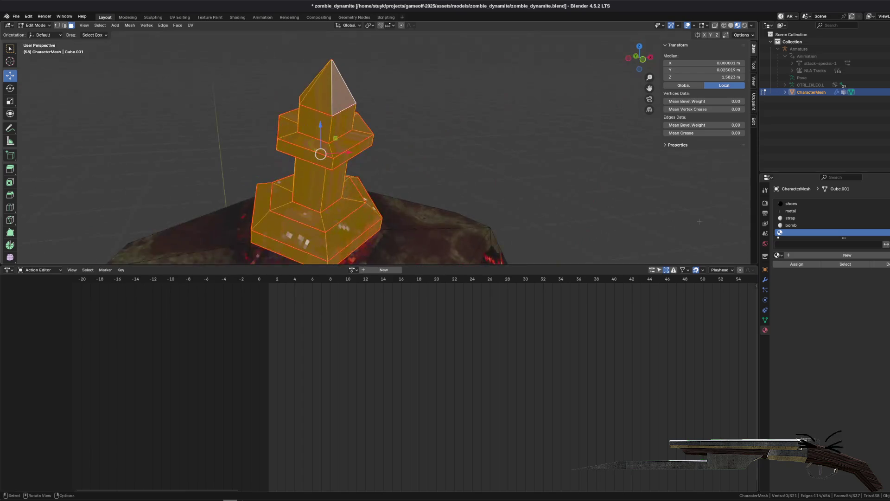
- Create a new material named antenna and assign it to the selected spike faces
click(822, 256)
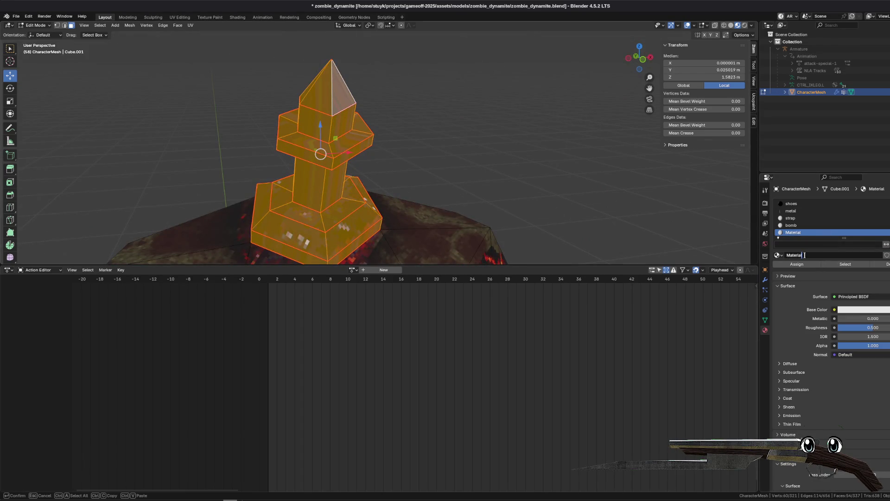
text(ntenna)
key(Return)
click(797, 264)
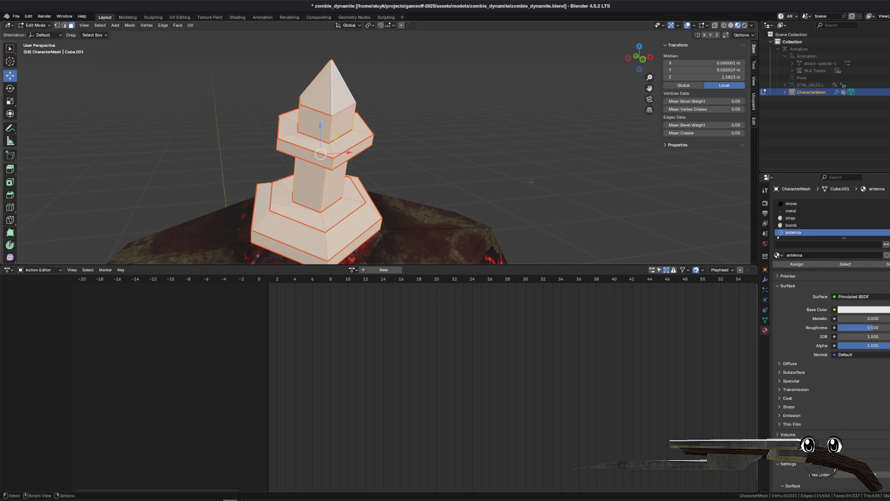
- Deselect everything on the mesh and save the blend file
key(alt+a)
scroll(338, 162, down, 3)
key(ctrl+s)
scroll(338, 162, down, 5)
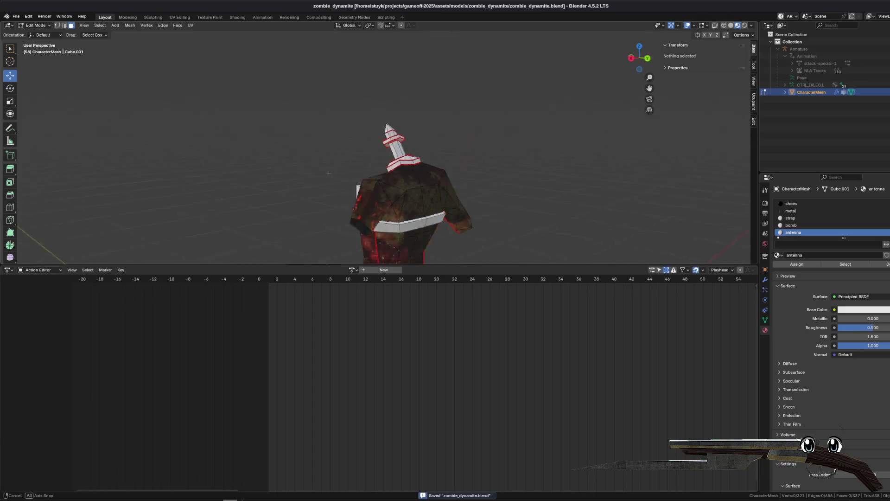
scroll(337, 162, up, 5)
- Orbit to a front view of the torso with the strap material slot active and edge select on
mouse_move(338, 162)
mouse_down()
mouse_move(540, 160)
mouse_move(459, 189)
mouse_move(515, 184)
mouse_move(494, 184)
mouse_up()
scroll(541, 161, down, 3)
scroll(458, 189, up, 4)
mouse_move(500, 214)
mouse_down()
mouse_move(454, 246)
mouse_move(407, 183)
mouse_move(492, 114)
mouse_move(497, 126)
mouse_move(594, 129)
mouse_move(564, 129)
mouse_up()
click(790, 218)
click(64, 25)
- Select the chest strap's edge loops and mark them as sharp
mouse_move(279, 153)
mouse_down()
mouse_move(297, 153)
mouse_move(280, 153)
mouse_up()
scroll(280, 153, up, 4)
alt+click(264, 153)
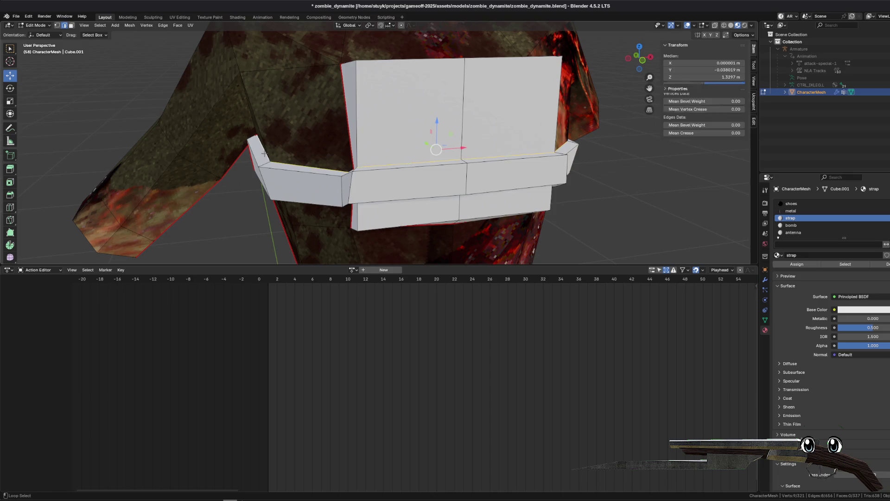
drag(393, 174, 541, 179)
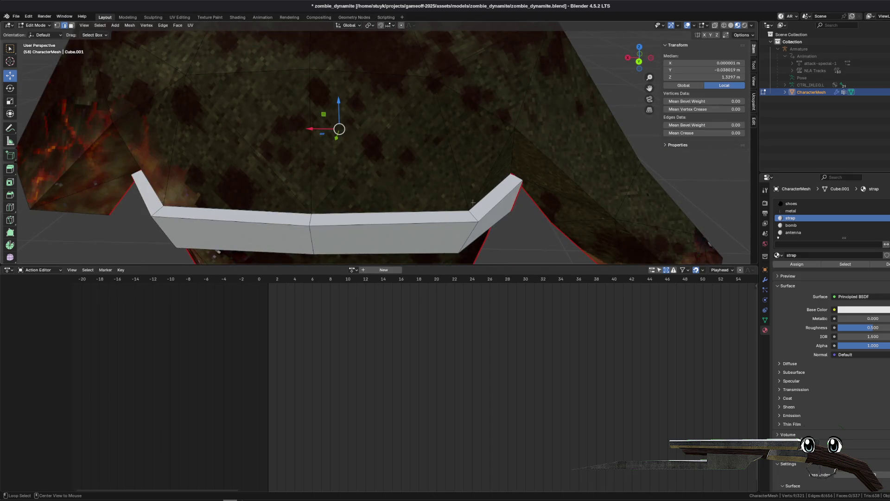
mouse_move(387, 212)
mouse_down()
mouse_move(481, 162)
mouse_move(530, 114)
mouse_up()
drag(495, 195, 481, 201)
shift+click(396, 225)
mouse_move(396, 224)
mouse_down()
mouse_move(485, 176)
mouse_move(343, 160)
mouse_up()
shift+click(445, 195)
shift+click(485, 177)
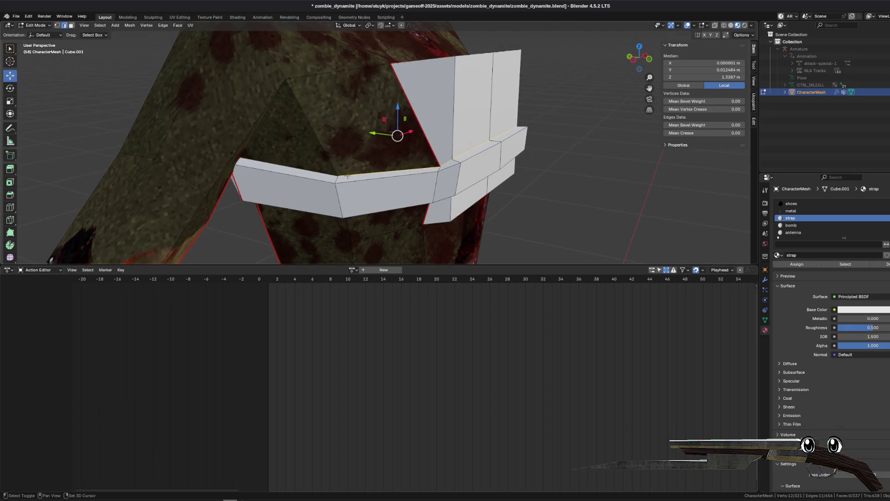
key(ctrl+e)
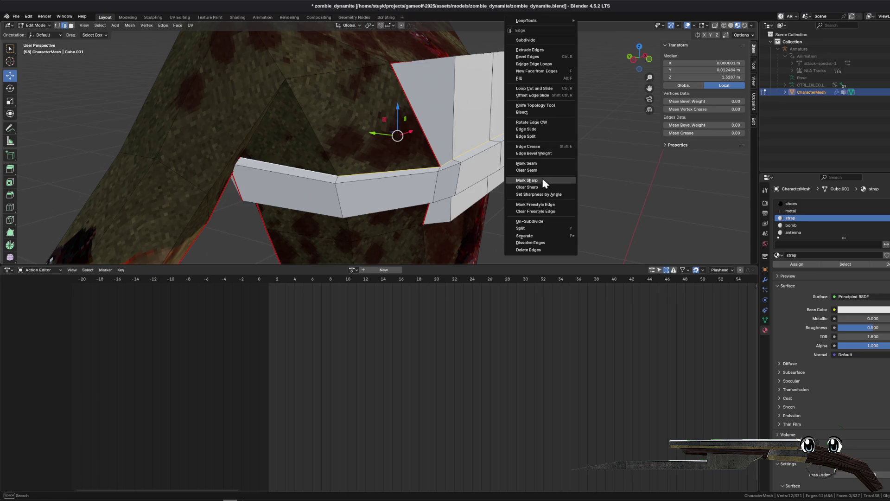
click(540, 170)
- Select a strap edge loop from below and mark it as a UV seam
drag(540, 170, 394, 176)
drag(445, 190, 507, 184)
key(alt+a)
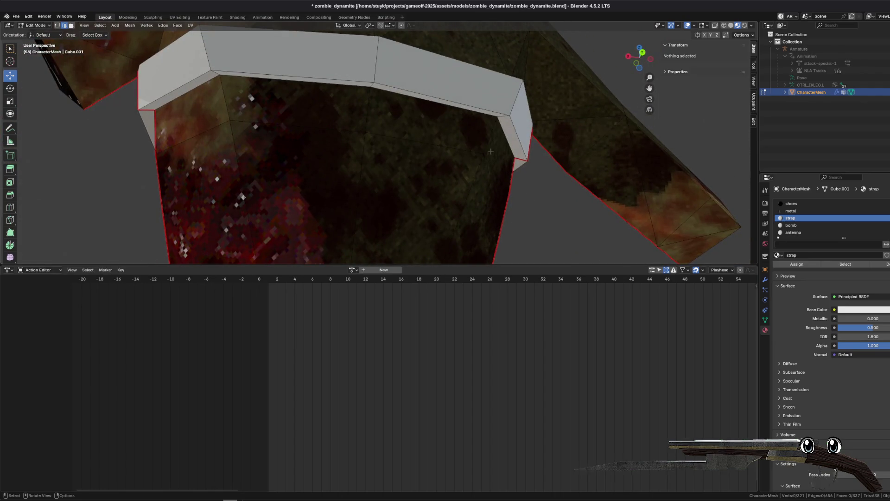
alt+click(512, 149)
mouse_move(334, 162)
mouse_down()
mouse_move(404, 151)
mouse_move(420, 159)
mouse_move(435, 128)
mouse_move(617, 186)
mouse_move(482, 204)
mouse_move(434, 179)
mouse_move(358, 171)
mouse_move(378, 160)
mouse_move(297, 135)
mouse_move(349, 131)
mouse_move(410, 110)
mouse_up()
key(ctrl+e)
click(594, 189)
key(alt+a)
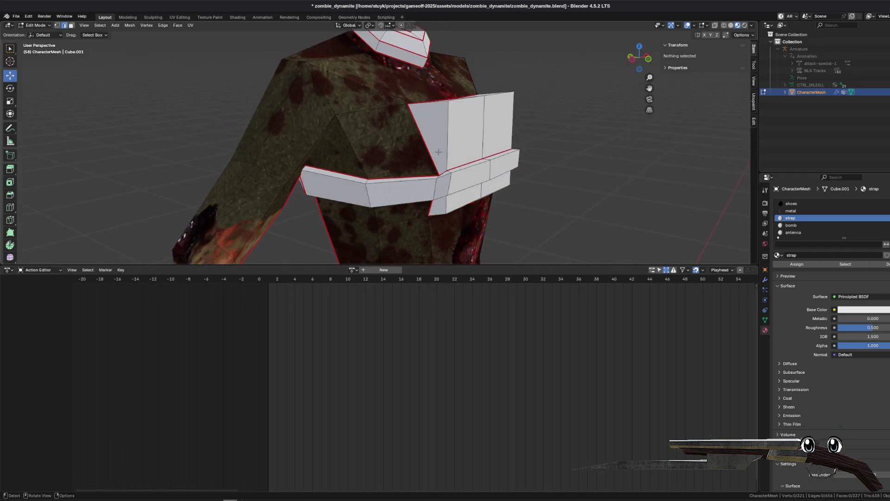
- Inspect the strap from below, enlarge the 3D view downward, and select all strap-material faces
mouse_move(344, 177)
mouse_down()
mouse_move(344, 122)
mouse_move(610, 150)
mouse_move(667, 142)
mouse_move(59, 131)
mouse_move(323, 170)
mouse_move(345, 83)
mouse_move(393, 192)
mouse_up()
scroll(323, 170, down, 5)
scroll(393, 192, up, 3)
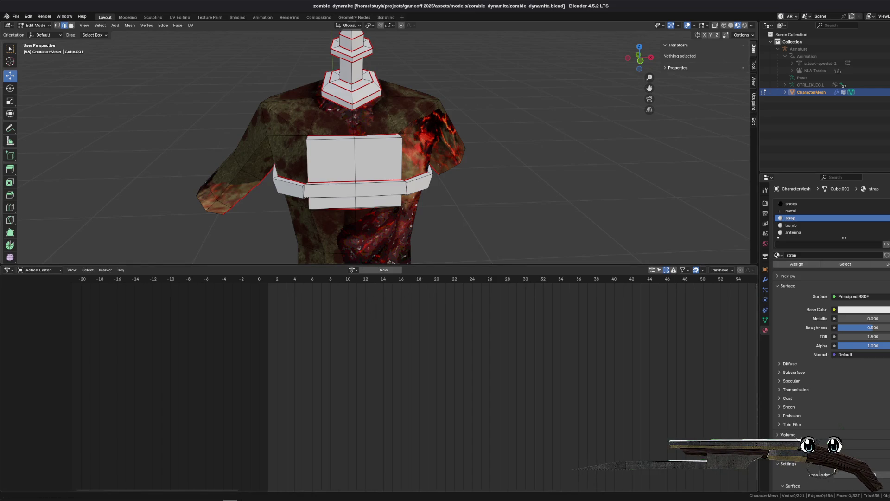
drag(390, 190, 485, 181)
scroll(484, 180, down, 3)
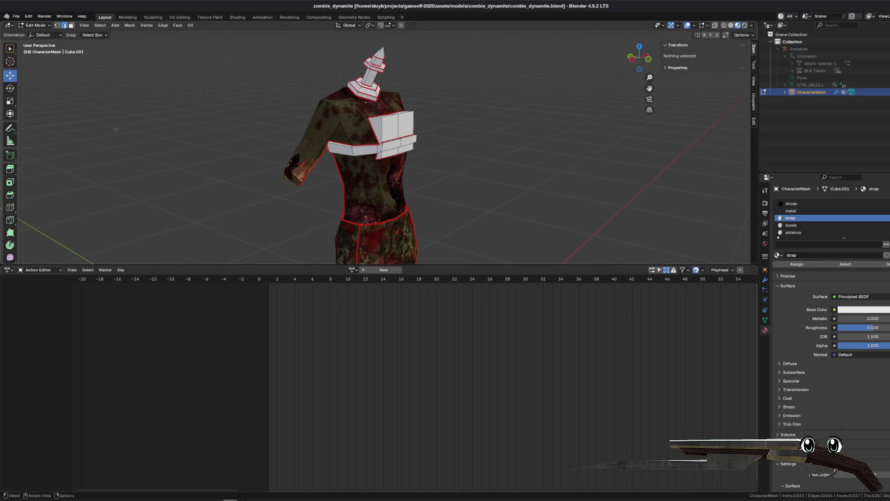
drag(336, 265, 336, 400)
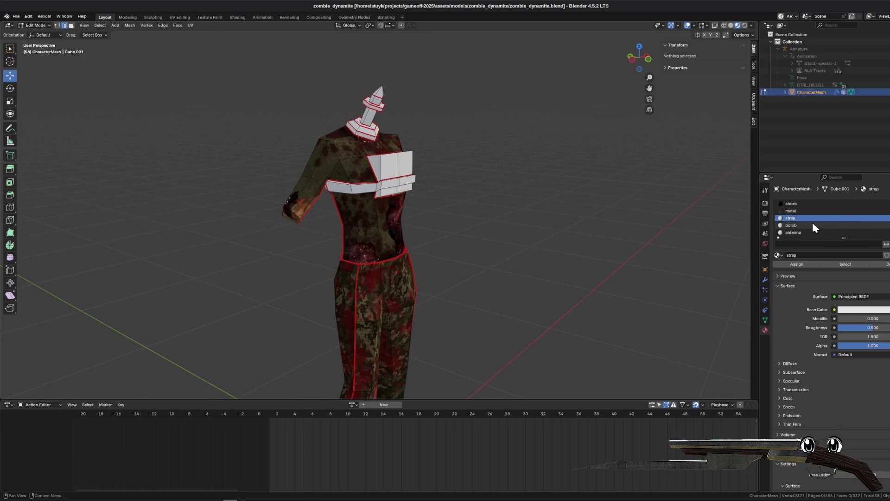
click(845, 264)
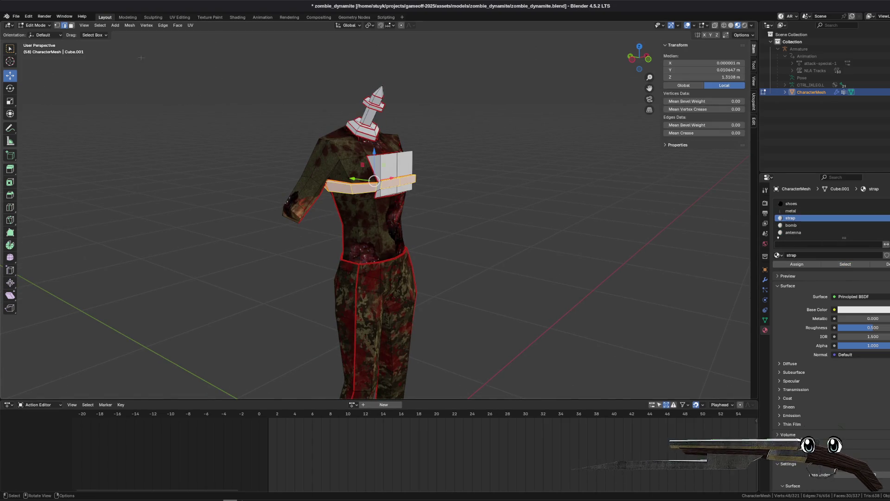
- Frame the selected strap faces and inspect the strap's side block from several angles
key(KP_Decimal)
drag(287, 139, 389, 136)
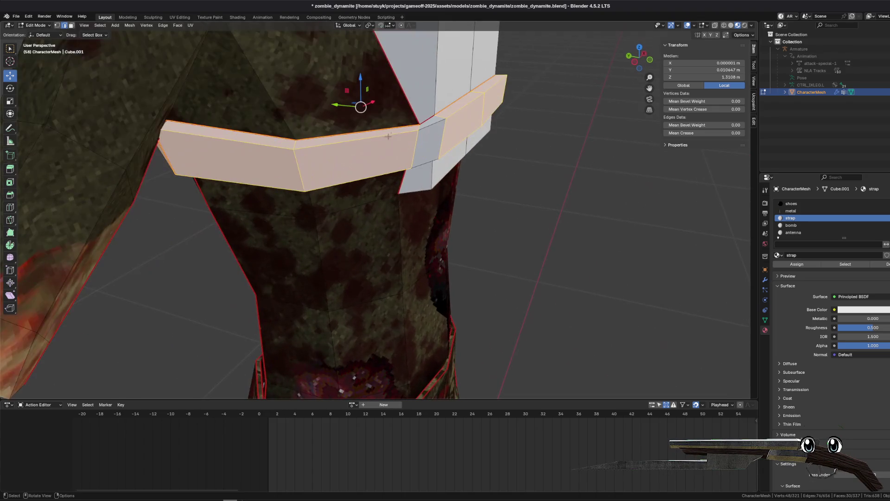
click(430, 138)
shift+click(430, 139)
drag(430, 138, 423, 120)
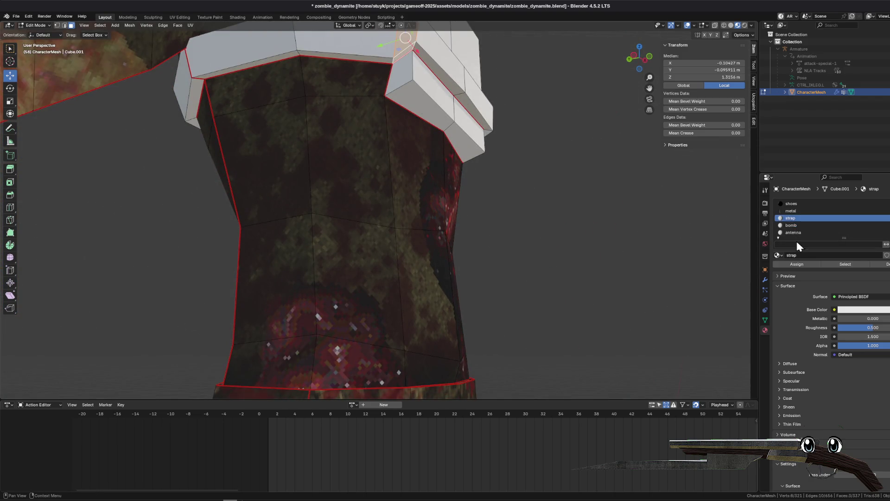
key(alt+a)
- Assign the strap material to two more strap faces, then deselect all
drag(418, 209, 352, 176)
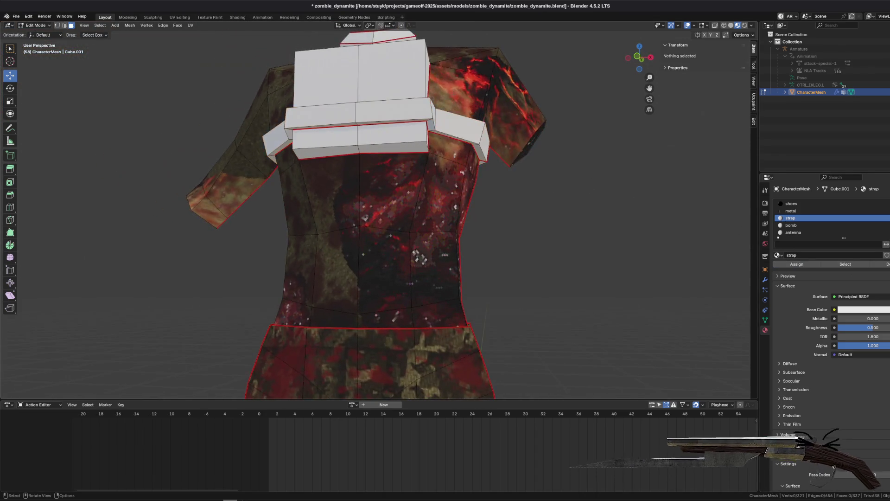
scroll(353, 176, up, 3)
click(354, 76)
shift+click(342, 59)
drag(343, 59, 367, 185)
mouse_move(454, 219)
mouse_down()
mouse_move(411, 274)
mouse_move(408, 259)
mouse_up()
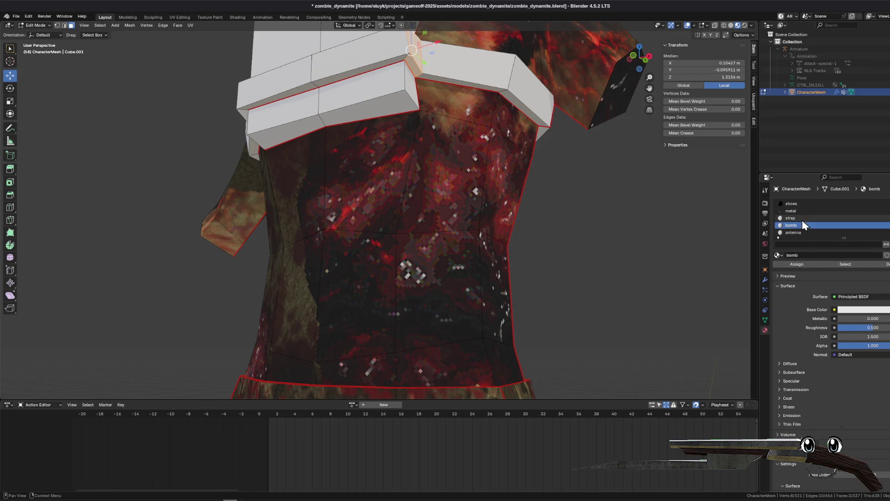
click(806, 263)
key(alt+a)
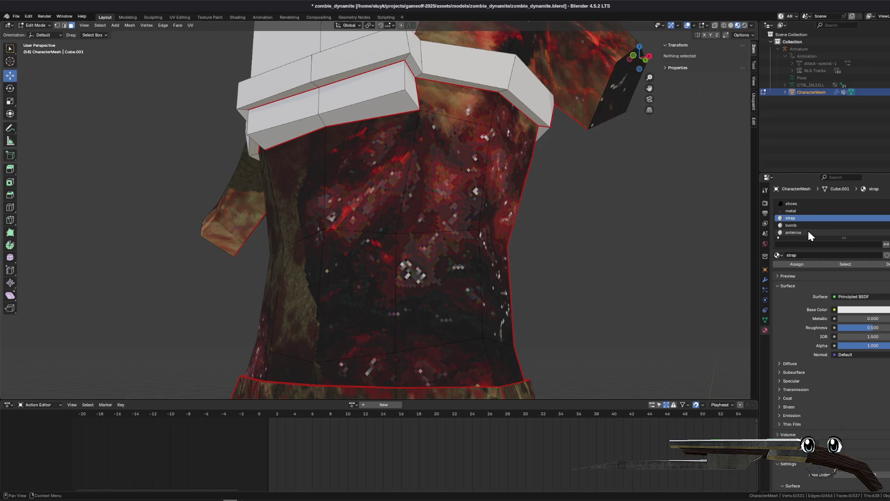
- Select and clear the bomb-material and strap-material faces to check their coverage
click(808, 226)
click(840, 264)
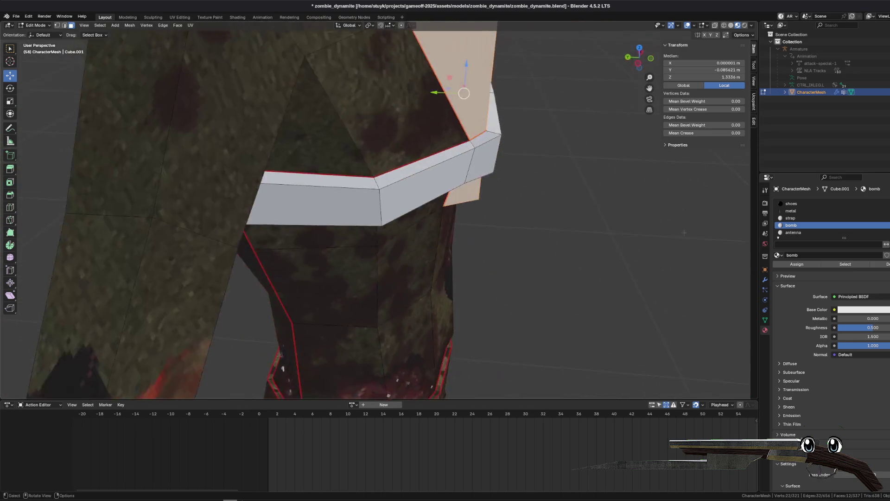
key(alt+a)
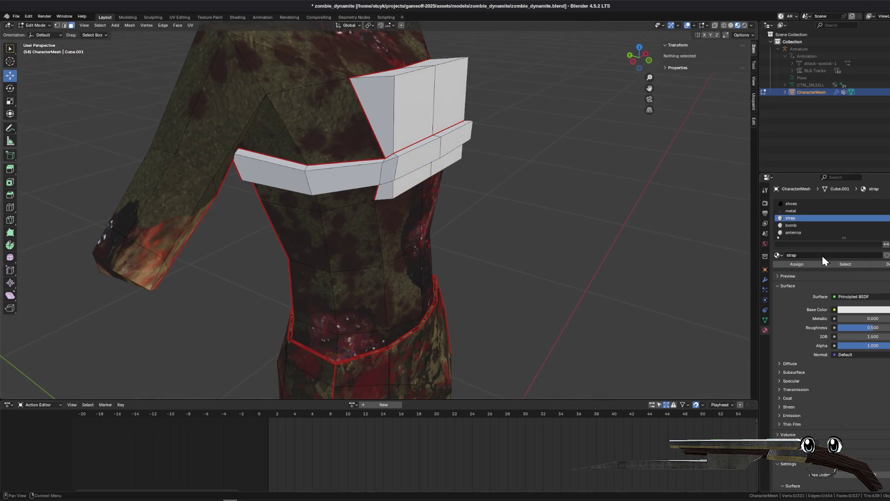
click(845, 264)
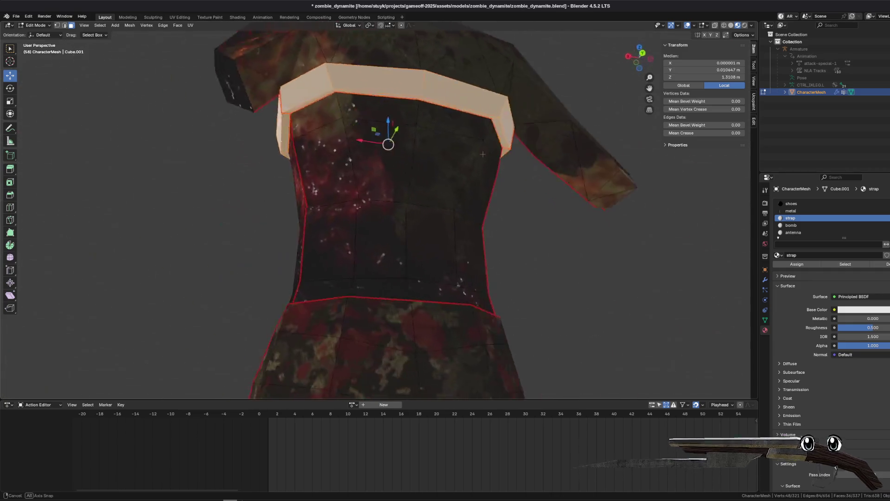
key(alt+a)
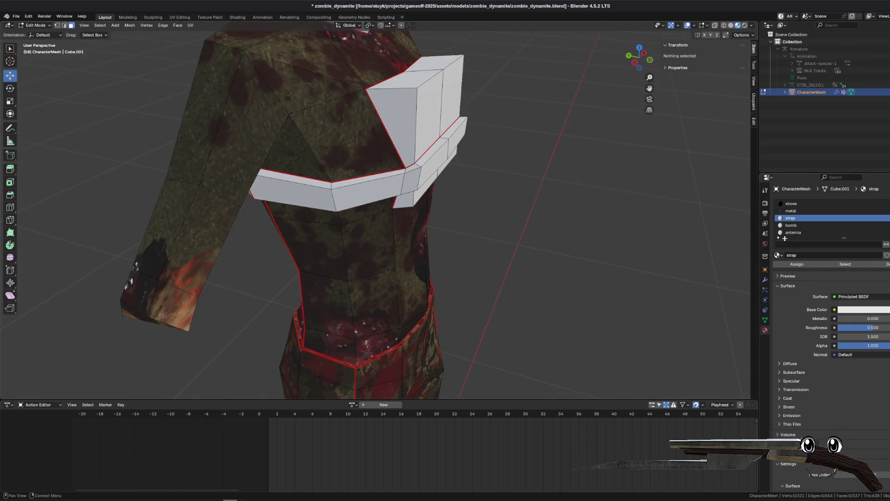
- Recheck the bomb faces, then select all faces using the antenna material
click(805, 223)
click(855, 263)
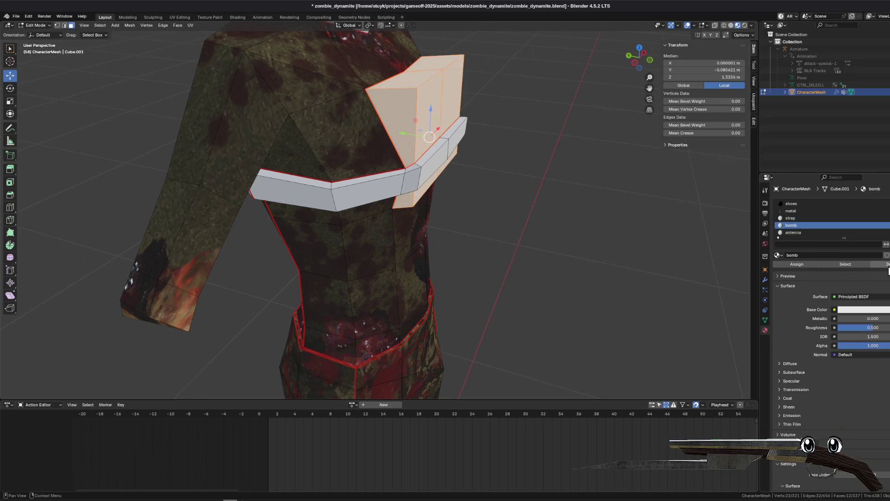
click(886, 263)
click(794, 232)
click(846, 264)
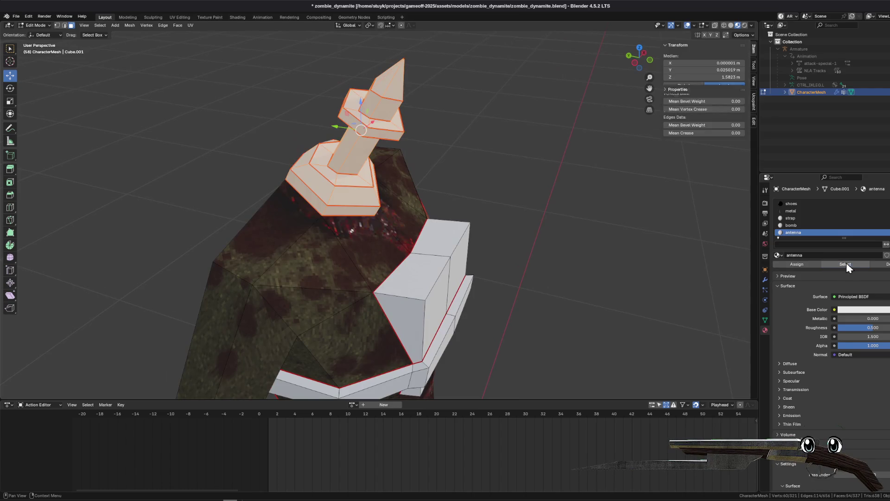
- Save, reselect the antenna faces, unwrap them with Minimum Stretch, and view them in UV Editing
key(alt+a)
key(ctrl+s)
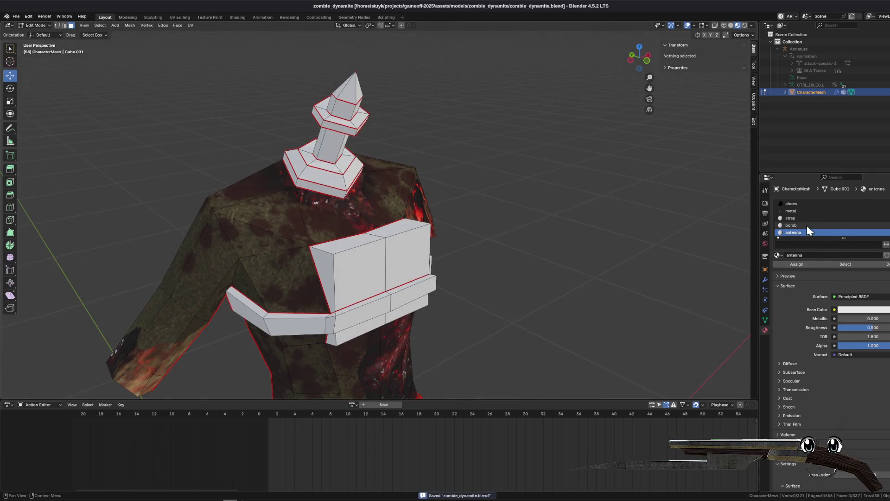
click(865, 266)
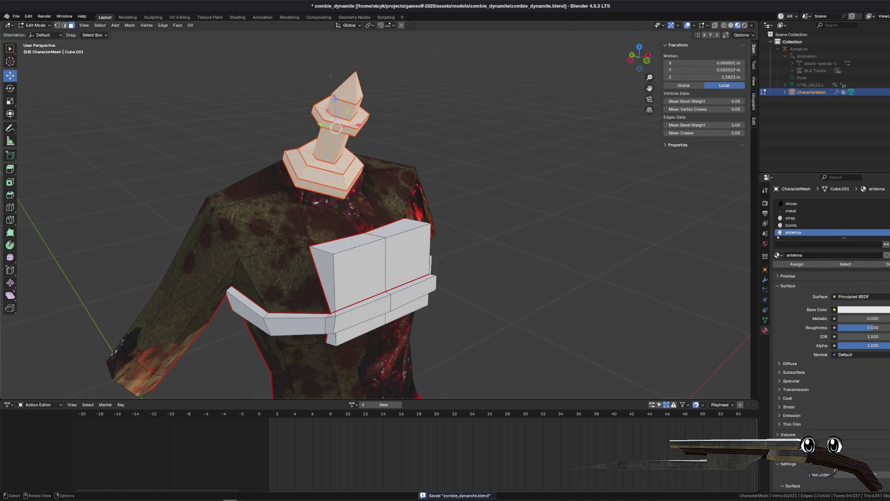
click(190, 25)
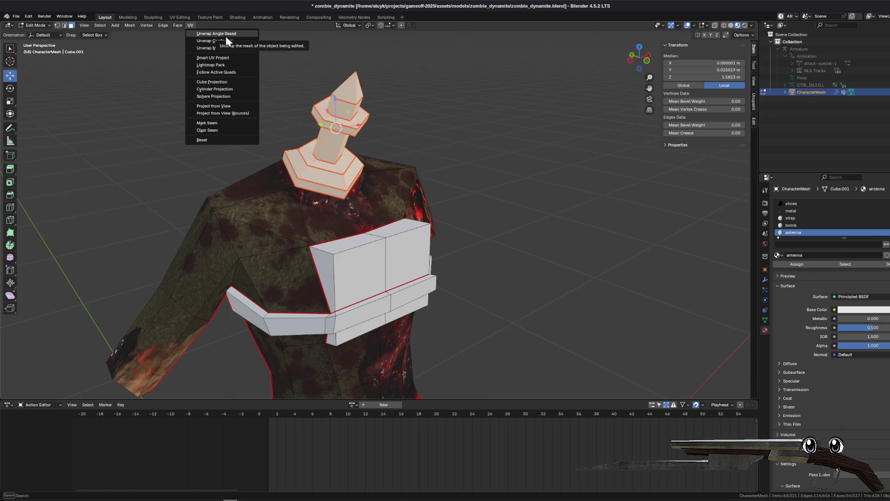
click(223, 49)
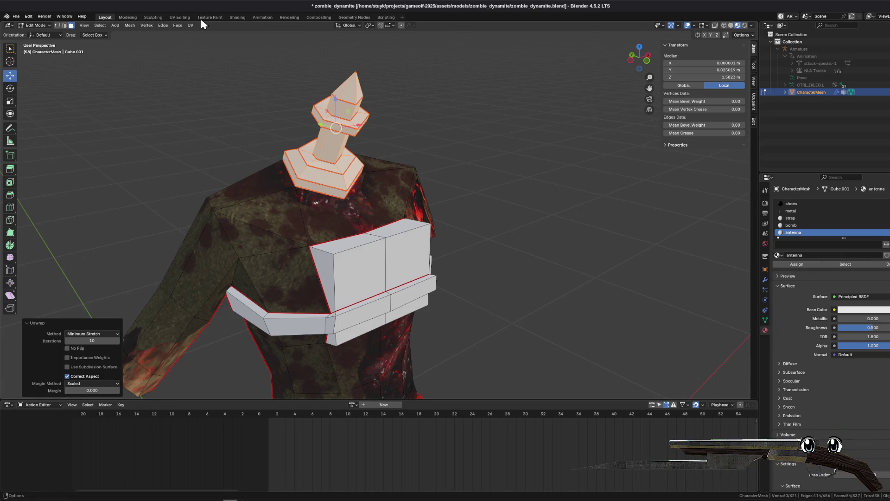
click(181, 17)
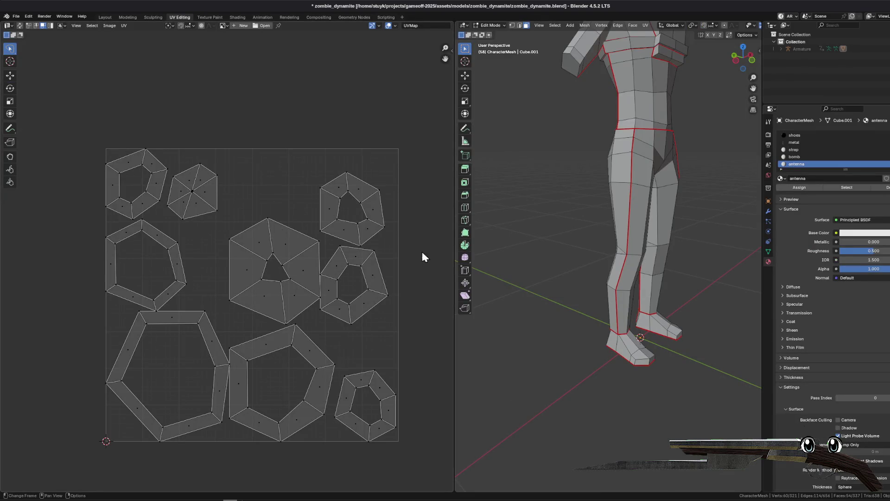
- Start a UV layout export and set the image size to 512×512
scroll(299, 262, up, 2)
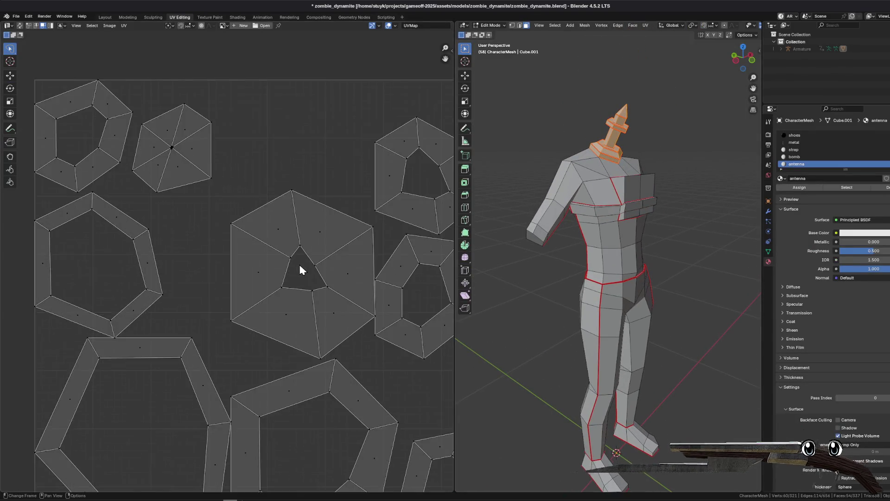
scroll(312, 267, down, 3)
scroll(277, 263, up, 2)
scroll(281, 280, down, 2)
scroll(281, 279, up, 3)
click(124, 25)
click(176, 248)
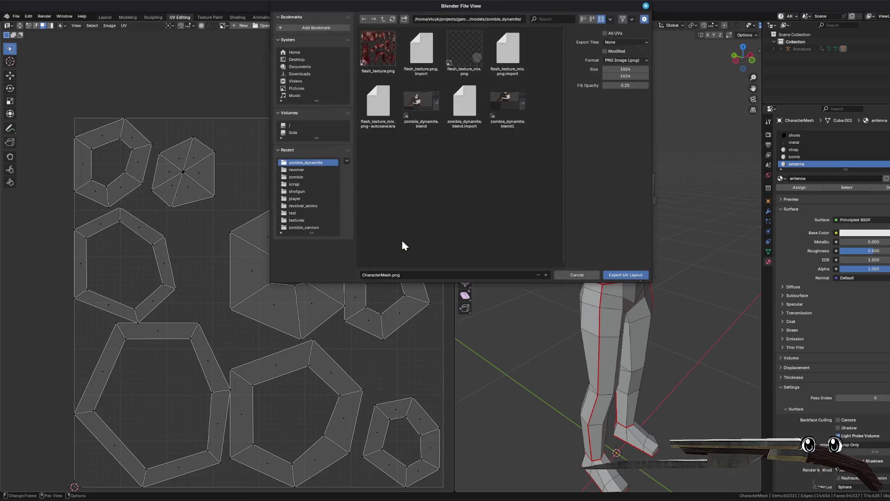
text(12)
click(632, 77)
text(512)
key(Return)
- Name the export file antenna.png and export the UV layout
click(374, 275)
double_click(381, 274)
text(antenna_mesh)
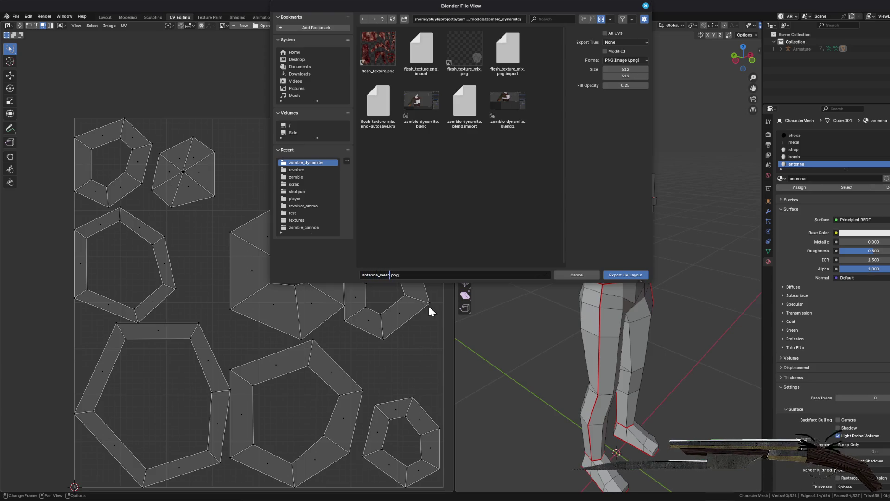
key(BackSpace)
key(BackSpace)
key(BackSpace)
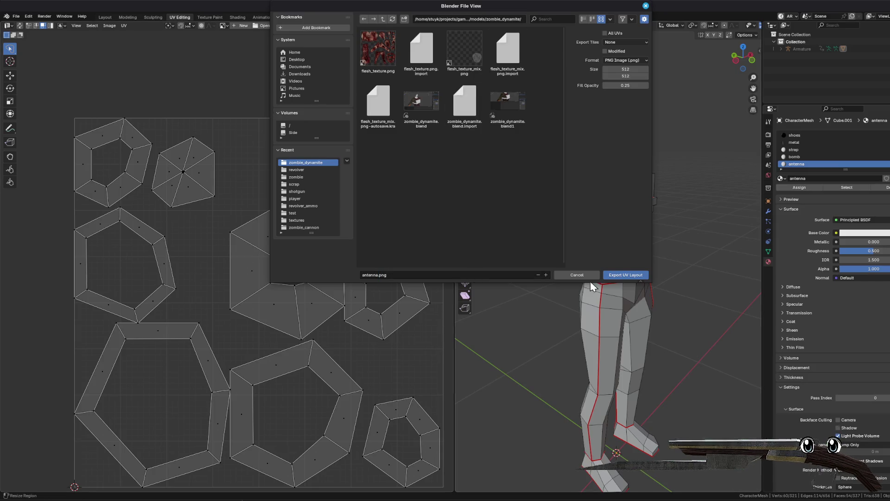
click(626, 275)
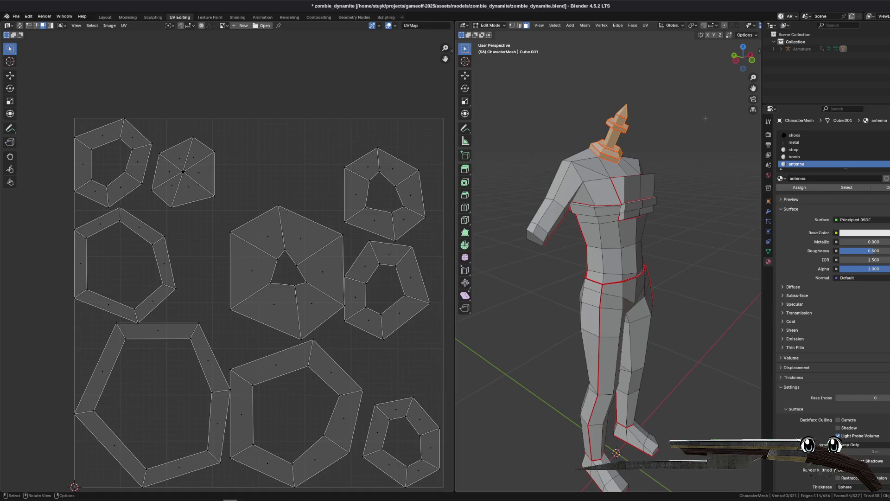
click(793, 156)
- Add the bomb and strap faces to the antenna selection, unwrap all with Minimum Stretch, and select every UV island
click(835, 186)
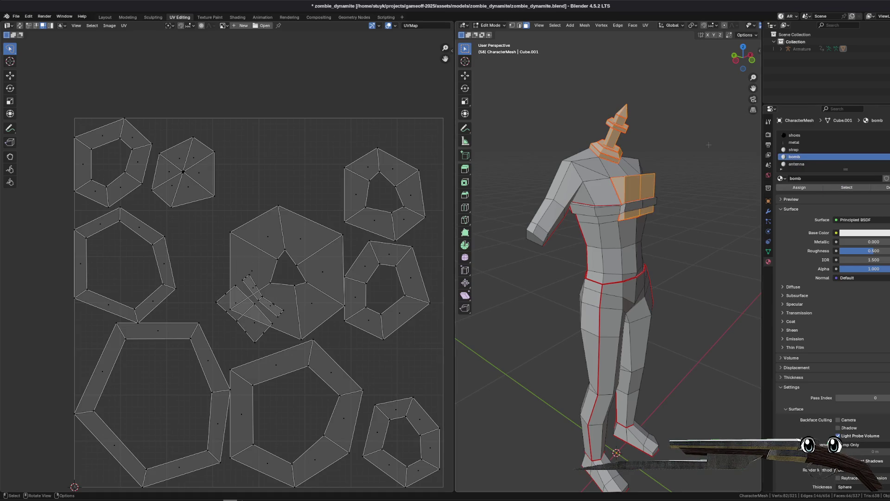
click(806, 150)
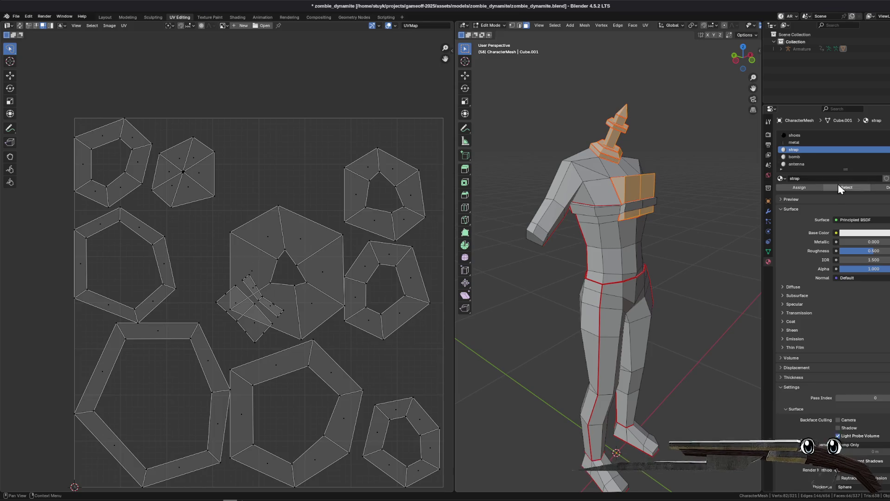
click(839, 185)
click(807, 164)
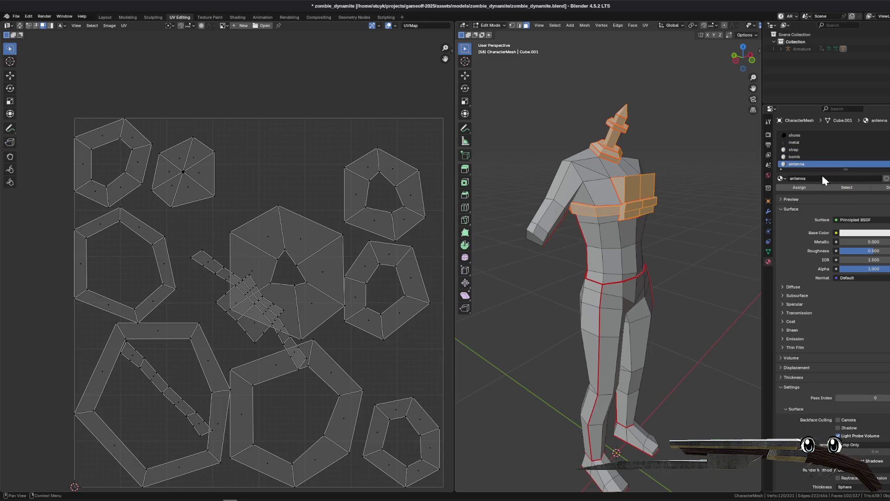
click(646, 26)
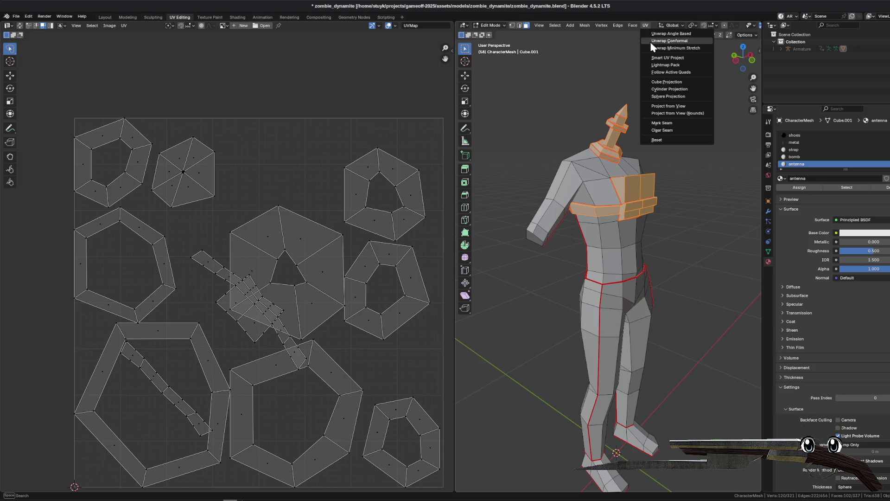
click(673, 49)
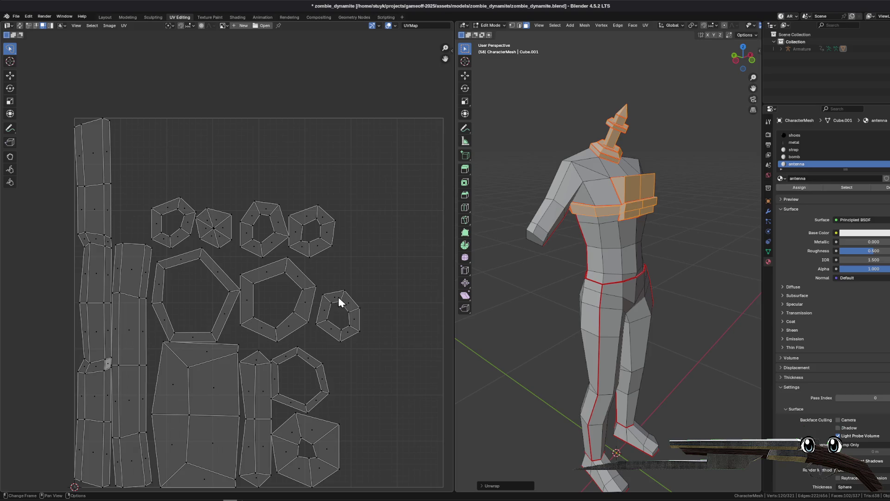
key(a)
click(125, 25)
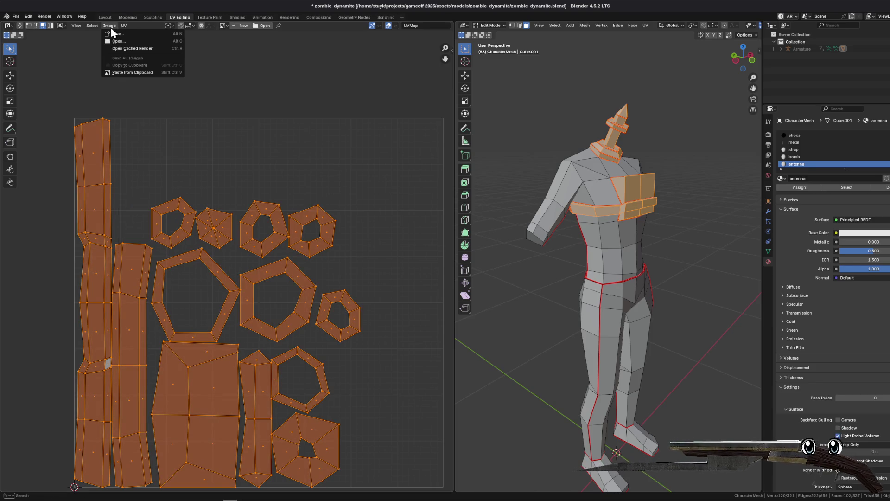
- Apply Average Islands Scale to all the strap, bomb and antenna UV islands
mouse_move(93, 26)
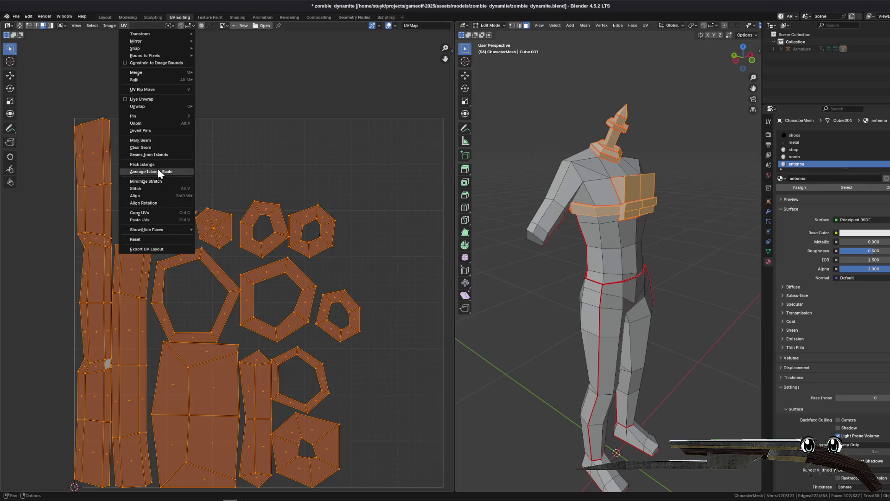
click(146, 172)
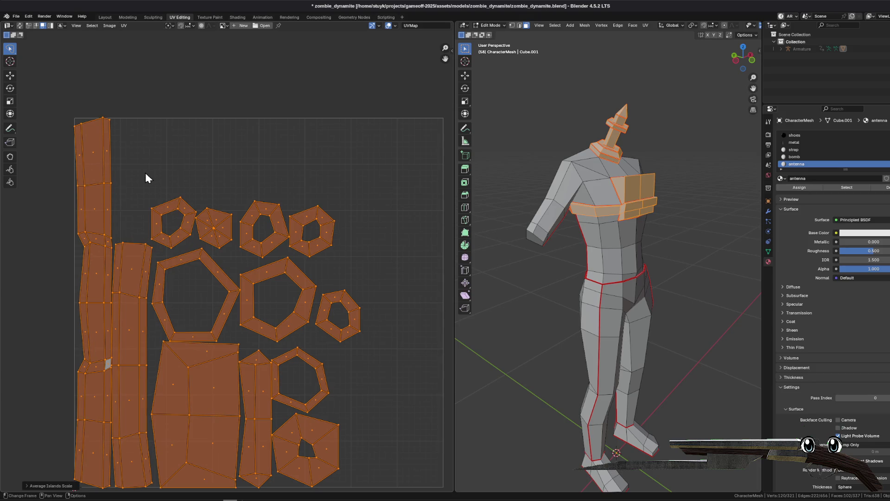
click(124, 28)
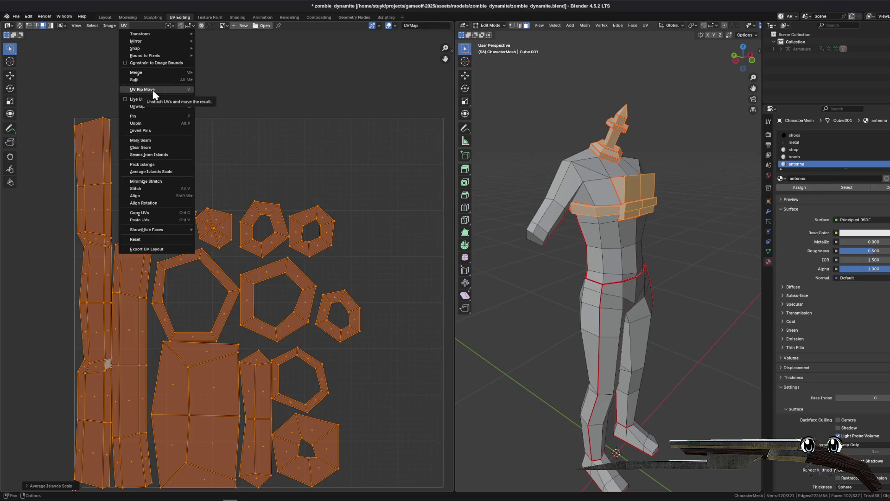
key(Escape)
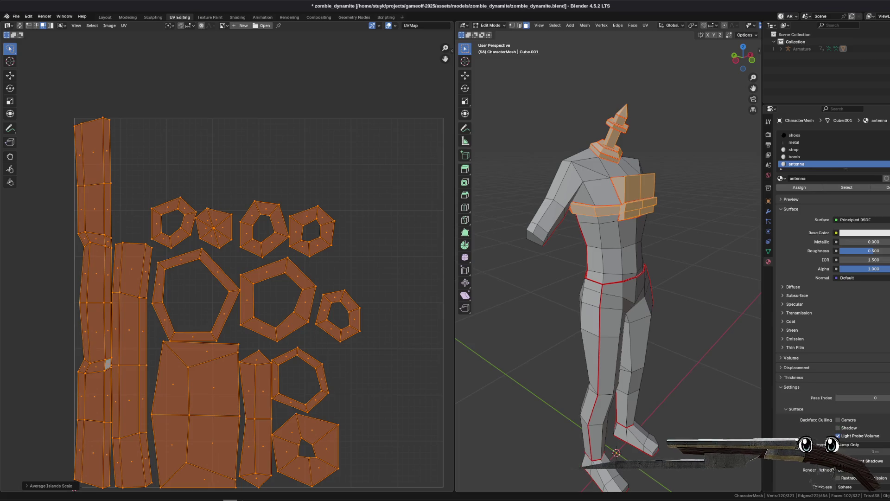
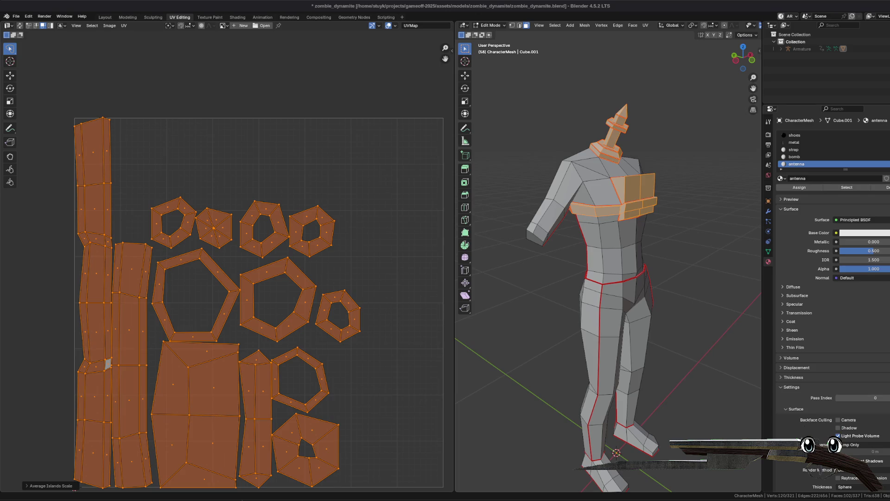
- Unwrap the selected antenna and bomb faces with Minimum Stretch and a 0.1 island margin
click(646, 25)
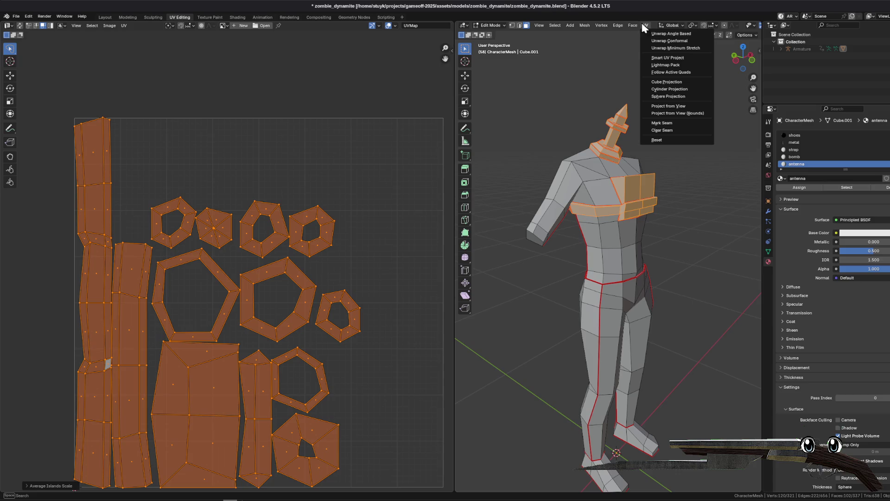
click(669, 49)
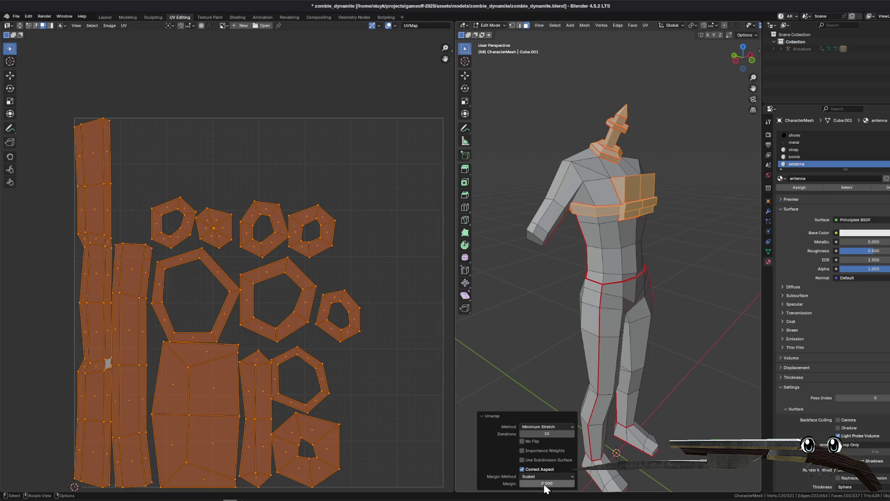
drag(539, 488, 550, 490)
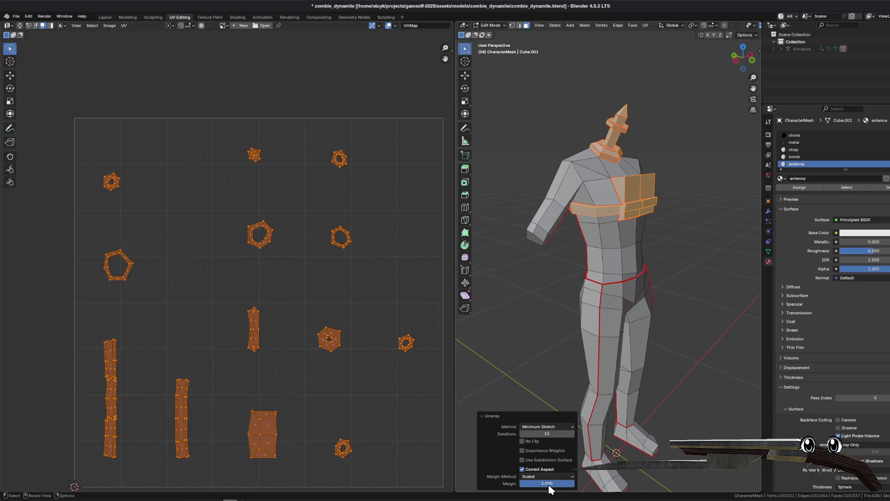
click(548, 484)
key(Return)
click(549, 486)
text(.1)
key(Return)
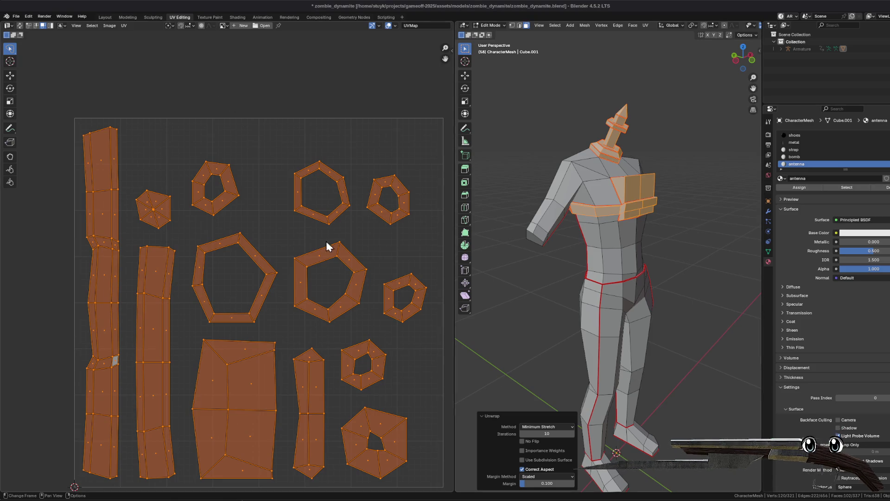
- Select faces of the narrow middle UV island and a hexagon-ring face to inspect their UVs
click(313, 343)
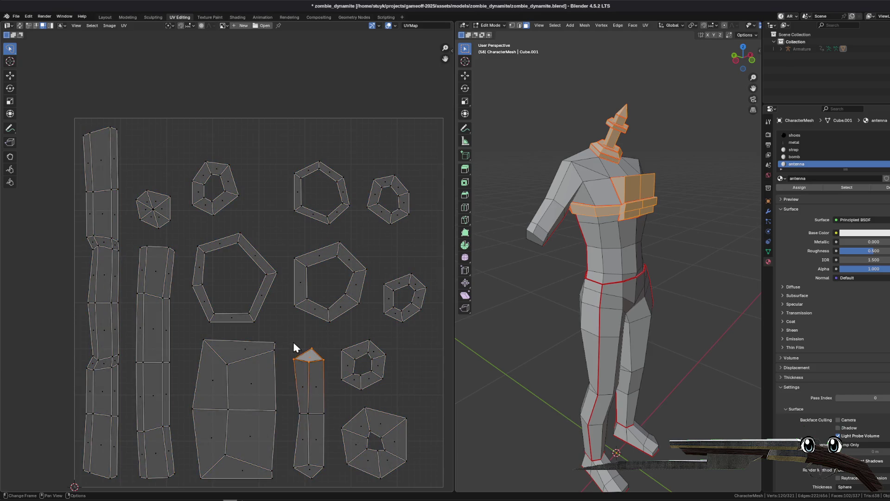
mouse_move(292, 353)
mouse_down()
mouse_move(325, 472)
mouse_move(297, 468)
mouse_move(324, 424)
mouse_move(325, 473)
mouse_up()
drag(743, 58, 754, 60)
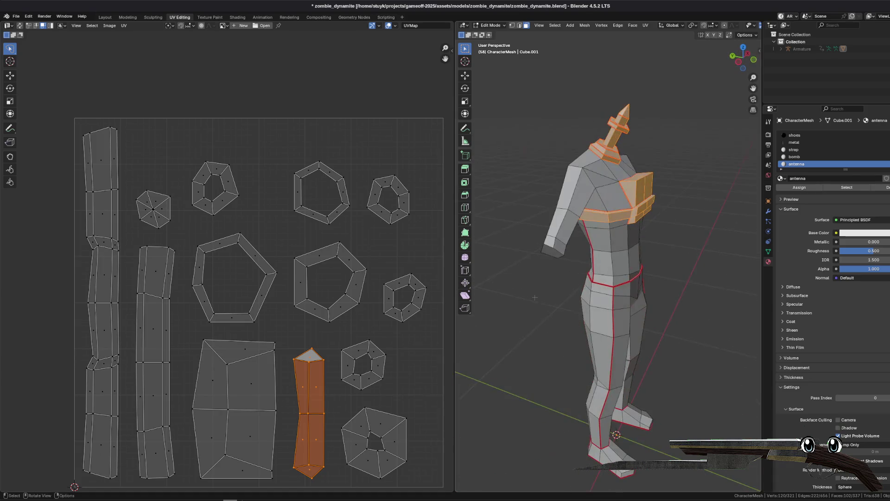
click(295, 321)
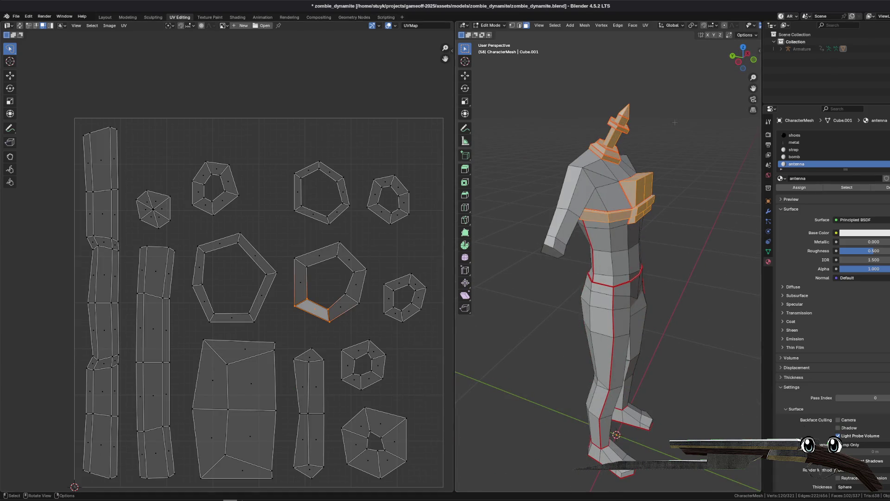
- Inspect individual strap faces using the strap and bomb material slots, then deselect the strap
click(675, 123)
click(640, 204)
drag(743, 58, 738, 58)
click(619, 212)
click(642, 213)
click(642, 216)
click(642, 217)
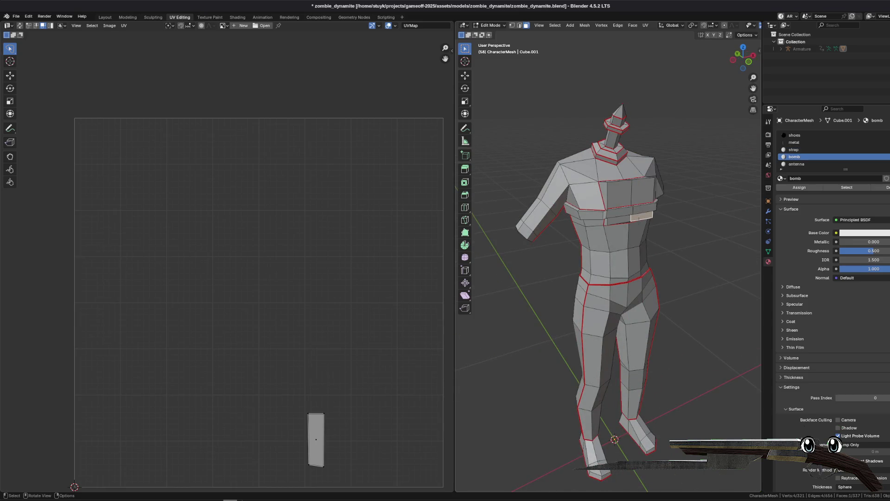
click(702, 231)
- Clear the mesh selection and select all faces assigned to the bomb material
drag(744, 57, 757, 60)
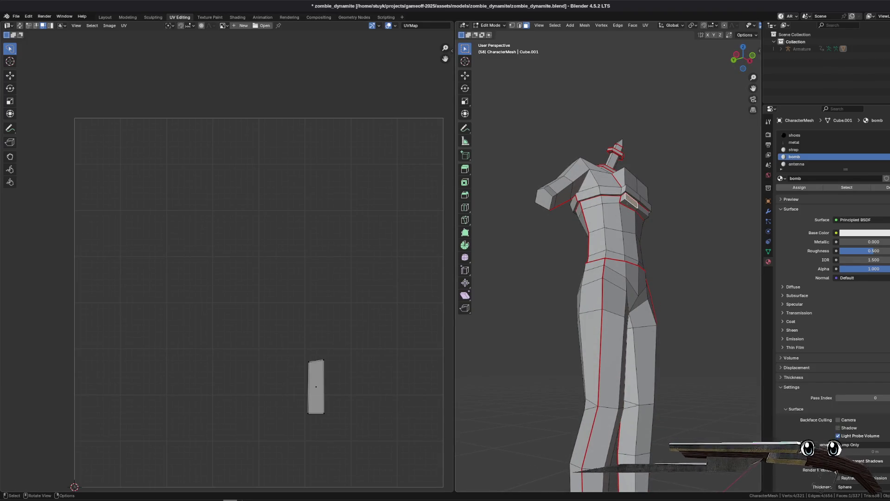
drag(743, 56, 751, 57)
key(a)
key(alt+a)
click(798, 164)
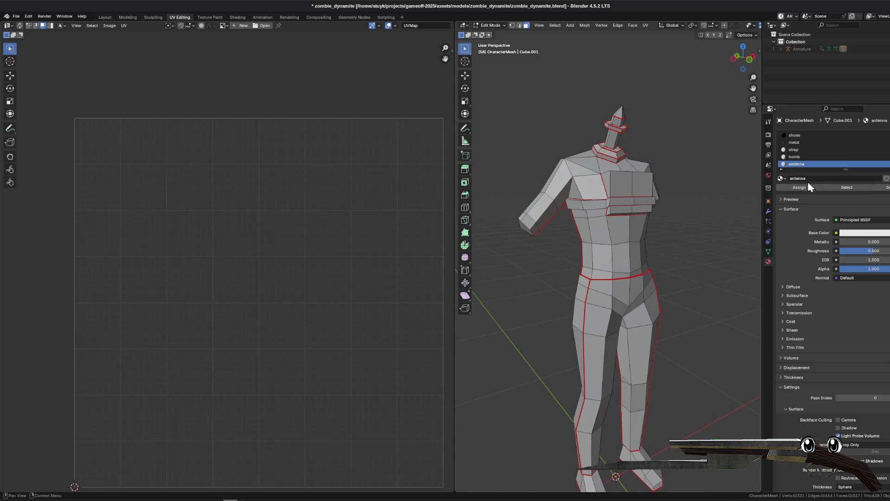
click(830, 157)
click(847, 187)
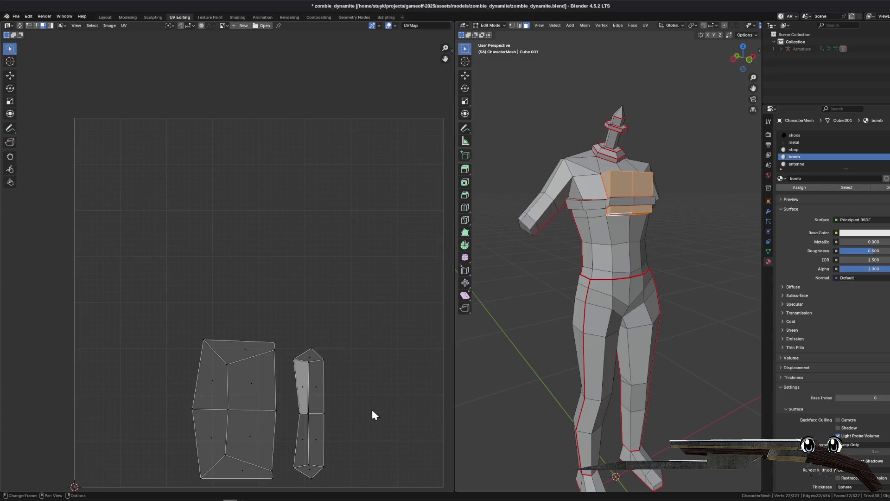
- Zoom the UV view onto the bomb islands and check which UV area each front box face uses
scroll(372, 411, up, 3)
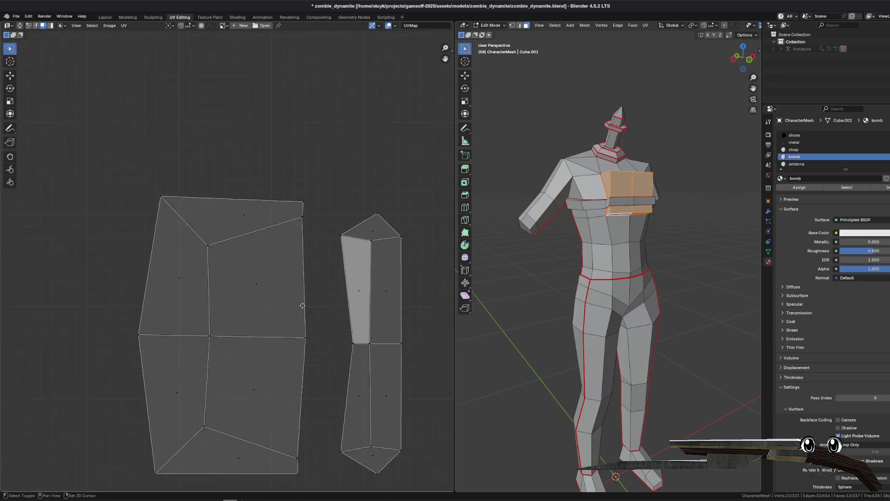
drag(301, 306, 277, 272)
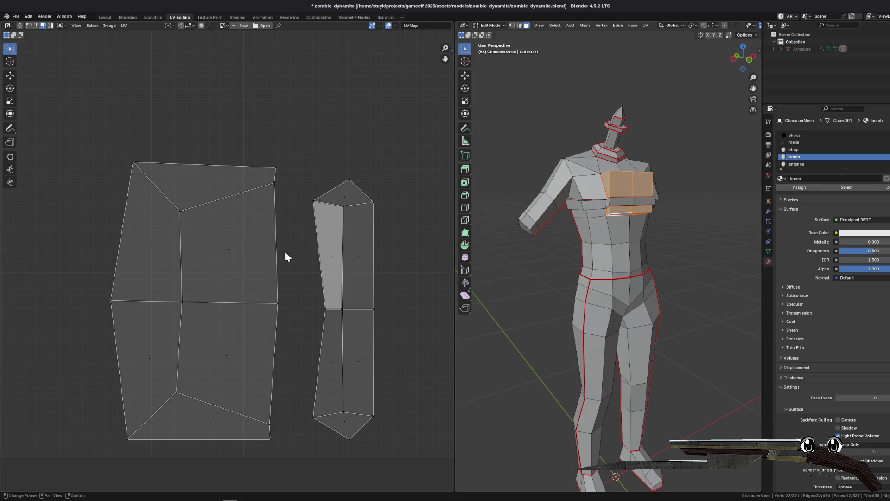
click(230, 251)
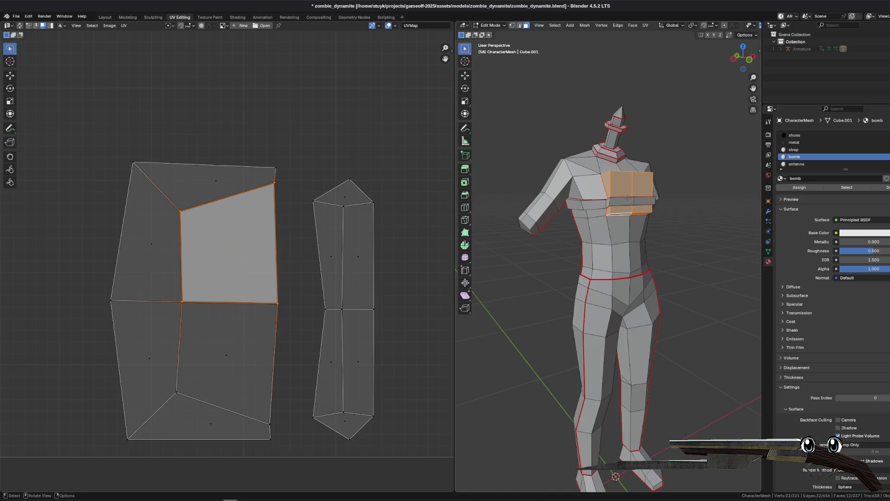
click(630, 184)
click(645, 184)
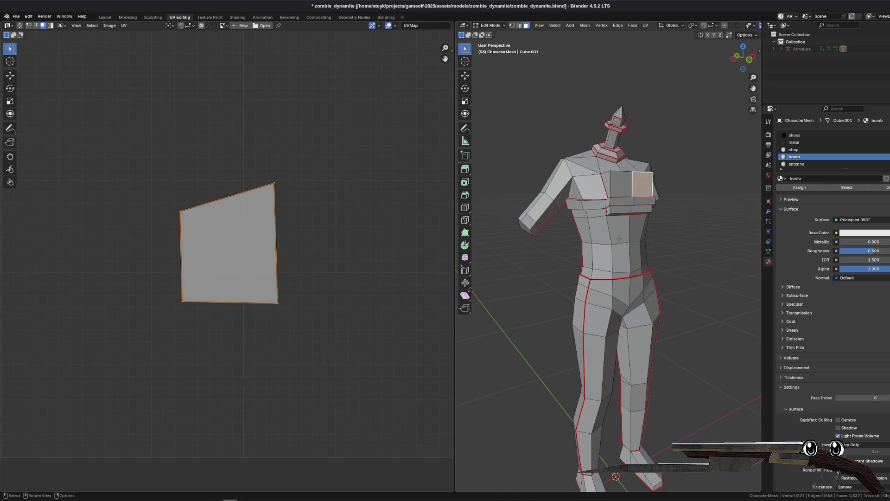
click(640, 210)
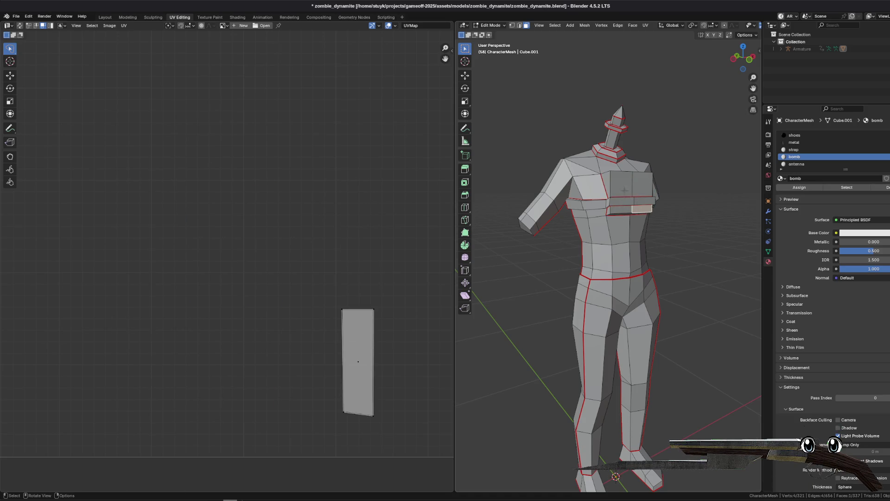
click(642, 187)
click(642, 209)
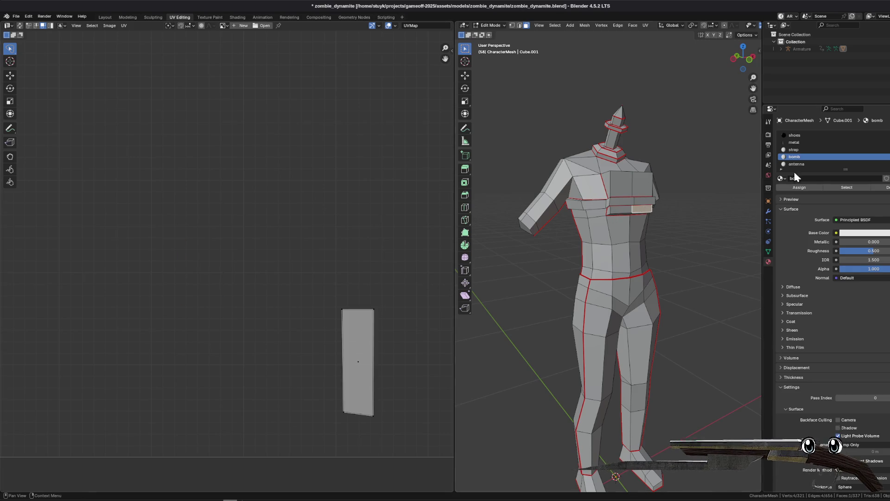
click(831, 188)
mouse_move(314, 185)
mouse_down()
mouse_move(371, 431)
mouse_move(363, 465)
mouse_move(294, 337)
mouse_move(366, 132)
mouse_move(361, 423)
mouse_up()
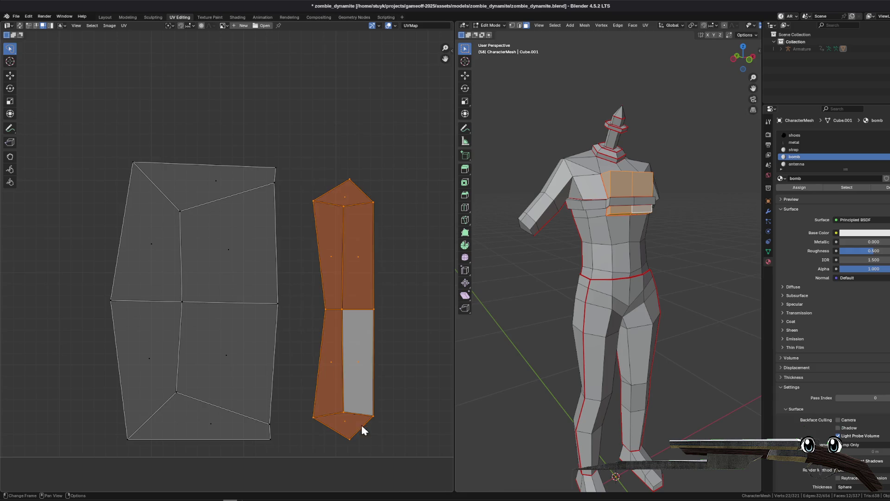
- Mirror the narrow bomb UV island on the Y axis, then on the X axis
click(92, 26)
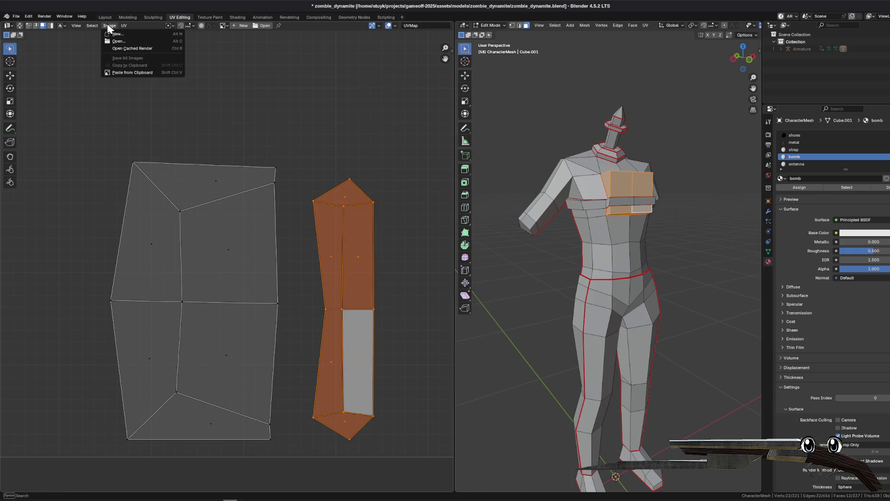
click(125, 26)
mouse_move(149, 39)
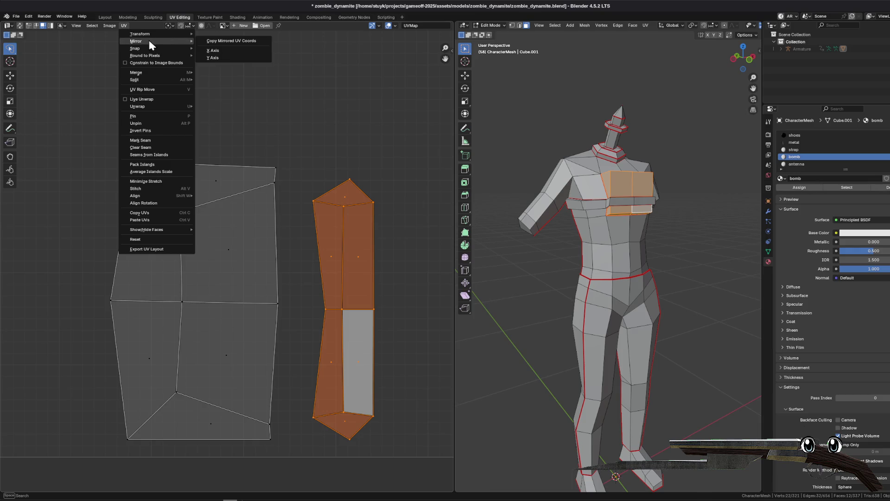
click(231, 56)
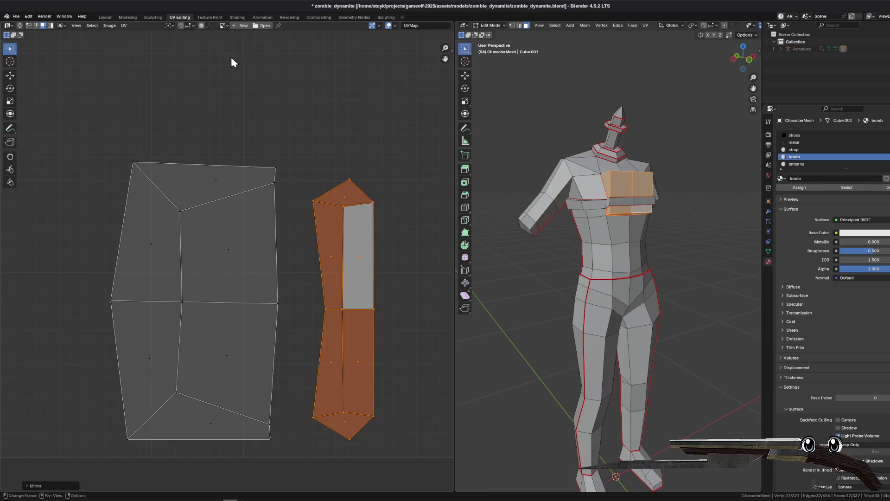
click(124, 26)
mouse_move(153, 39)
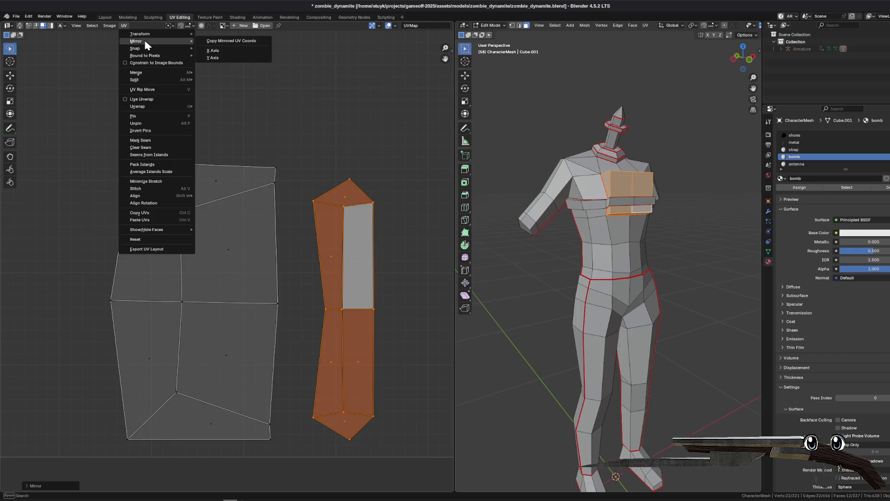
click(229, 49)
- Reselect the whole right-hand UV island and move it slightly upward
mouse_move(319, 237)
mouse_down()
mouse_move(406, 283)
mouse_move(375, 478)
mouse_move(306, 409)
mouse_move(311, 131)
mouse_move(319, 181)
mouse_up()
mouse_move(335, 134)
mouse_down()
mouse_move(384, 475)
mouse_move(303, 431)
mouse_move(301, 418)
mouse_up()
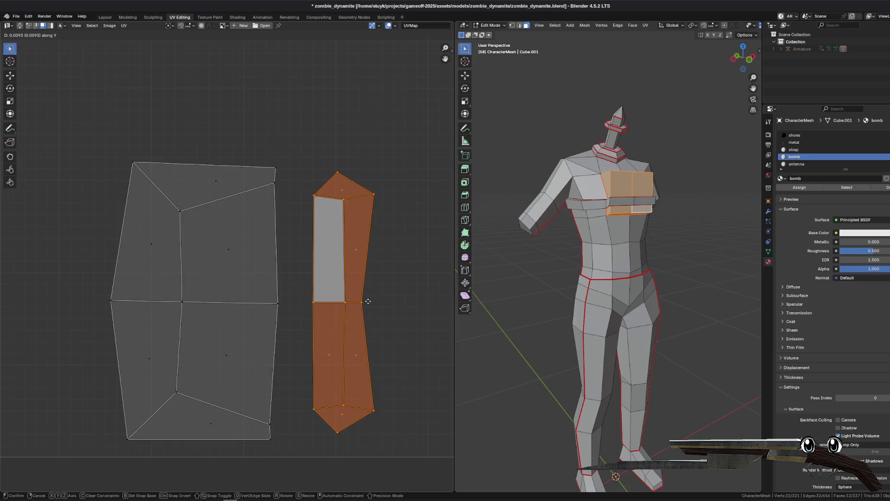
click(369, 308)
click(406, 262)
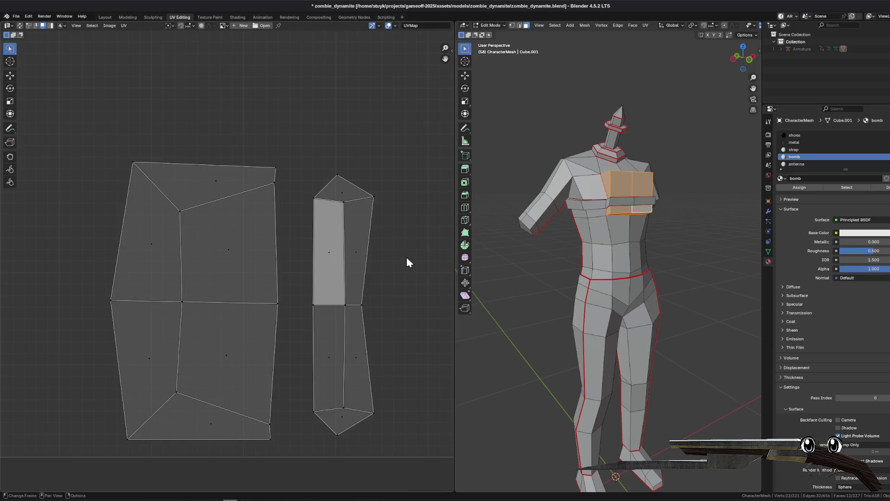
- Deselect the mesh, then select the antenna and strap material faces
key(alt+a)
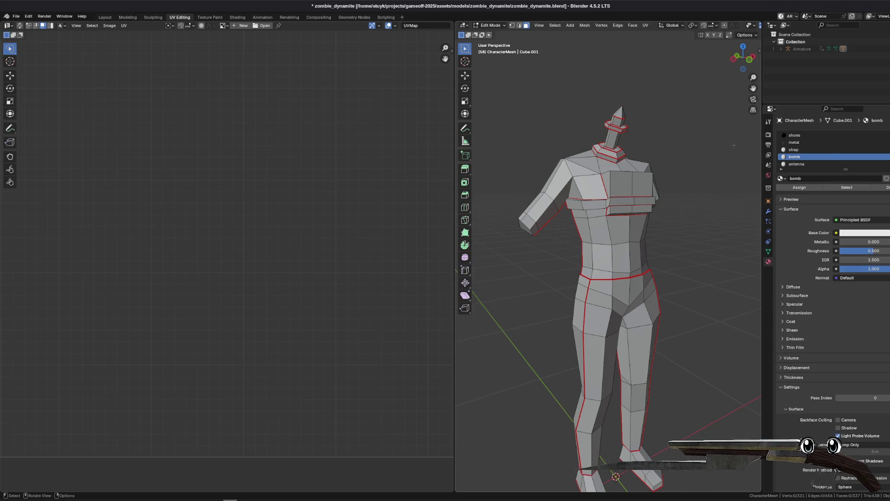
click(816, 164)
click(825, 187)
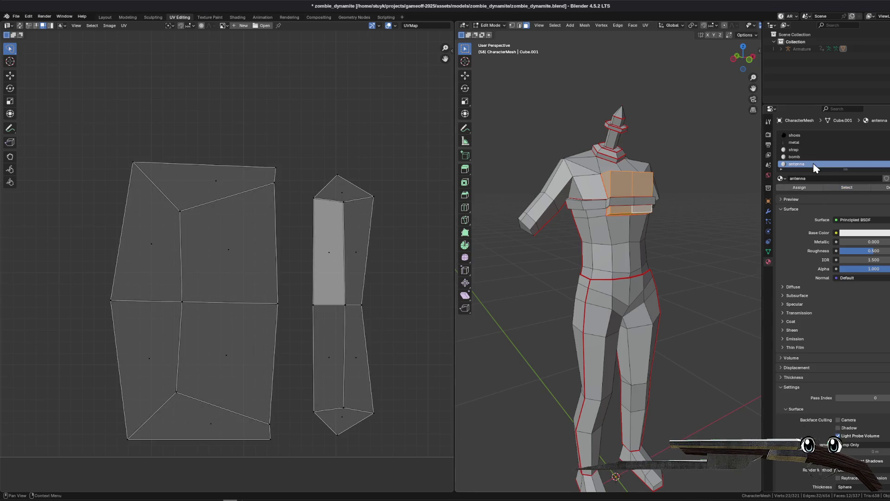
click(794, 149)
click(847, 188)
scroll(371, 181, down, 4)
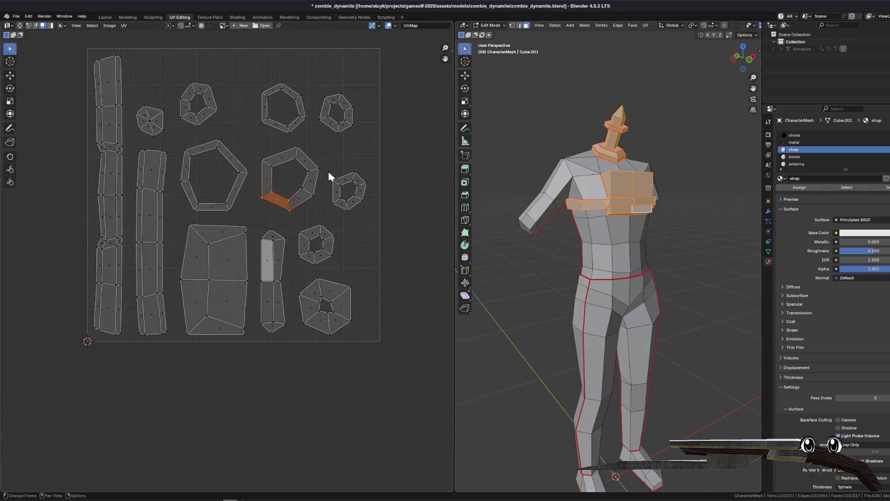
- Export the UV layout as bomb_and_antenna.png
click(124, 25)
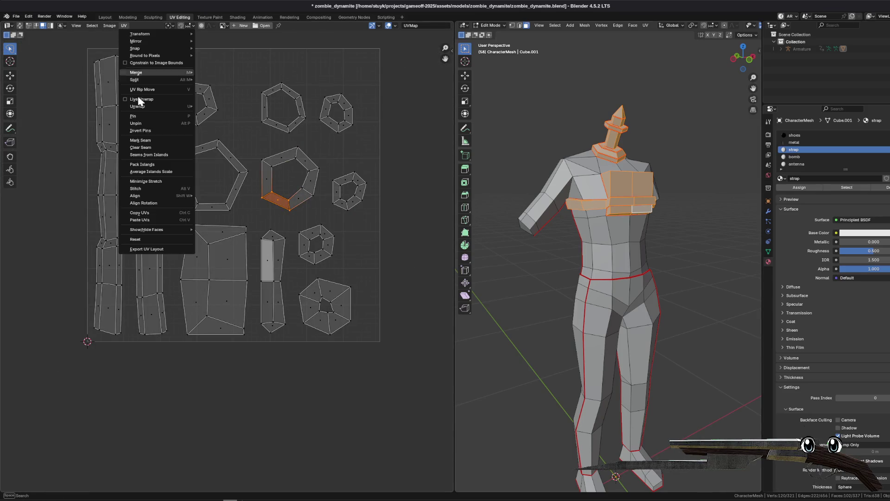
click(153, 239)
click(378, 275)
text(bomb_and_antenna.png)
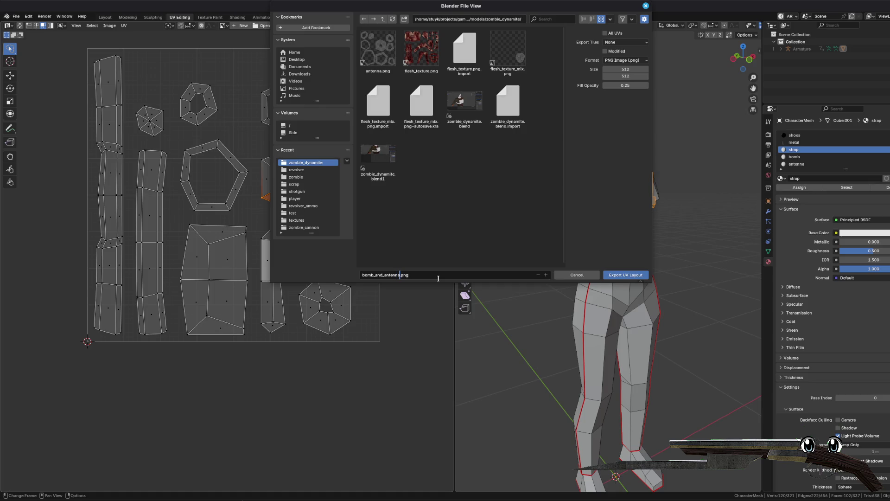
click(526, 192)
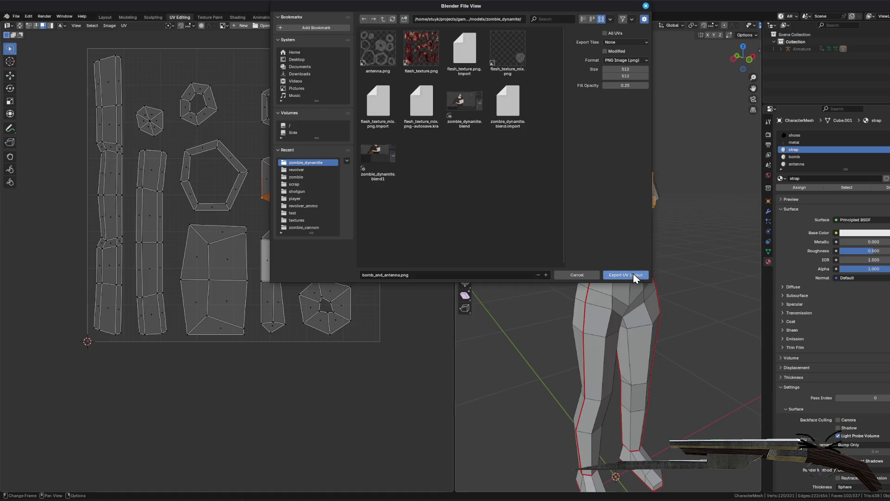
click(636, 277)
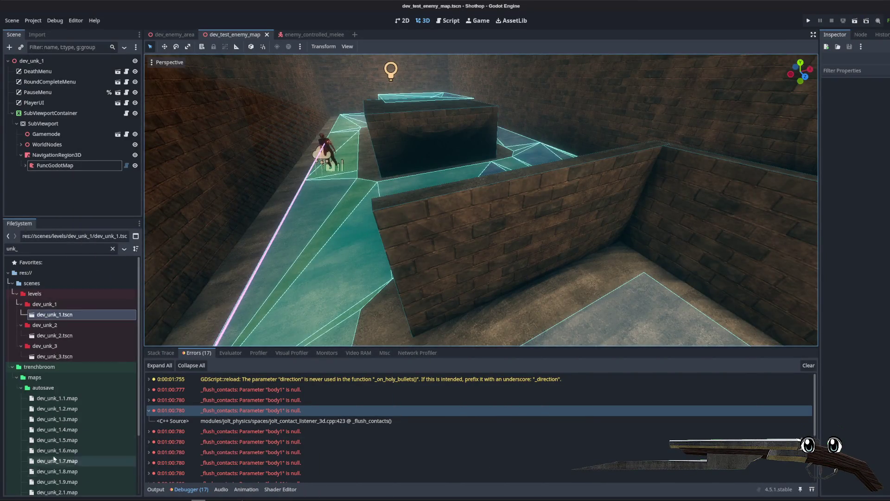
- Switch to the Layout workspace to view the character in Object Mode
key(super)
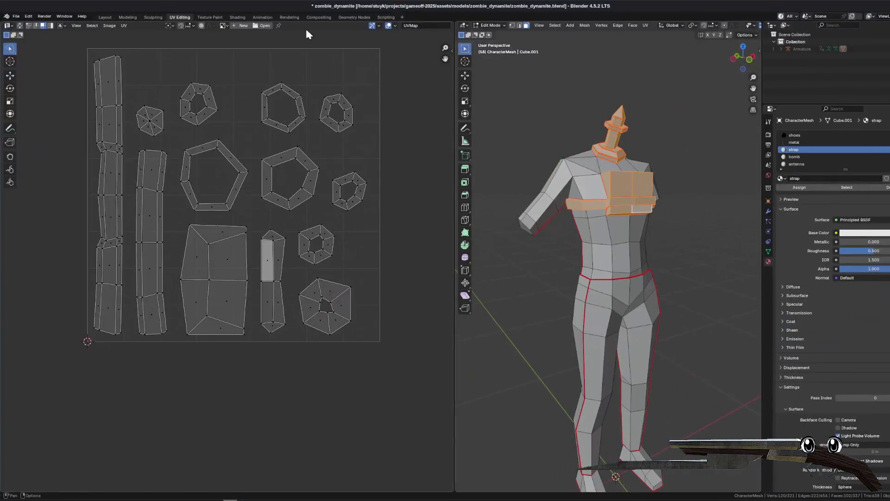
click(106, 17)
scroll(314, 157, down, 3)
scroll(341, 150, up, 1)
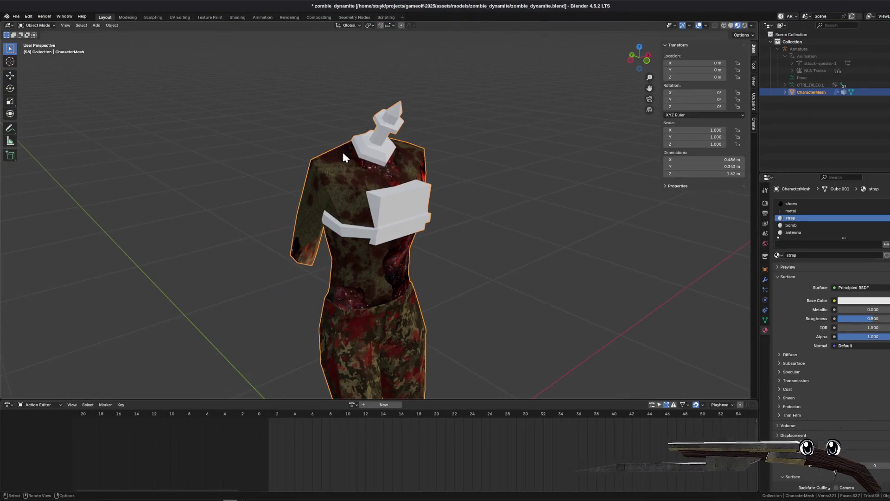
- Give the strap material a Closest-sampled bomb_and_antenna.png texture feeding Base Color and Alpha, then save
click(238, 17)
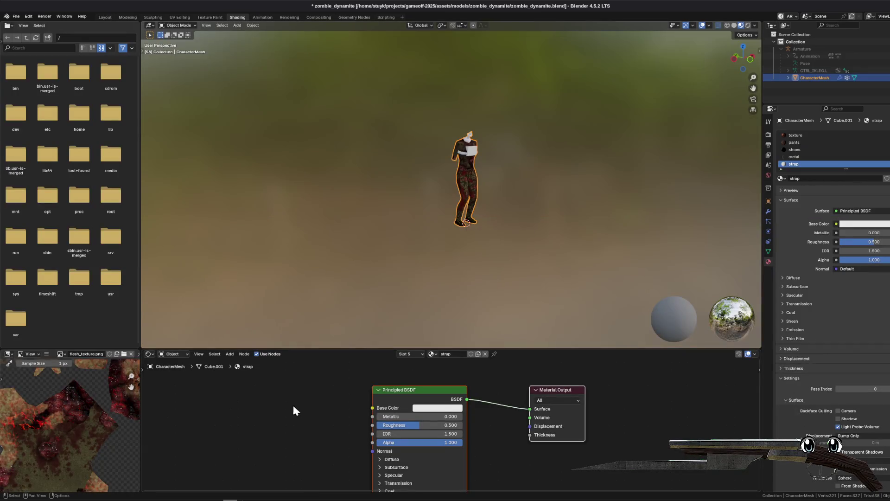
scroll(292, 394, down, 2)
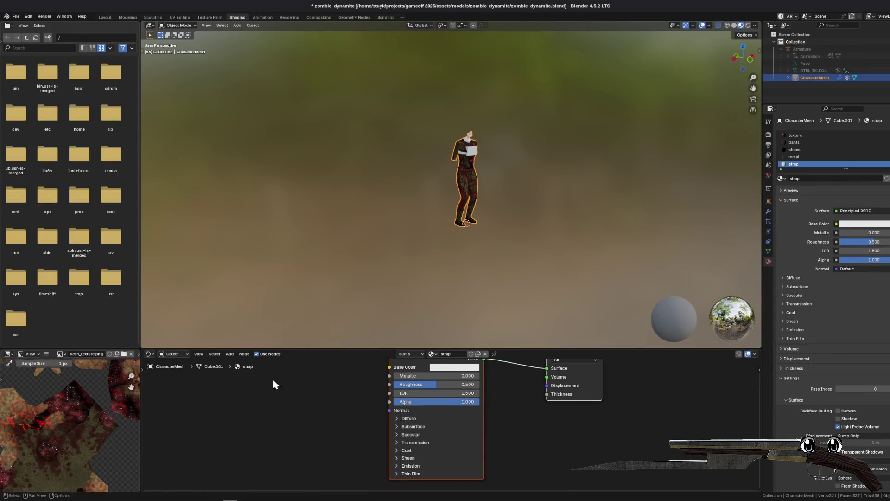
key(shift+a)
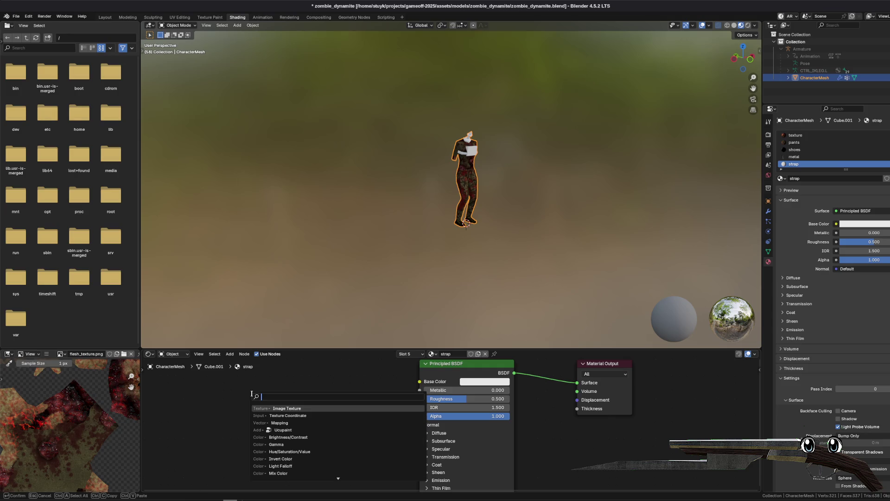
click(282, 409)
click(320, 398)
drag(414, 381, 418, 381)
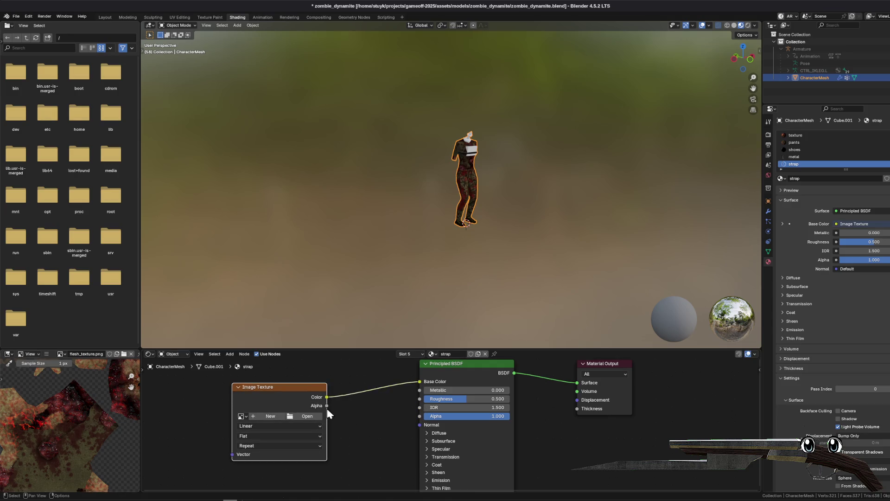
drag(412, 425, 416, 416)
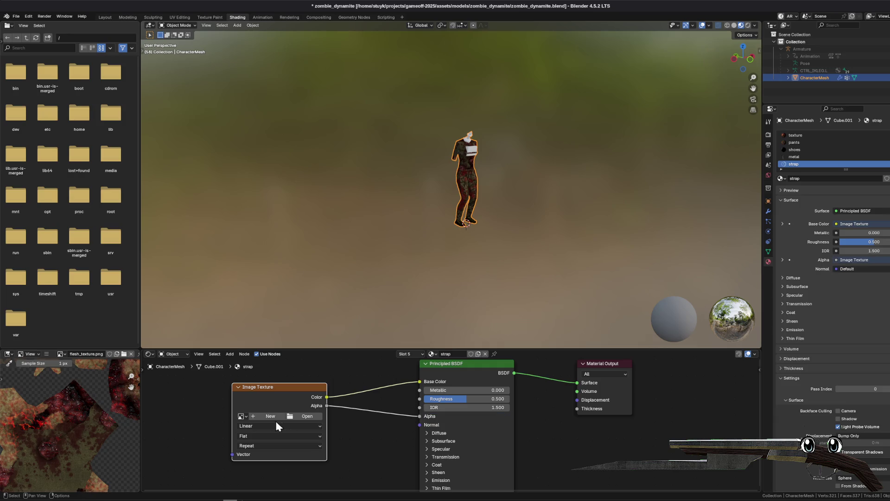
click(258, 426)
click(248, 454)
click(319, 415)
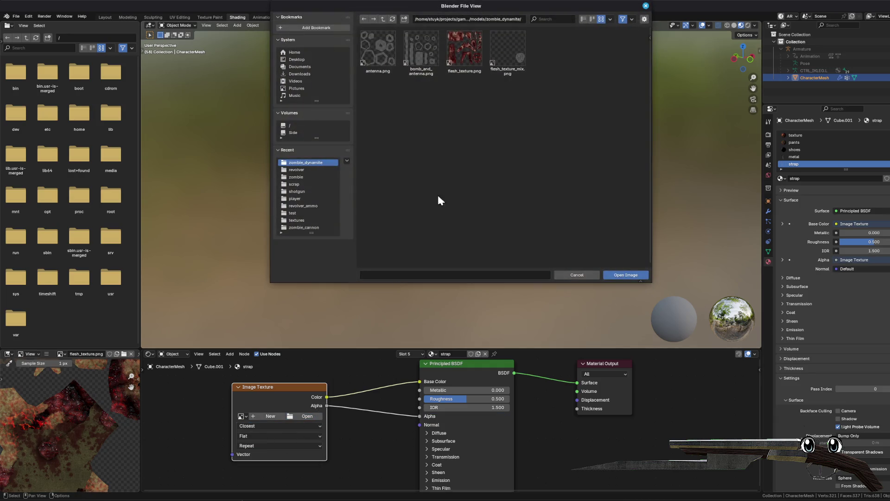
double_click(428, 41)
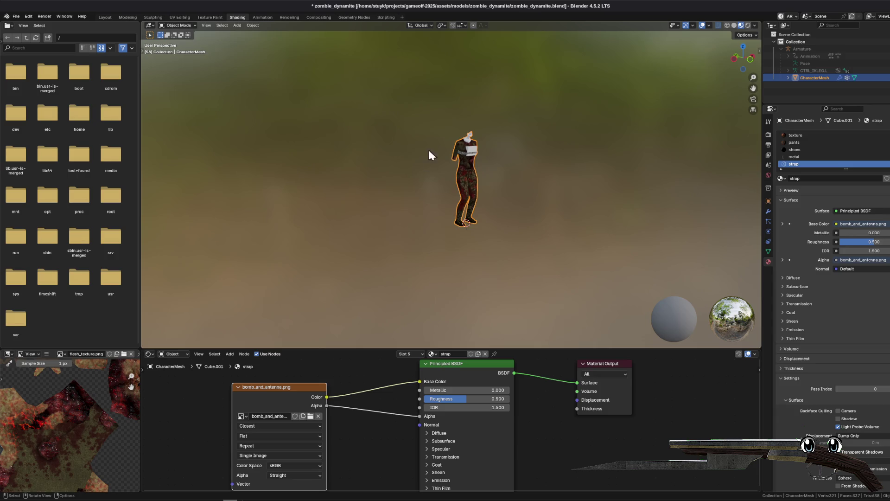
scroll(430, 156, up, 6)
key(ctrl+s)
- Give the bomb material the same Closest-sampled bomb_and_antenna.png texture on Base Color and Alpha, then save
mouse_move(430, 142)
mouse_down()
mouse_move(458, 133)
mouse_move(389, 138)
mouse_move(489, 318)
mouse_up()
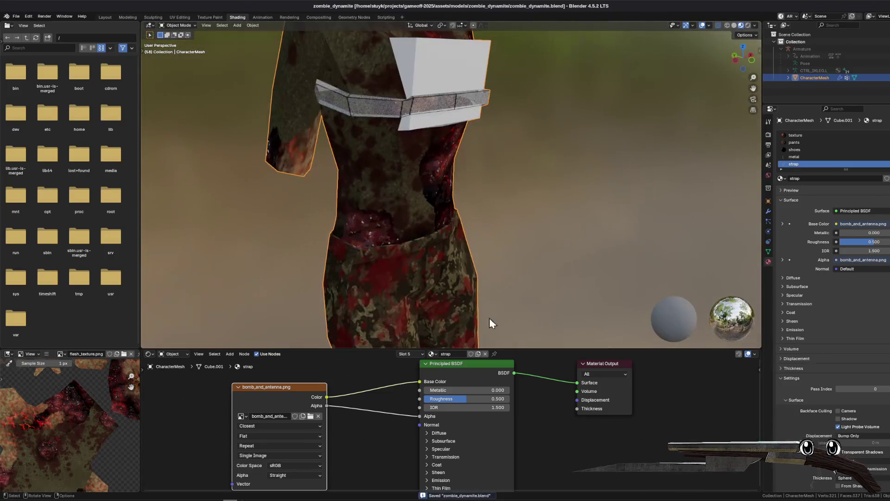
click(431, 354)
click(457, 376)
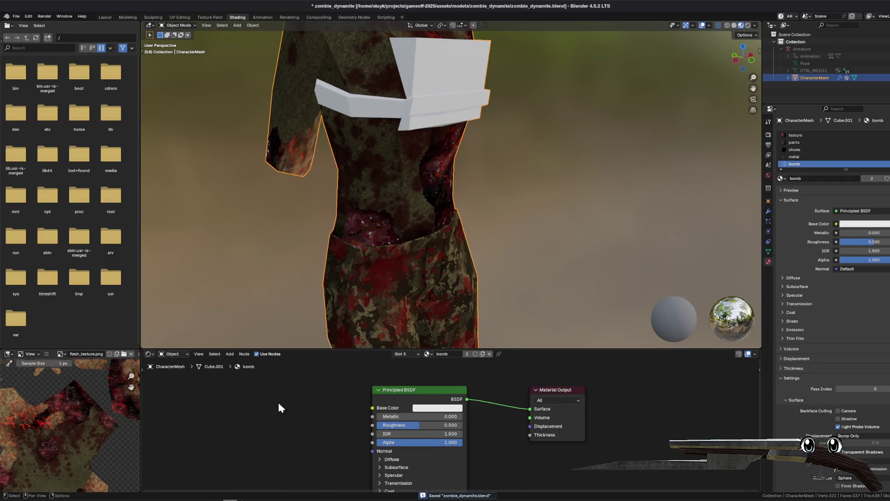
key(shift+a)
key(Return)
click(215, 400)
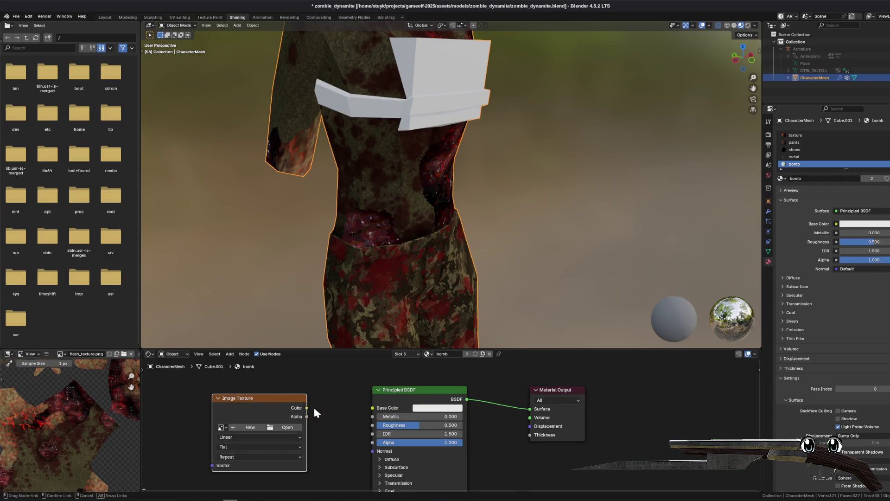
drag(314, 408, 372, 408)
drag(372, 449, 366, 448)
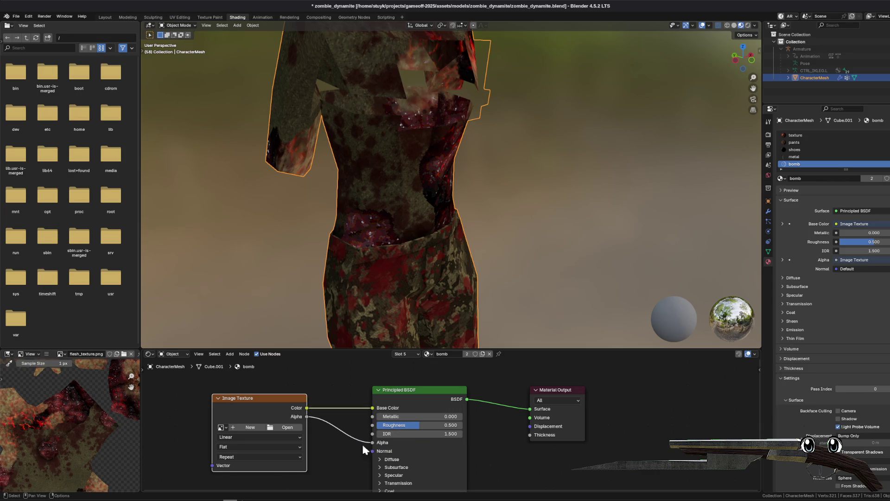
click(287, 428)
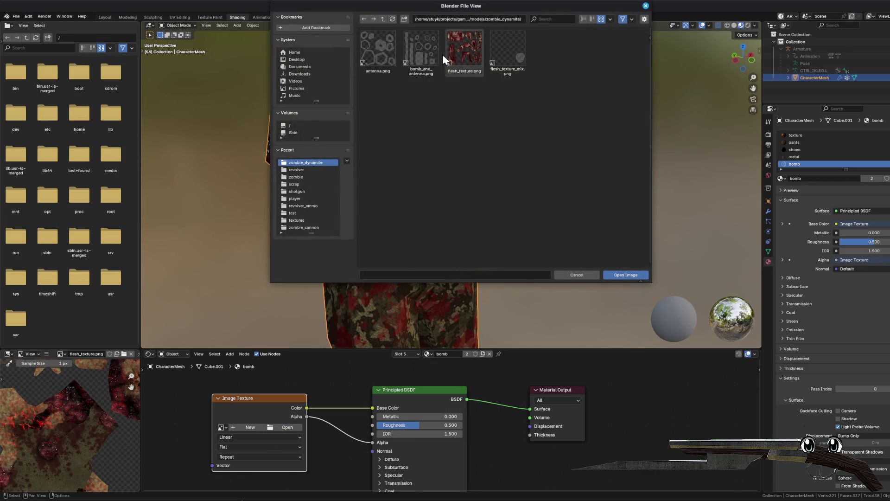
double_click(421, 48)
click(234, 438)
click(242, 459)
key(ctrl+s)
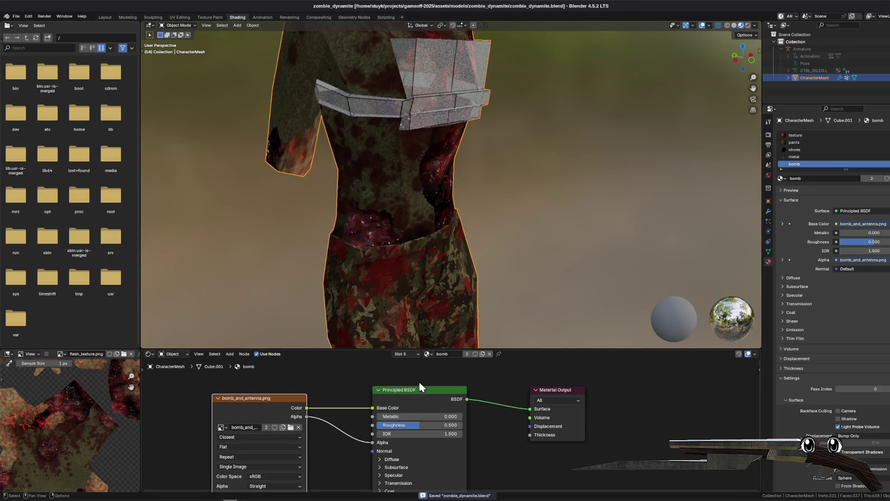
- Add a bomb_and_antenna.png Image Texture to the antenna material, wired to Base Color and Alpha
click(428, 353)
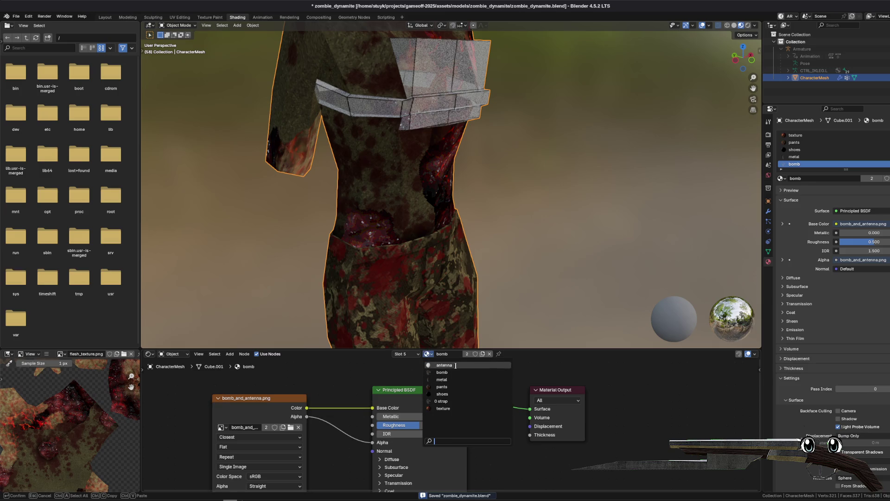
click(445, 365)
key(shift+a)
click(227, 398)
text(image)
key(Return)
drag(360, 408, 369, 409)
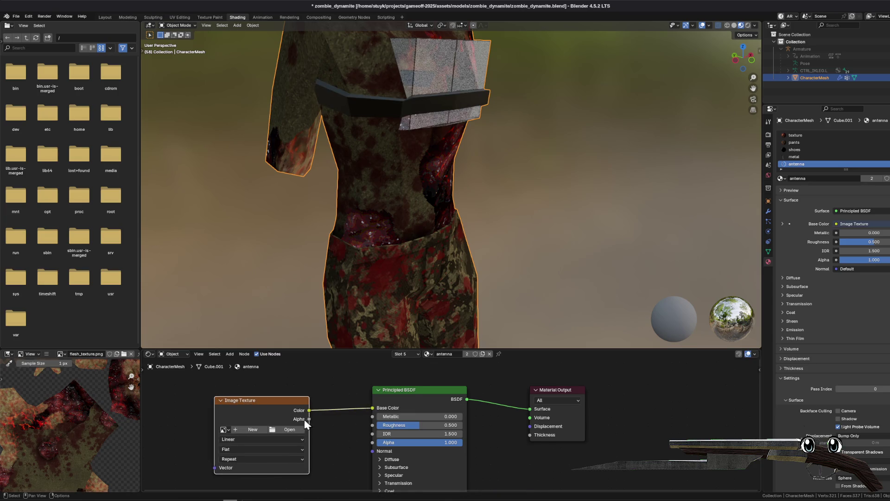
drag(373, 444, 373, 442)
click(244, 439)
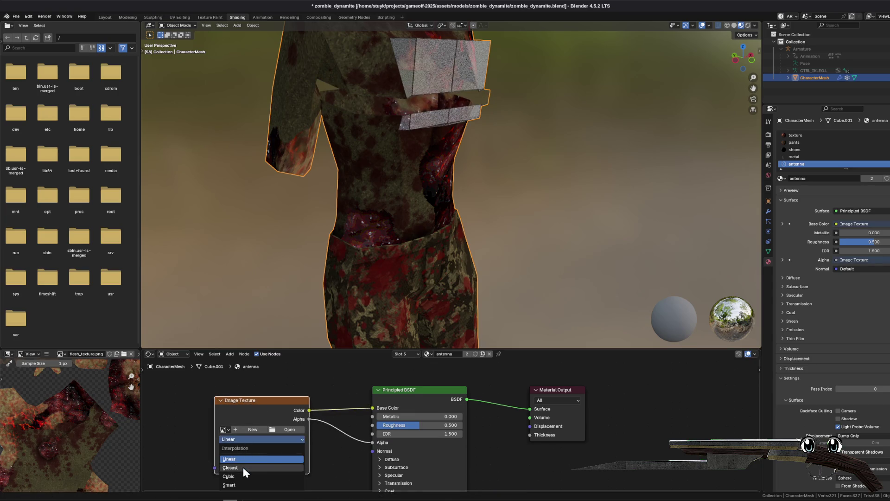
click(293, 428)
double_click(428, 47)
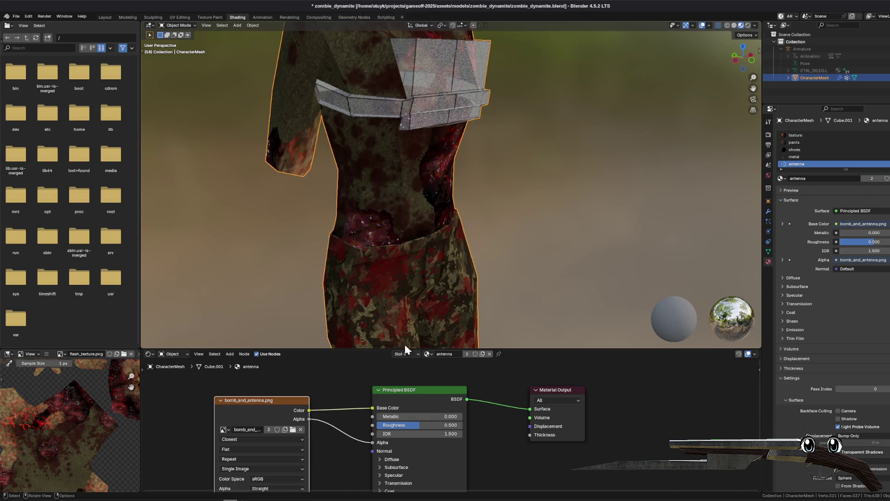
- Save the blend file and orbit the deselected character to judge the applied textures
scroll(323, 385, down, 2)
scroll(375, 182, down, 3)
mouse_move(420, 133)
mouse_down()
mouse_move(441, 140)
mouse_move(403, 160)
mouse_move(368, 199)
mouse_move(480, 191)
mouse_move(472, 193)
mouse_up()
key(ctrl+s)
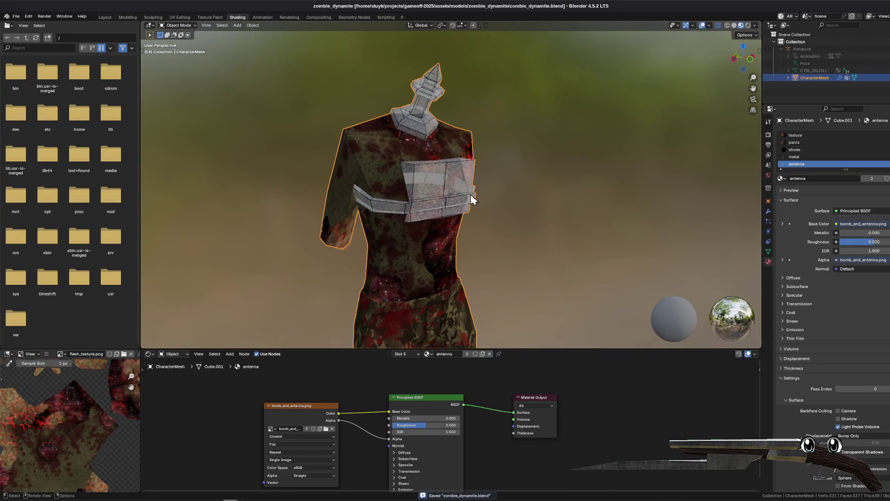
click(573, 213)
mouse_move(522, 179)
mouse_down()
mouse_move(504, 177)
mouse_move(527, 155)
mouse_move(672, 188)
mouse_move(627, 177)
mouse_up()
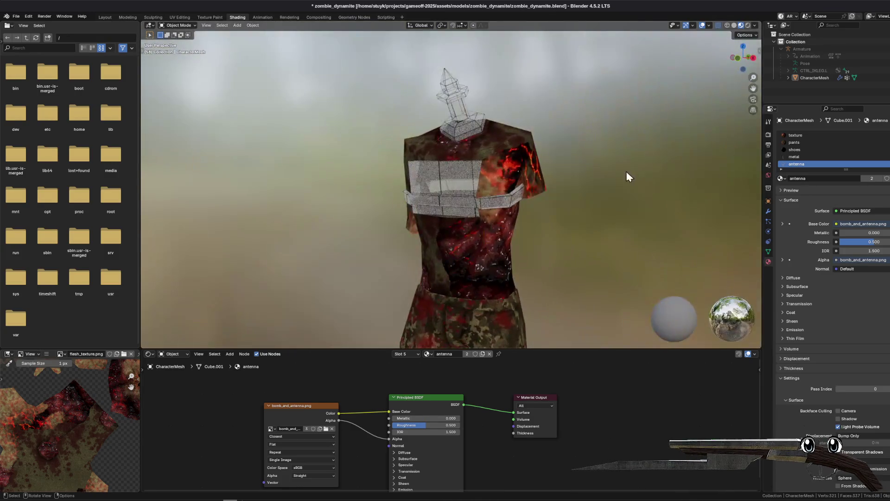
click(7, 497)
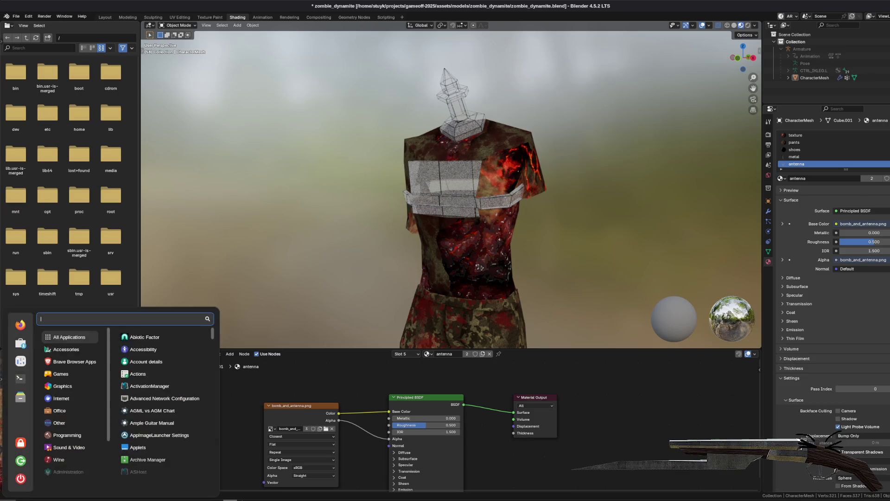
- Launch Photopea and open bomb_and_antenna.png from assets/models/zombie_dynamite
text(photo)
key(Return)
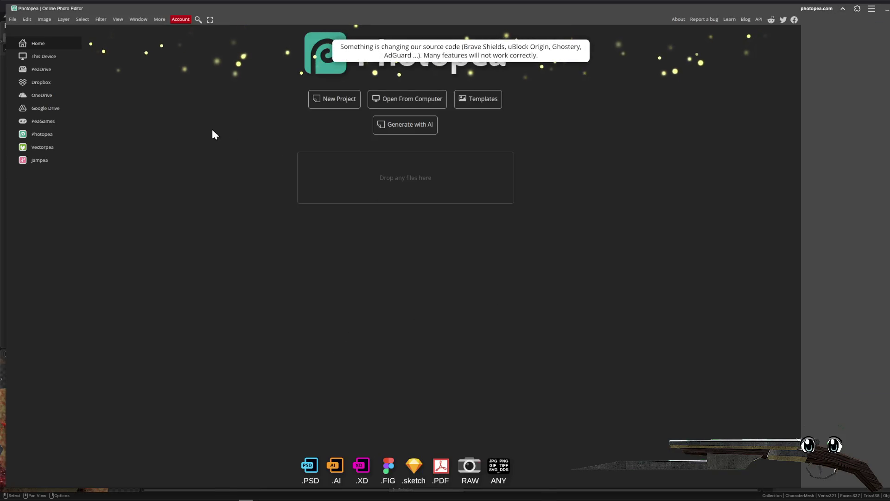
click(389, 100)
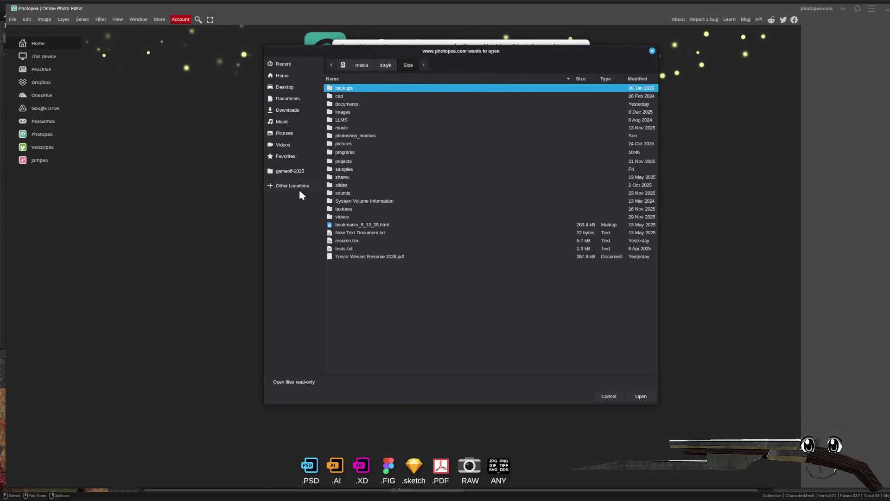
double_click(347, 96)
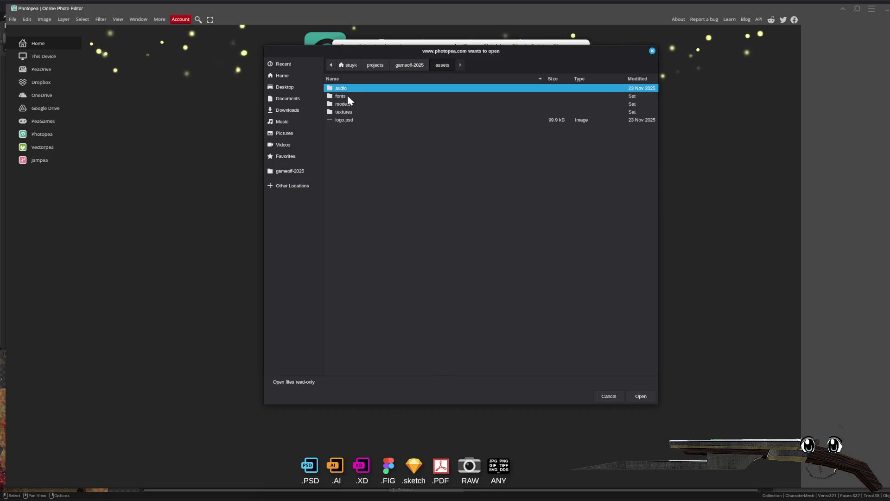
click(346, 112)
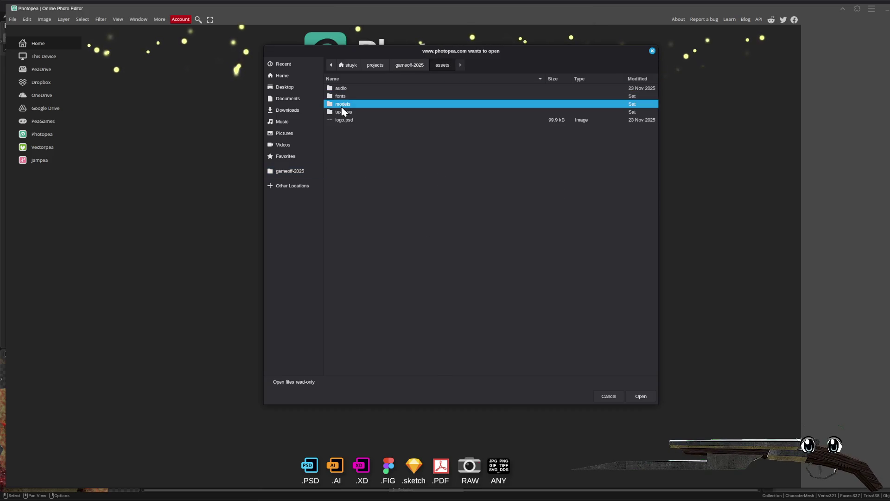
double_click(348, 112)
click(442, 65)
double_click(352, 104)
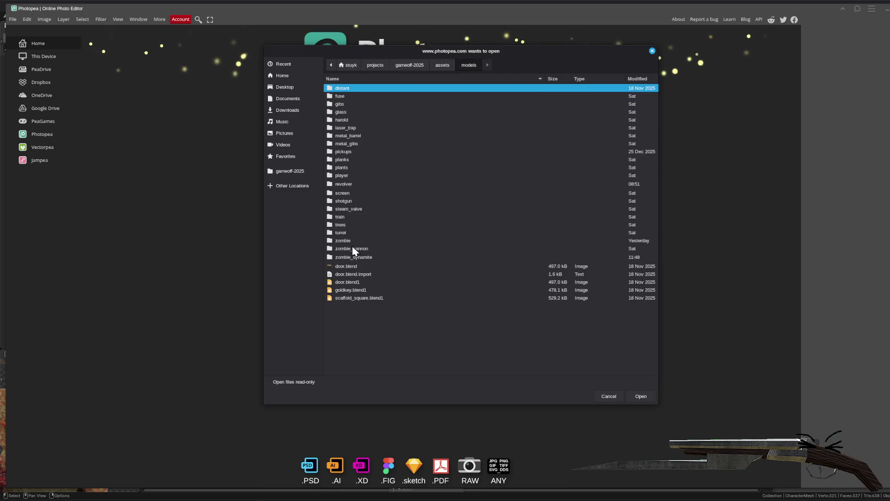
double_click(357, 255)
click(346, 110)
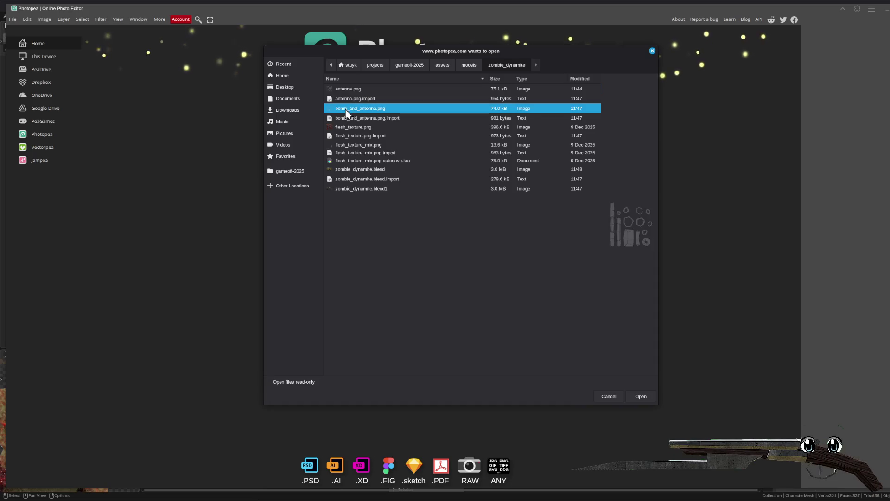
click(641, 396)
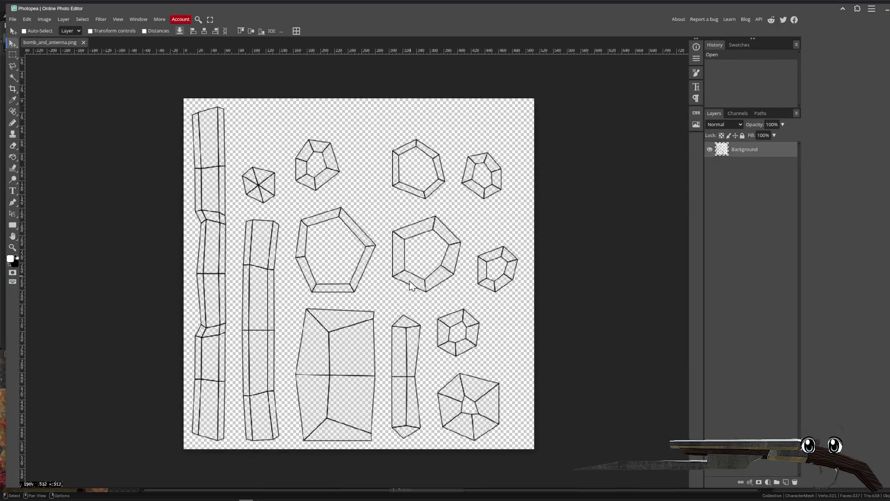
- Magic-wand the empty background area and invert the selection to cover every UV island
drag(411, 285, 407, 254)
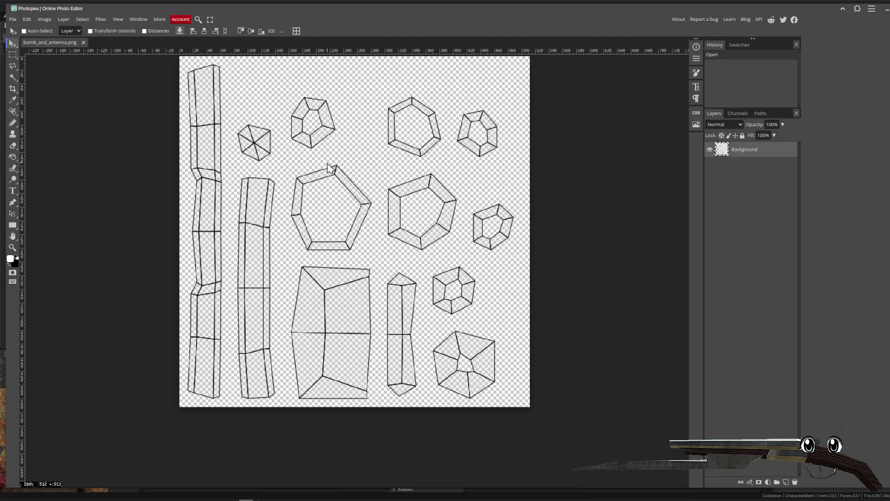
click(13, 78)
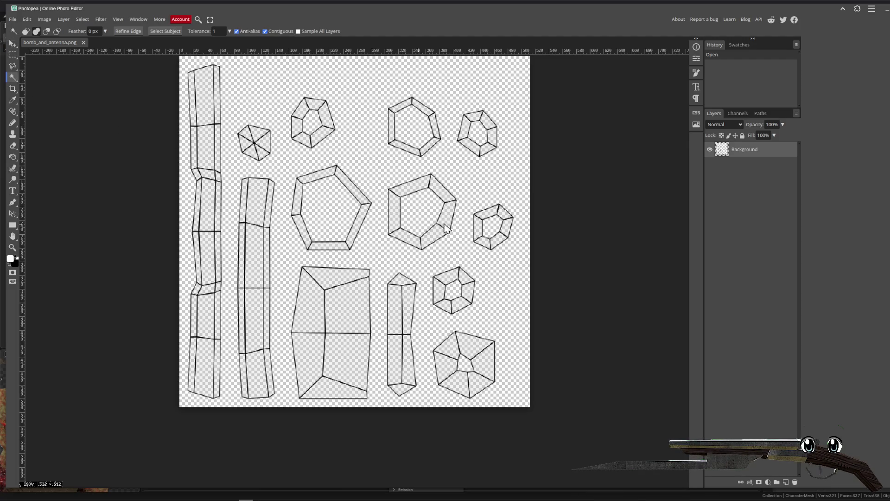
click(786, 482)
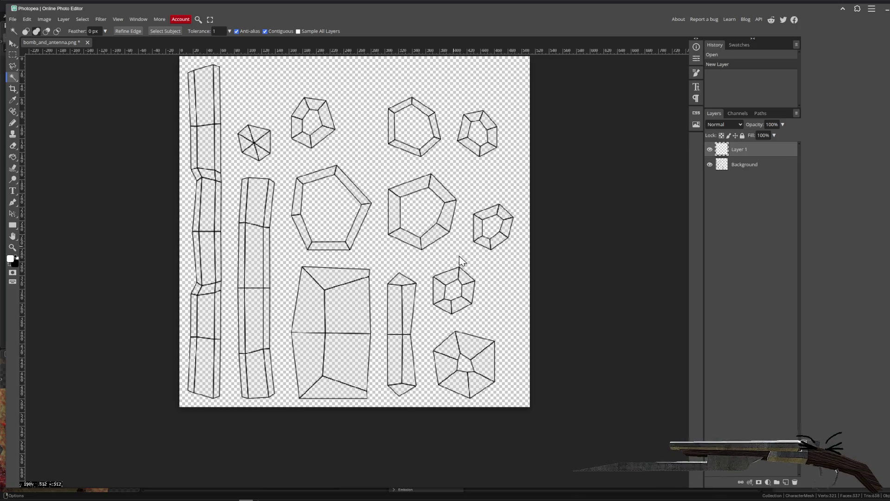
click(300, 181)
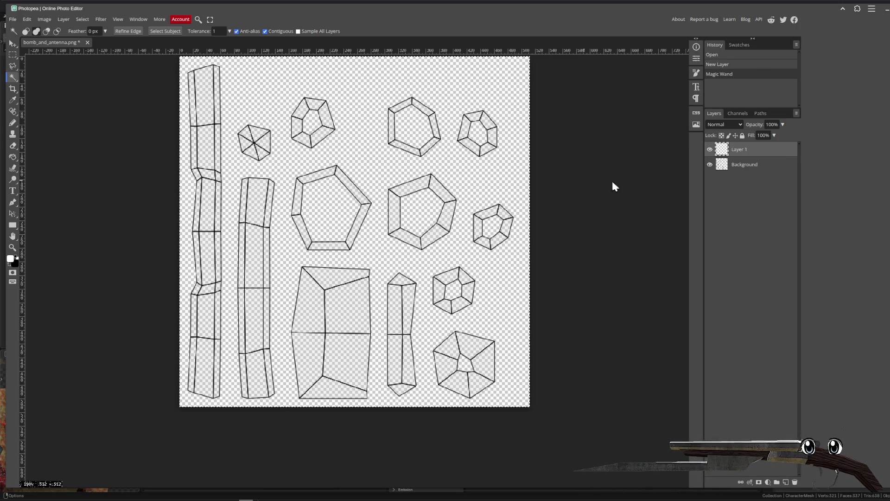
key(ctrl+d)
click(751, 166)
click(319, 169)
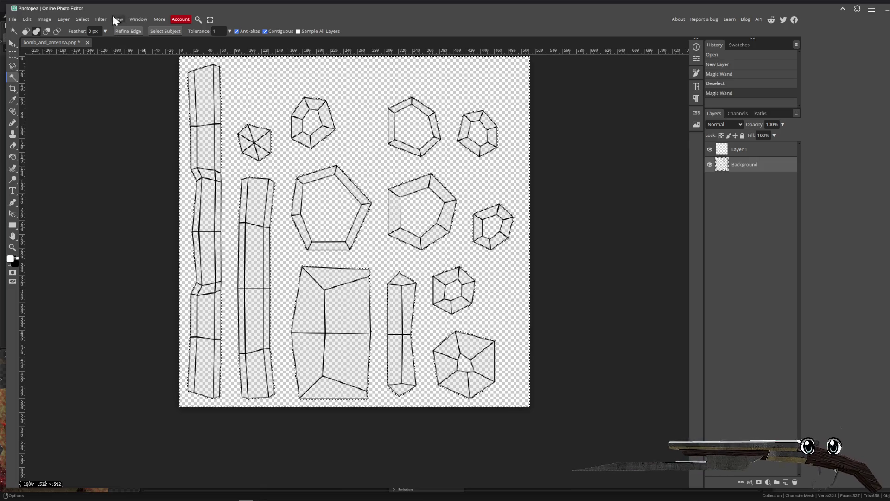
click(82, 19)
click(108, 54)
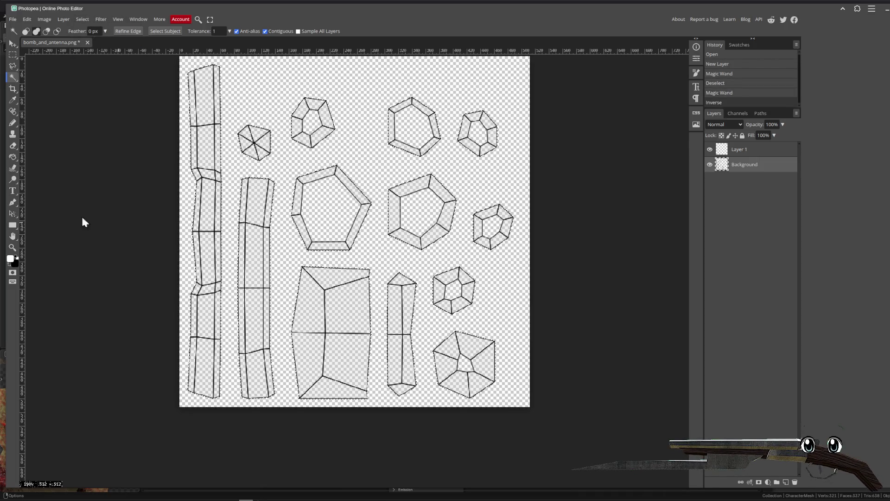
- Fill the selected UV islands solid black on a new layer and deselect
click(12, 156)
key(x)
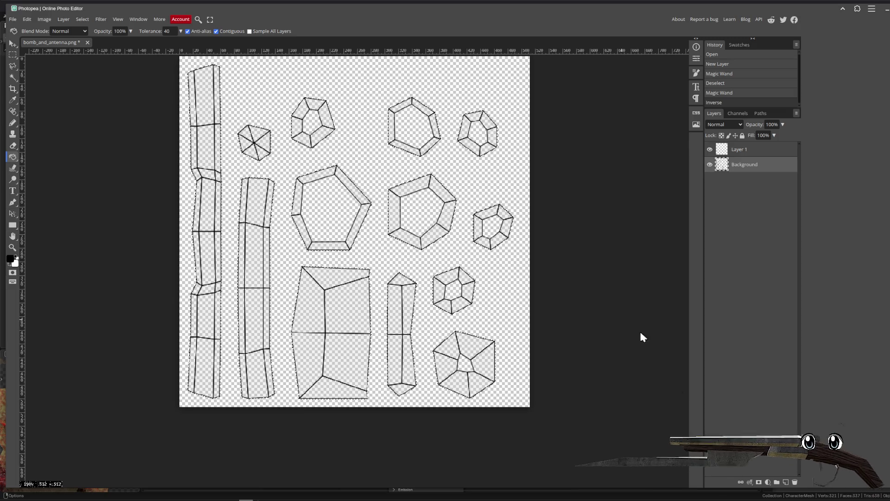
click(782, 482)
click(510, 343)
key(ctrl+d)
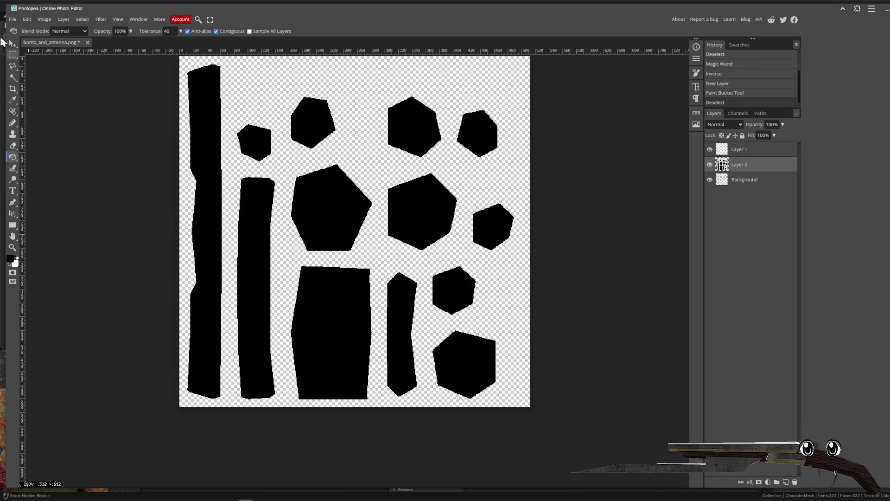
- Bring up the file-open dialog and go up to the models folder
click(14, 24)
click(12, 19)
click(27, 40)
click(469, 64)
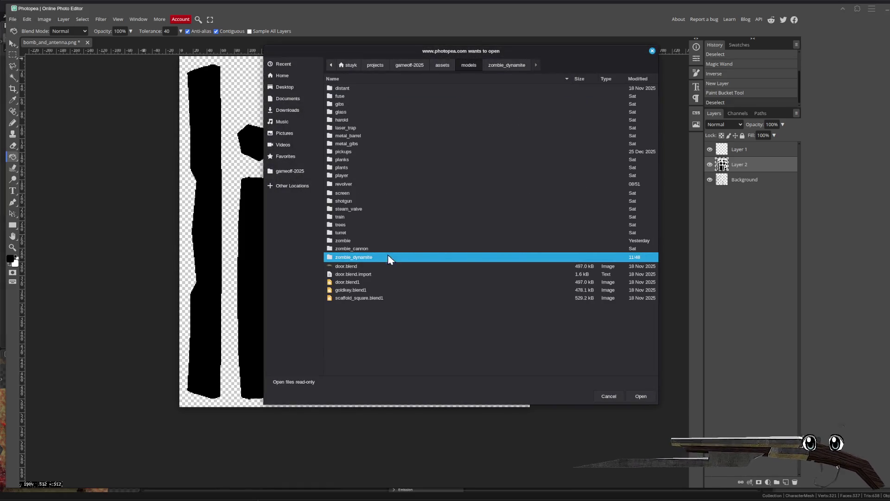
- Open metal.png from the models/revolver folder in a new tab, then return to bomb_and_antenna
double_click(354, 240)
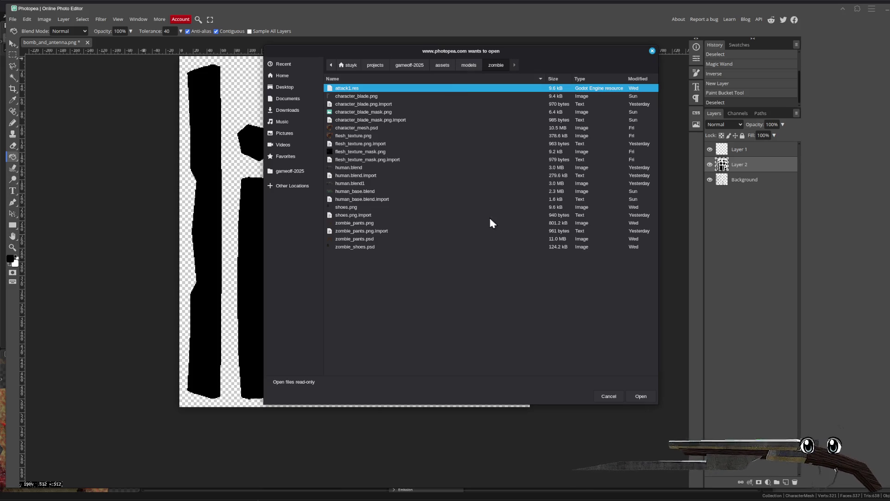
click(460, 66)
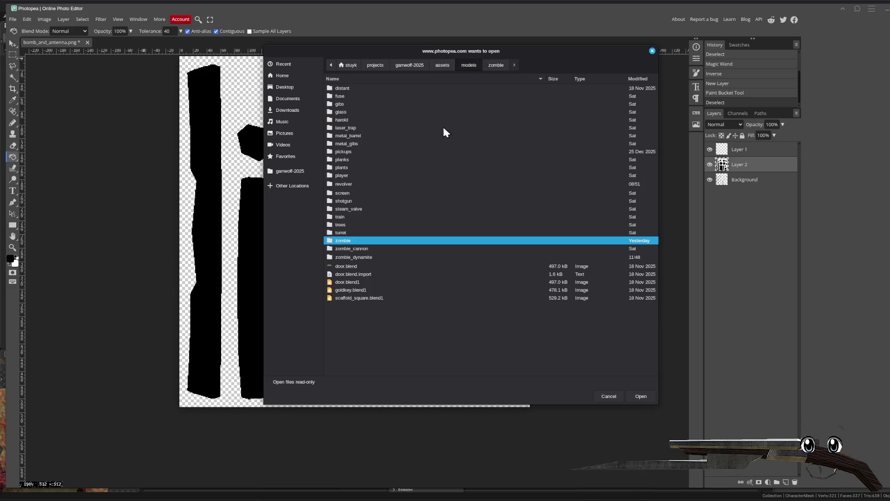
double_click(344, 185)
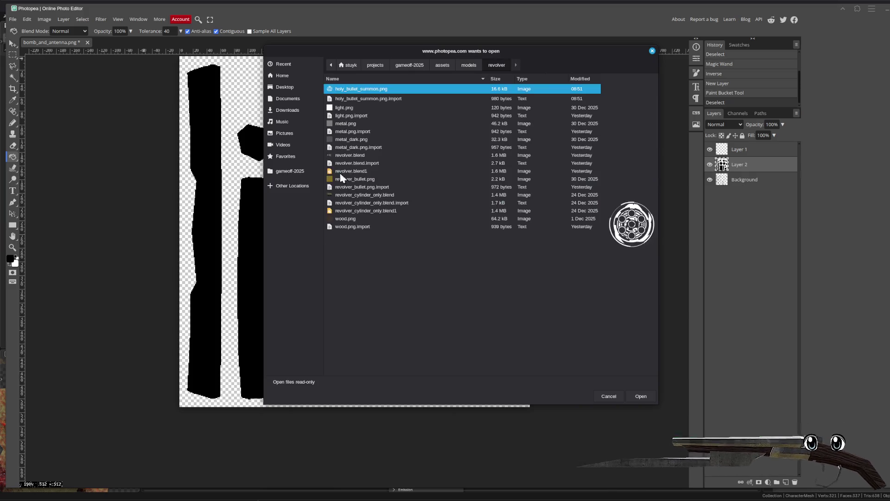
click(346, 124)
click(641, 396)
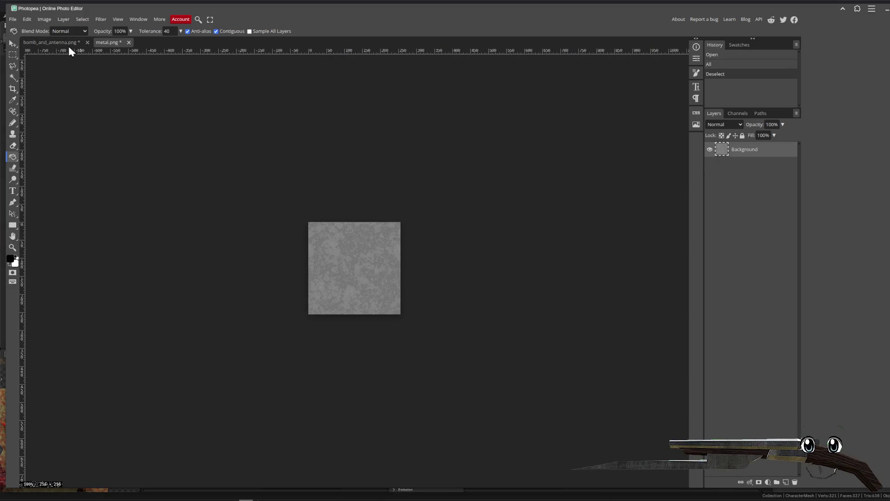
click(26, 43)
- Magic-wand select the eight black hexagon pieces on Layer 2
click(12, 44)
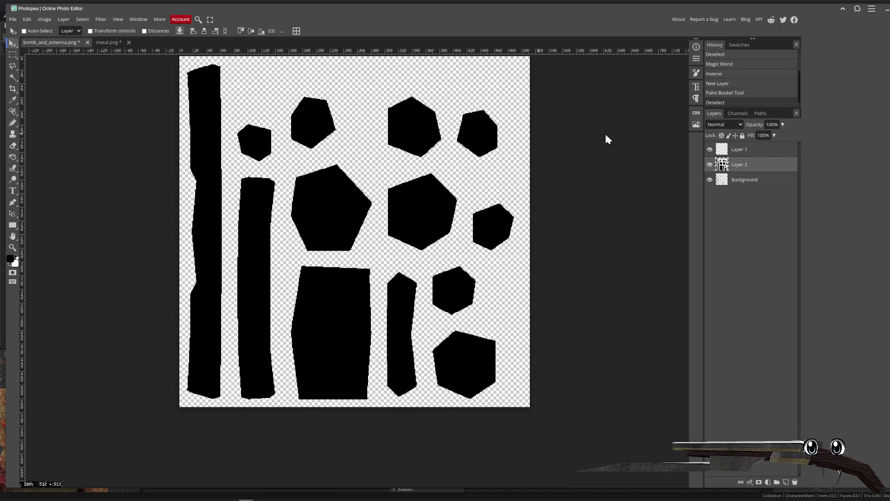
click(757, 154)
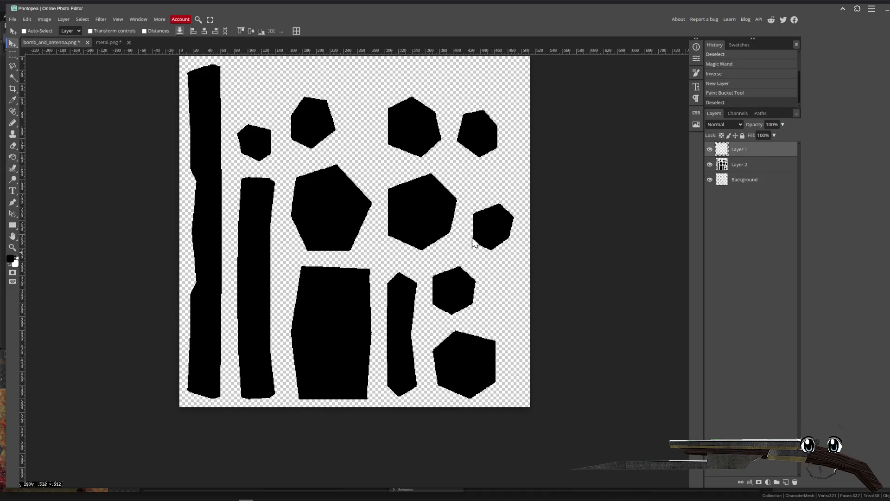
click(15, 77)
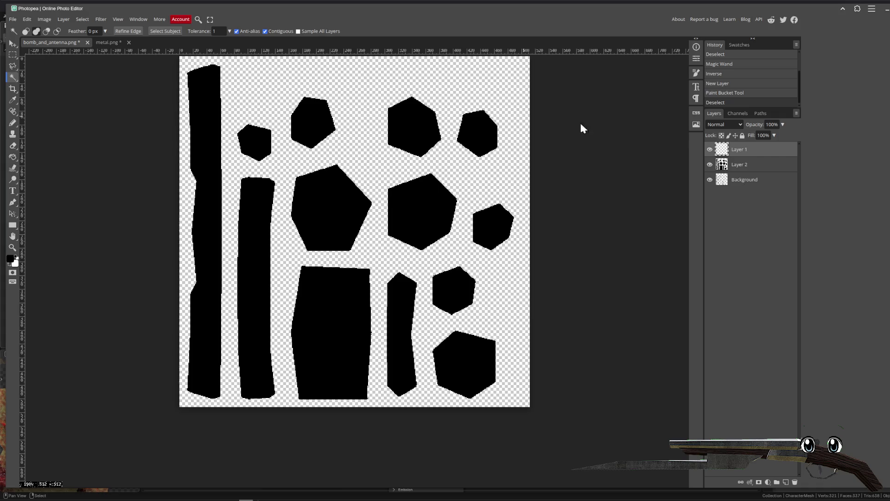
click(739, 165)
click(322, 183)
click(258, 144)
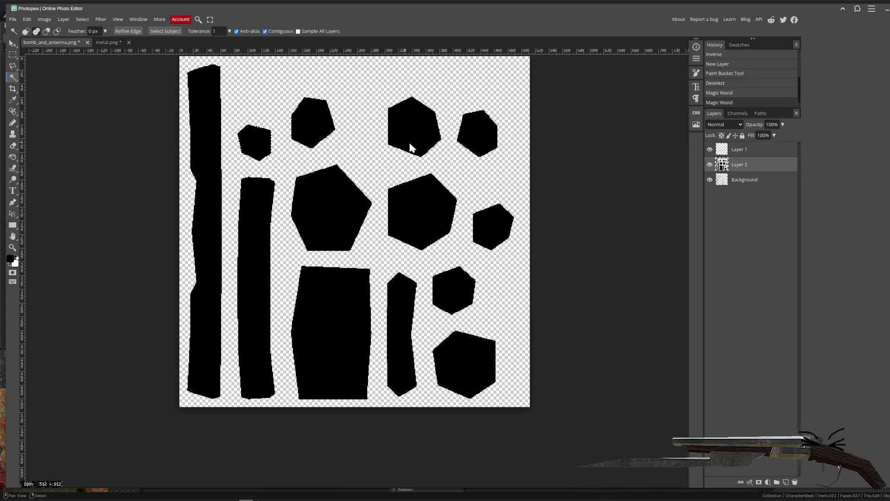
click(410, 148)
click(477, 134)
click(391, 201)
click(493, 224)
click(454, 290)
click(470, 357)
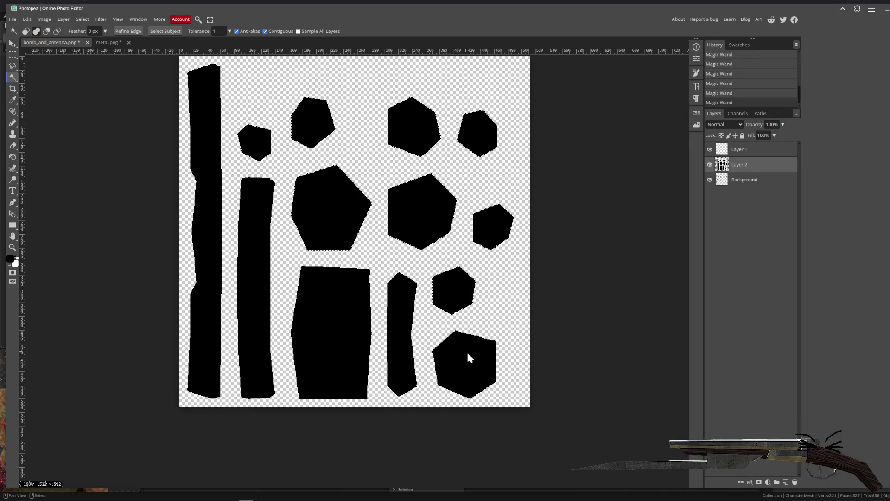
- Fill the selected hexagons on Layer 1 and clear the selection
click(752, 150)
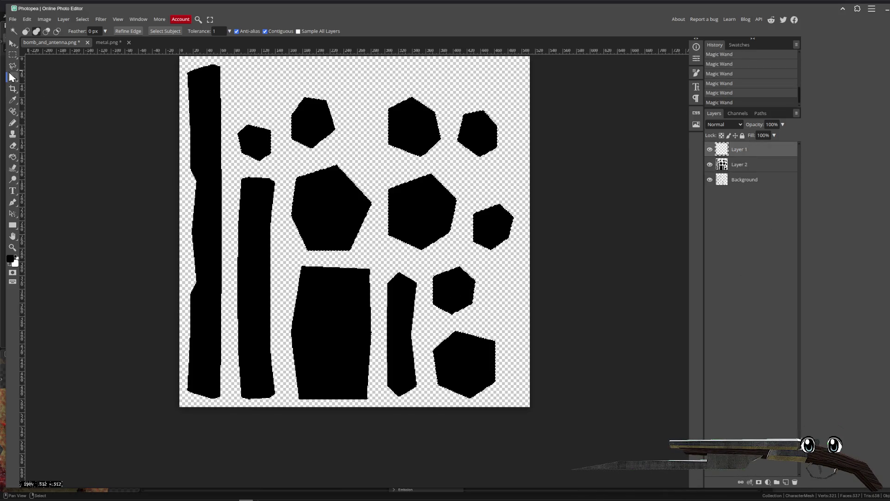
click(13, 45)
key(ctrl+v)
key(ctrl+z)
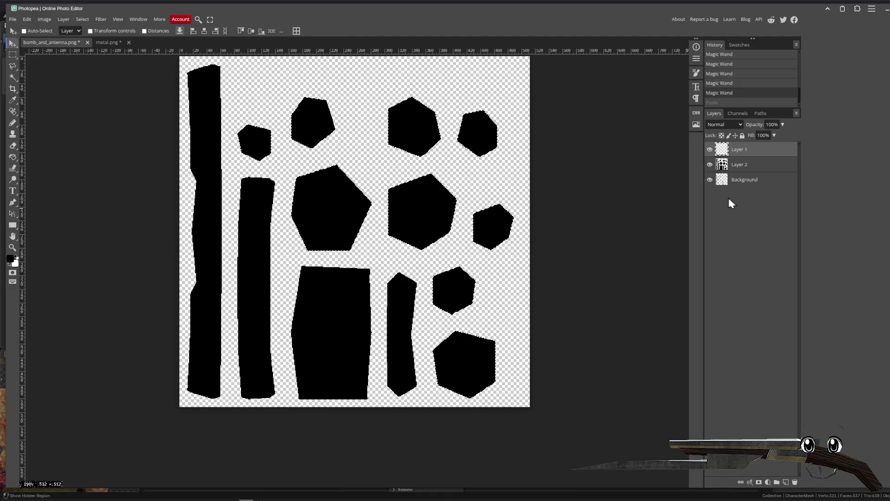
click(13, 156)
click(488, 200)
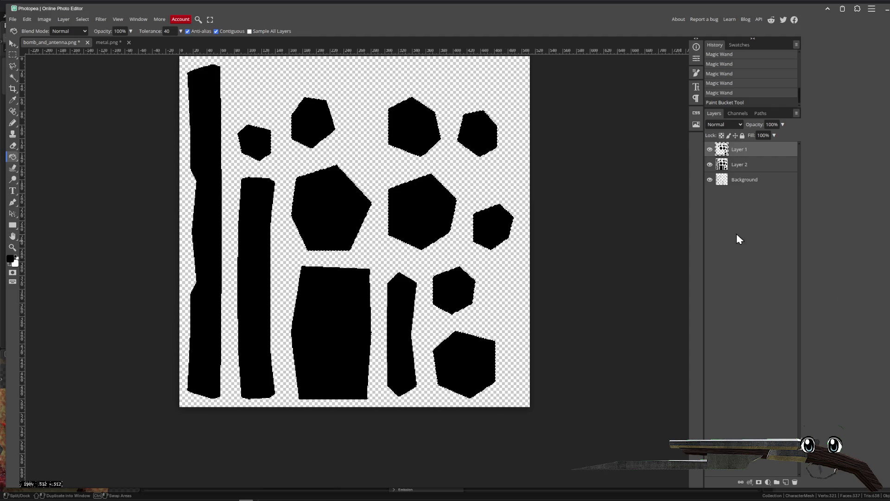
key(ctrl+d)
- Paste the metal texture at the top-left, merge its copies, and clip it to the hexagons
key(ctrl+v)
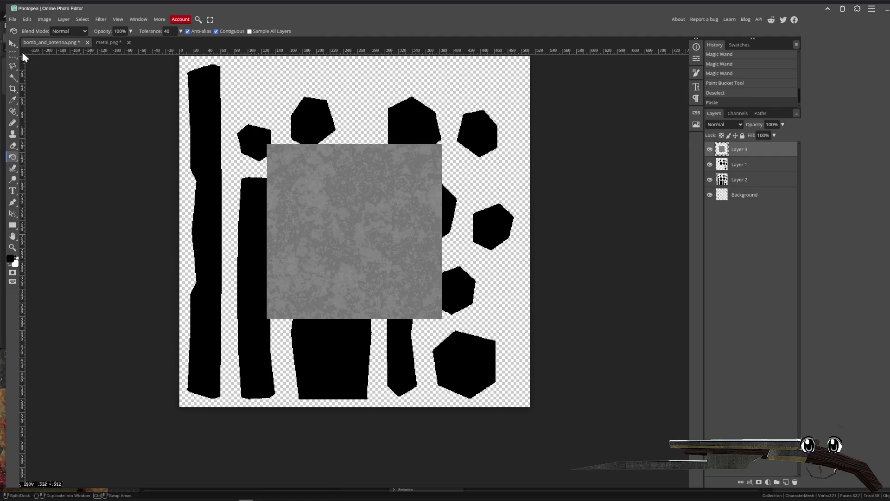
click(12, 44)
mouse_move(386, 235)
mouse_down()
mouse_move(299, 142)
mouse_move(469, 167)
mouse_move(442, 333)
mouse_move(439, 318)
mouse_move(271, 317)
mouse_up()
scroll(438, 167, up, 1)
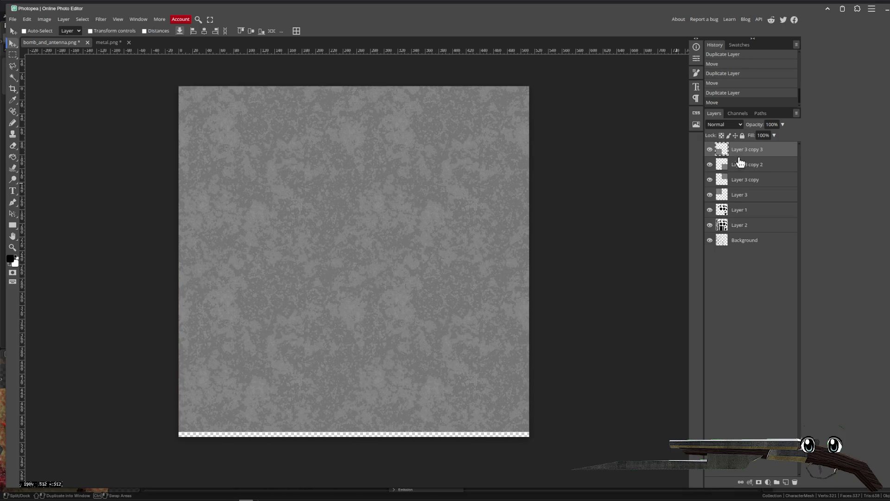
shift+click(751, 195)
right_click(751, 195)
click(761, 366)
right_click(751, 148)
click(761, 287)
key(ctrl+s)
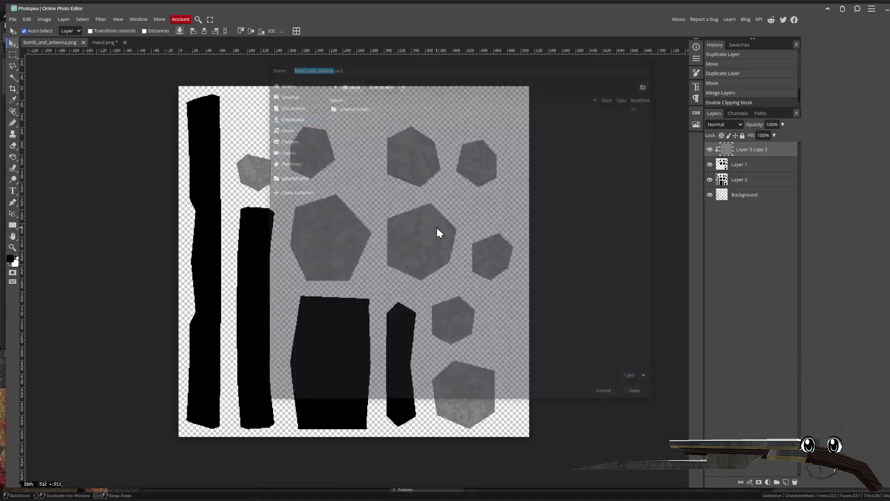
- In gameoff-2025/assets/models/zombie_dynamite, show all file types and overwrite bomb_and_antenna.png
click(289, 176)
double_click(347, 112)
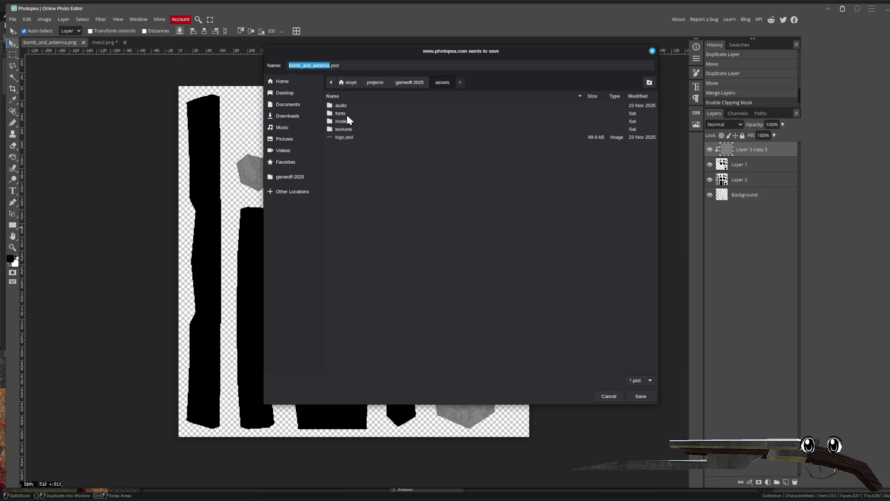
double_click(345, 129)
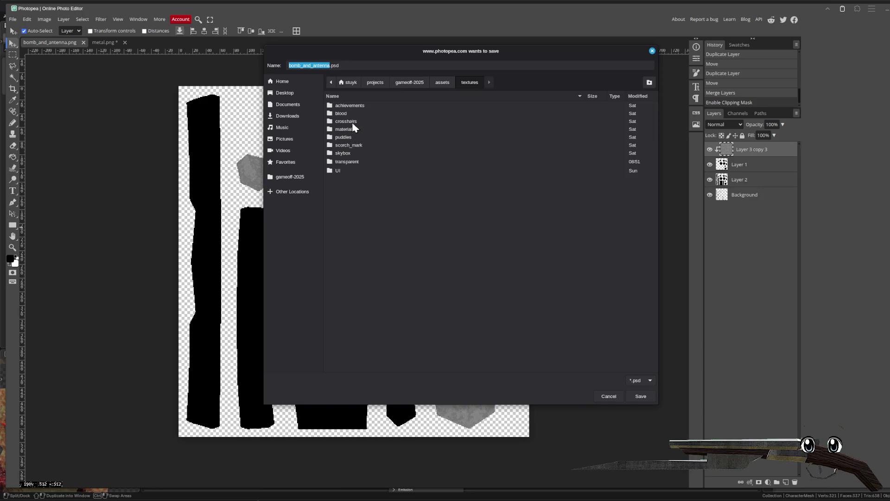
click(436, 84)
double_click(356, 124)
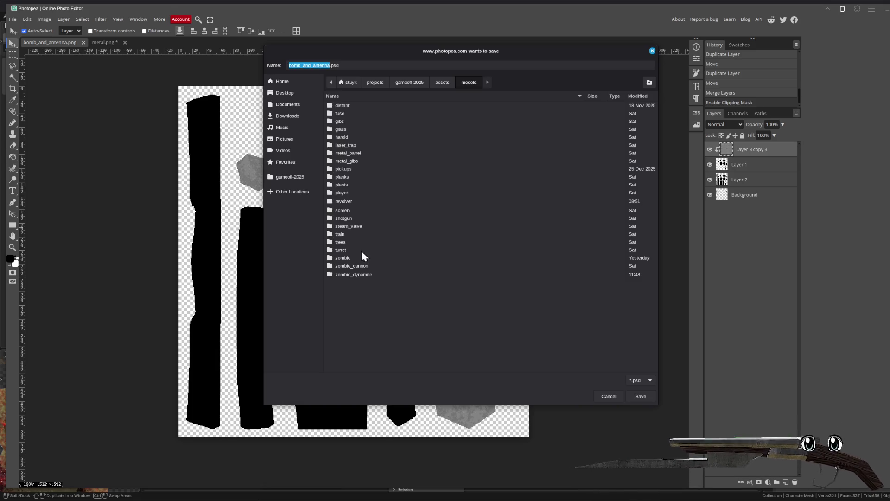
double_click(353, 275)
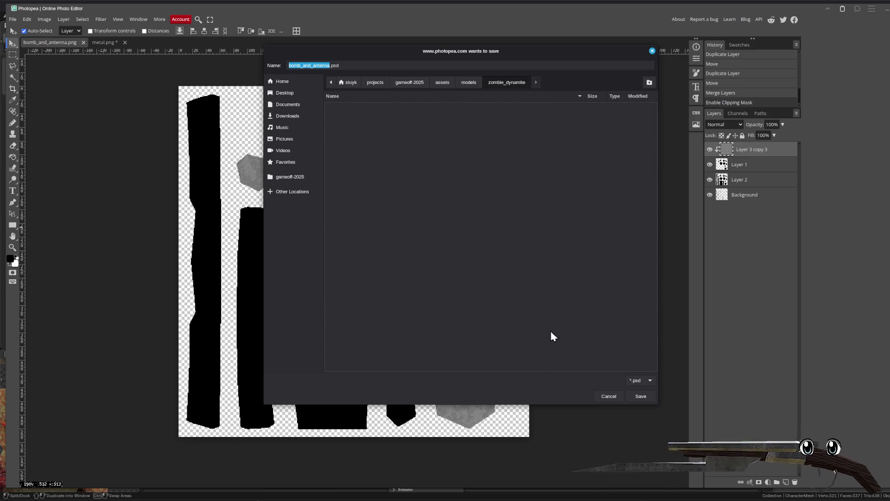
click(638, 392)
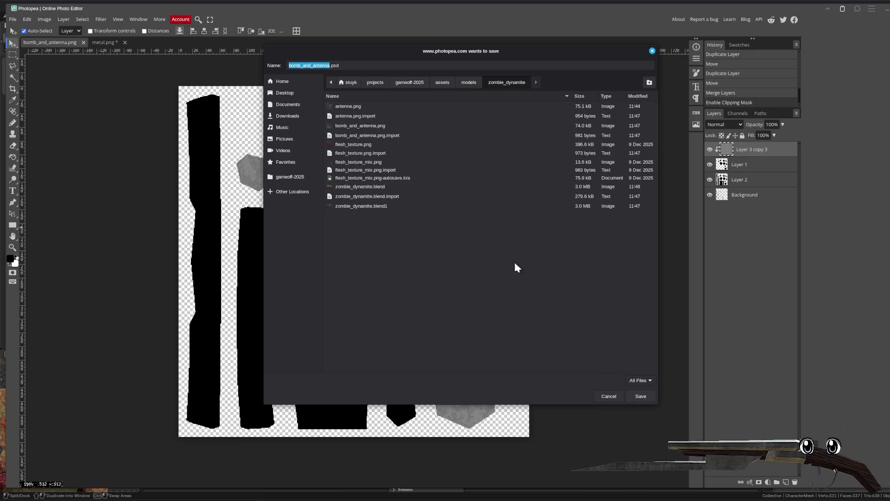
double_click(357, 109)
click(399, 261)
double_click(359, 129)
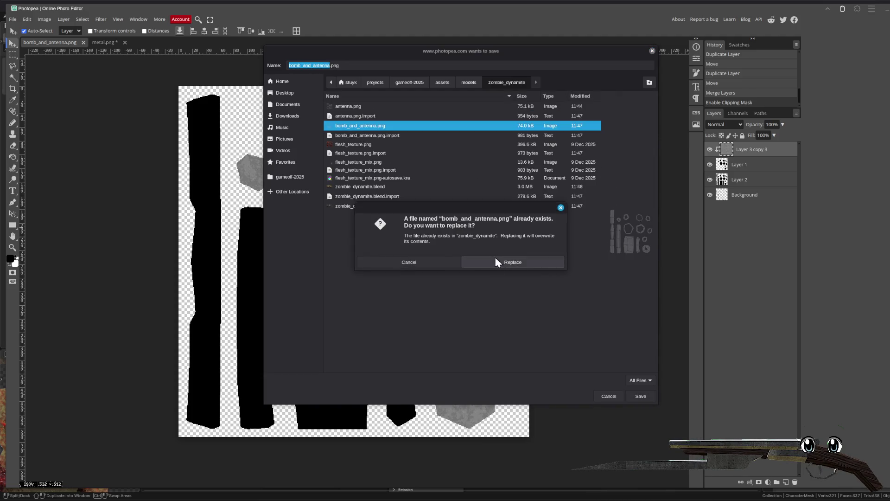
click(510, 261)
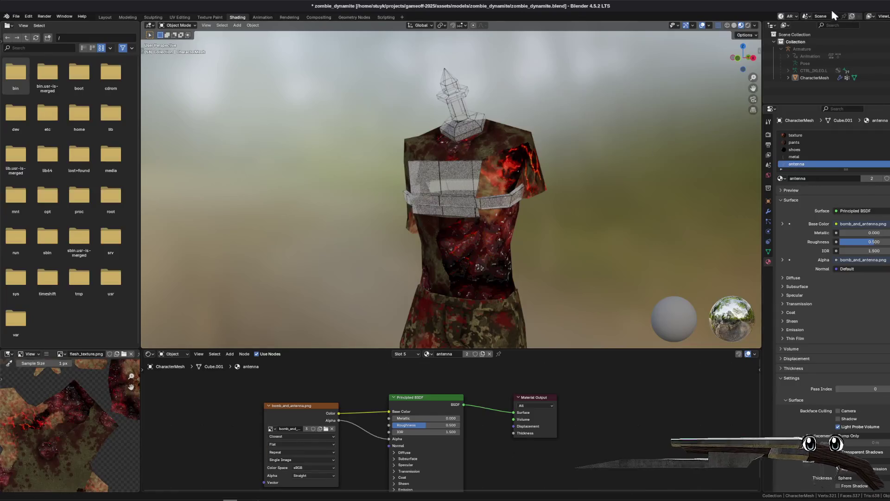
- Reload the updated texture images in Blender and orbit around the character
click(782, 17)
click(782, 45)
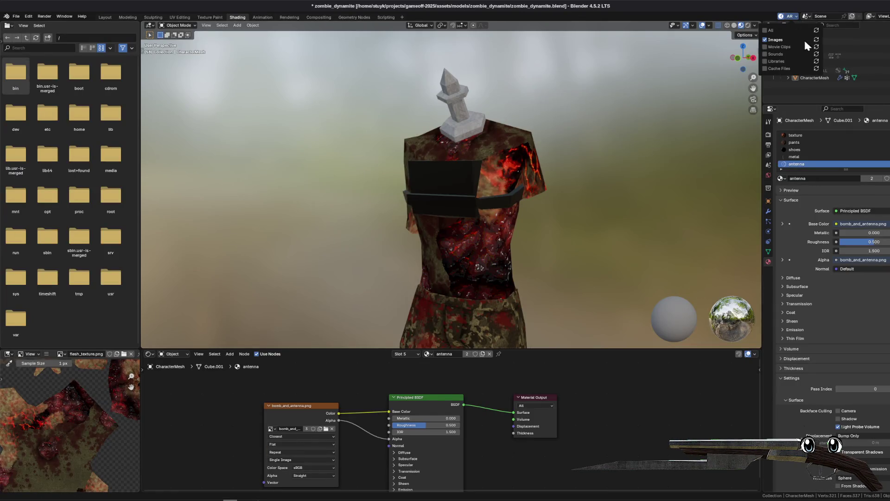
mouse_move(539, 110)
mouse_down()
mouse_move(557, 149)
mouse_move(449, 175)
mouse_move(377, 159)
mouse_move(558, 154)
mouse_move(568, 145)
mouse_move(507, 173)
mouse_move(410, 121)
mouse_move(294, 106)
mouse_move(408, 108)
mouse_up()
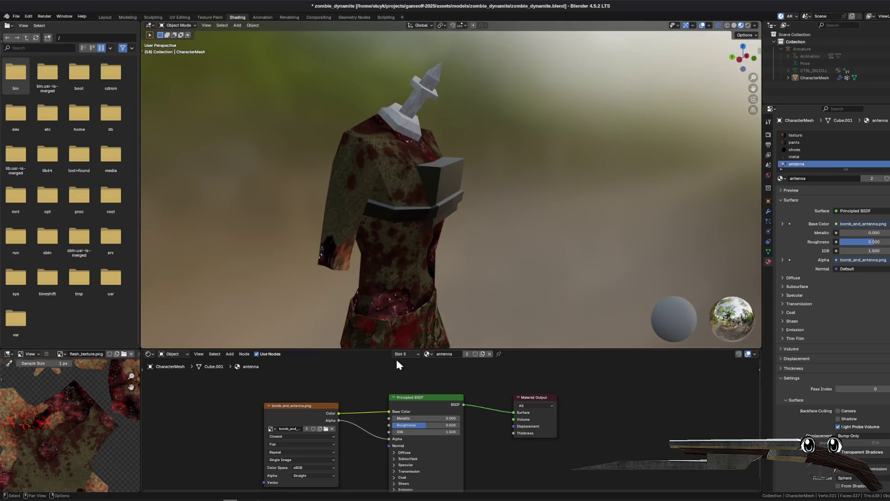
- Set the current material to roughness 0.2, metallic 0.5 and IOR 2, then save
text(.2)
key(Return)
click(430, 420)
text(5)
key(Return)
click(436, 420)
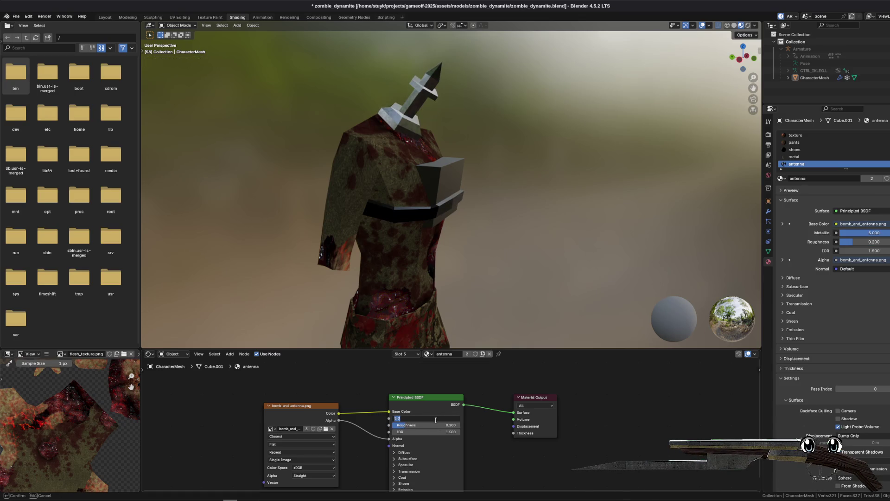
text(.5)
key(Return)
click(443, 431)
text(2)
key(Return)
key(ctrl+s)
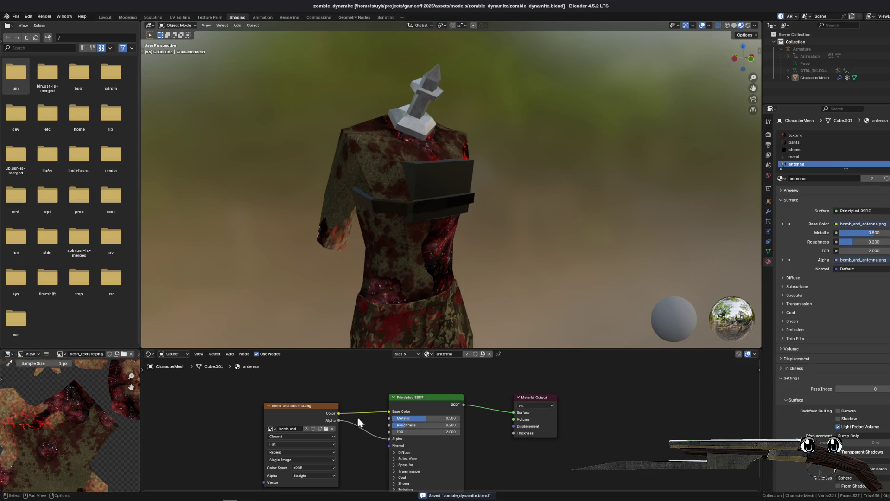
- Give the bomb material a Roughness of 1 and save the blend file
mouse_move(375, 204)
mouse_down()
mouse_move(372, 213)
mouse_move(436, 213)
mouse_move(395, 208)
mouse_move(405, 205)
mouse_move(403, 212)
mouse_up()
click(431, 356)
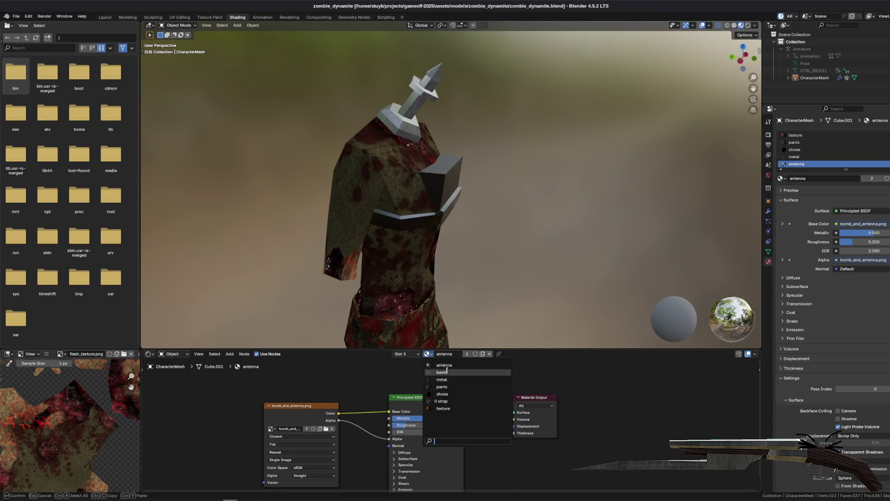
click(434, 382)
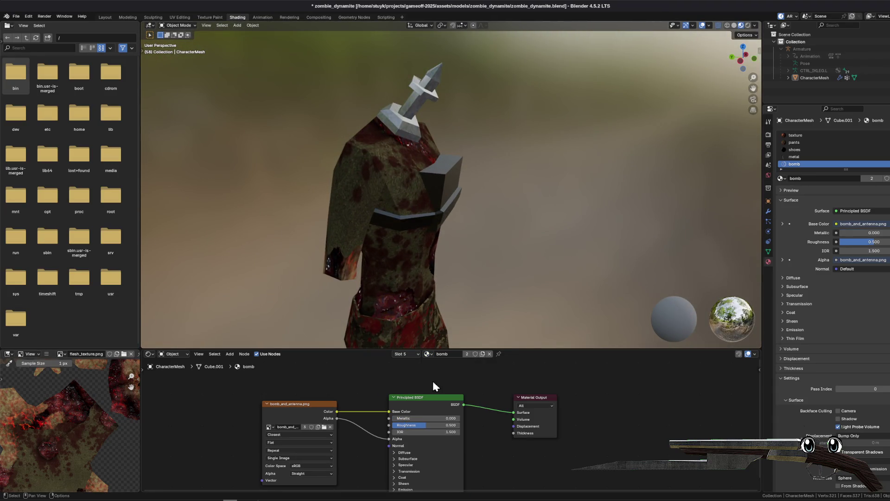
click(438, 424)
text(1)
key(Return)
key(ctrl+s)
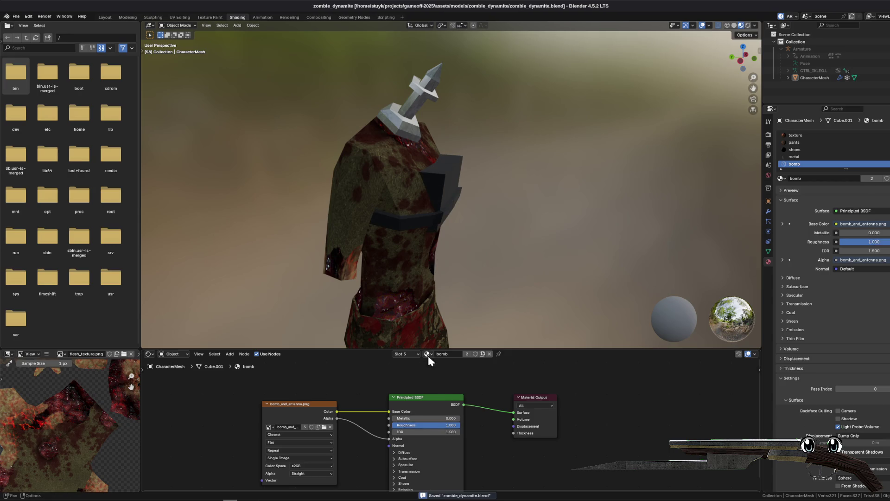
- Give the strap material a Roughness of 1, save, and orbit to inspect the model
click(418, 355)
click(429, 354)
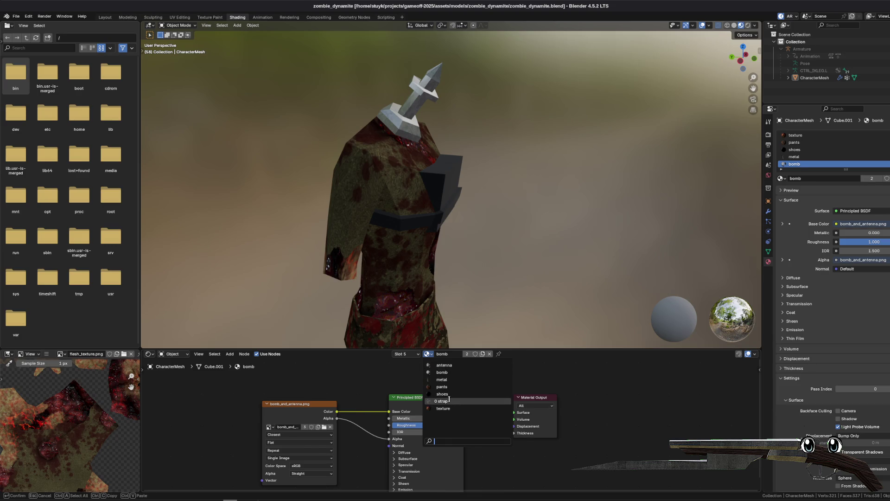
click(442, 401)
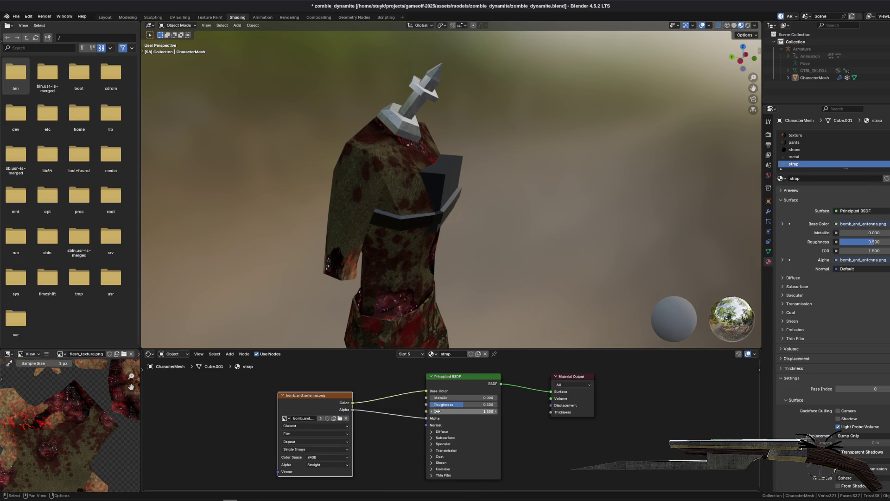
click(472, 404)
text(1)
key(Return)
mouse_move(464, 302)
mouse_down()
mouse_move(424, 205)
mouse_move(357, 217)
mouse_move(516, 205)
mouse_move(388, 199)
mouse_up()
key(ctrl+s)
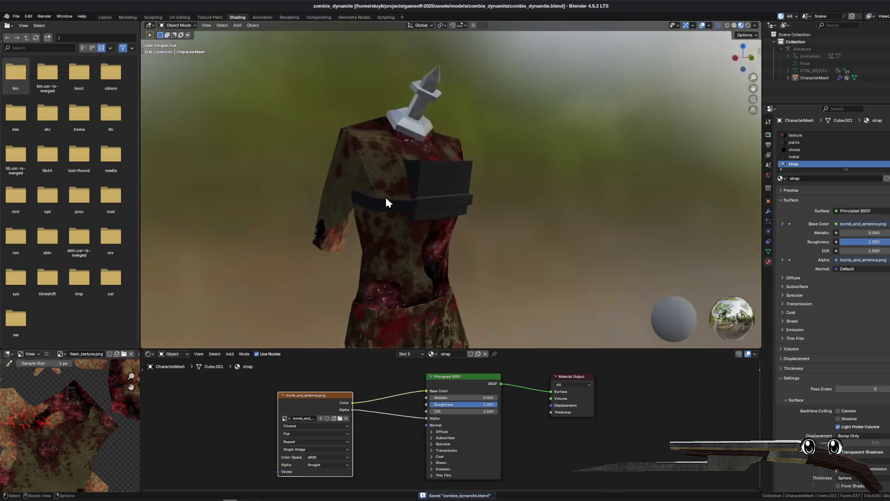
drag(499, 201, 426, 277)
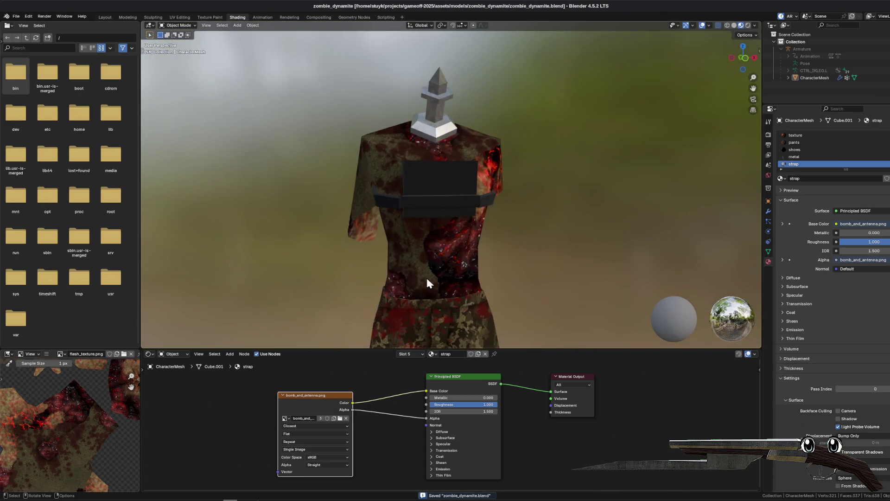
mouse_move(215, 500)
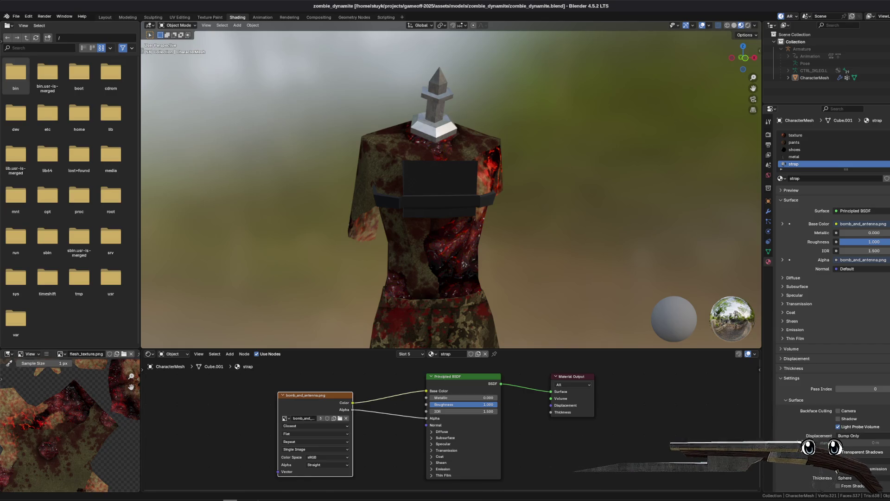
key(alt+Tab)
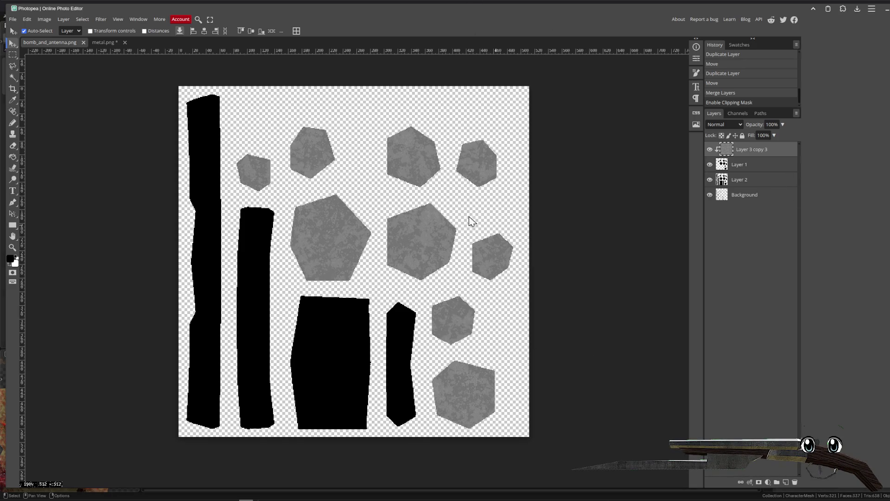
- Turn off layer auto-select and paste the rust texture as a new layer
scroll(470, 222, left, 1)
click(23, 31)
key(ctrl+v)
drag(410, 241, 388, 238)
- Free-transform the rust layer: shrink it, rotate about 24 degrees, and stretch it over the hexagons
click(34, 21)
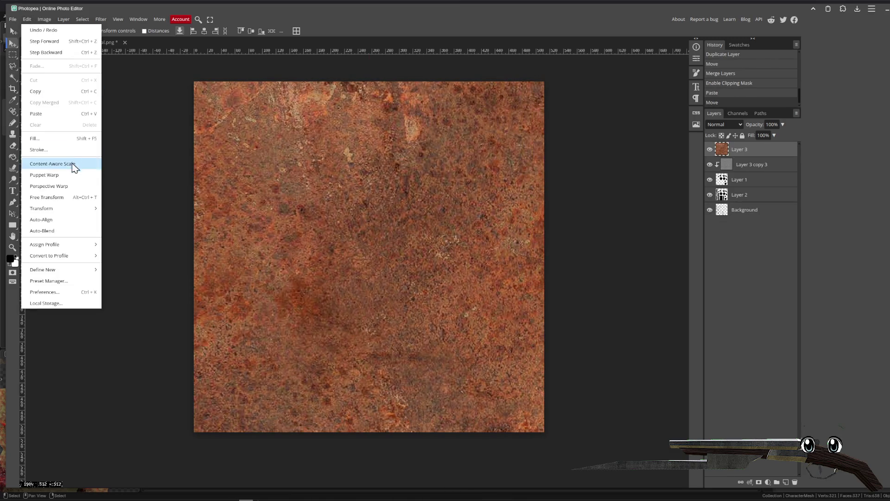
click(65, 200)
scroll(352, 311, down, 2)
scroll(366, 315, down, 5)
mouse_move(518, 413)
mouse_down()
mouse_move(302, 255)
mouse_move(417, 326)
mouse_move(401, 316)
mouse_up()
scroll(392, 334, up, 5)
mouse_move(357, 177)
mouse_down()
mouse_move(390, 250)
mouse_move(394, 216)
mouse_up()
drag(475, 324, 422, 380)
drag(374, 280, 389, 287)
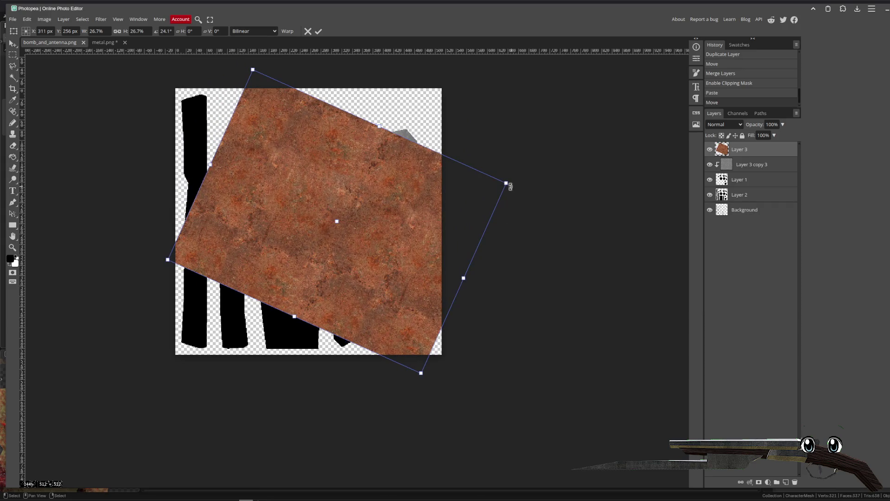
drag(509, 184, 525, 180)
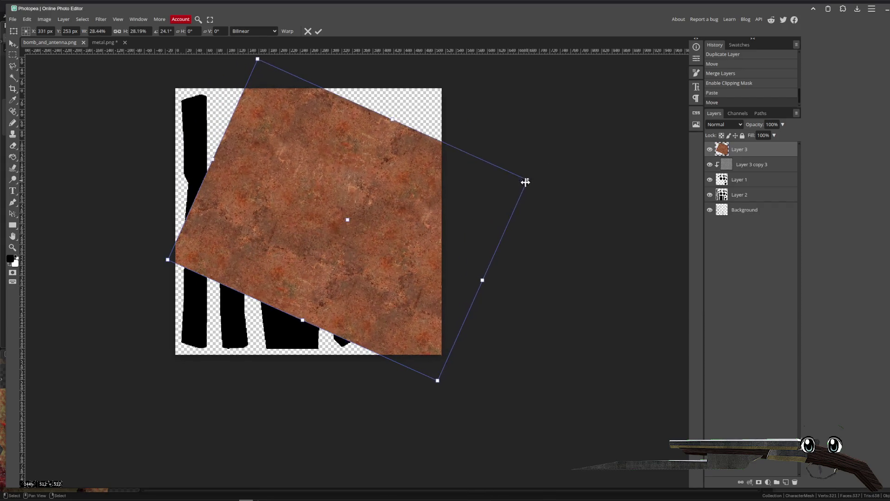
key(Return)
- Clip the rust layer to the hexagons and cycle through blend modes starting with Multiply
right_click(739, 149)
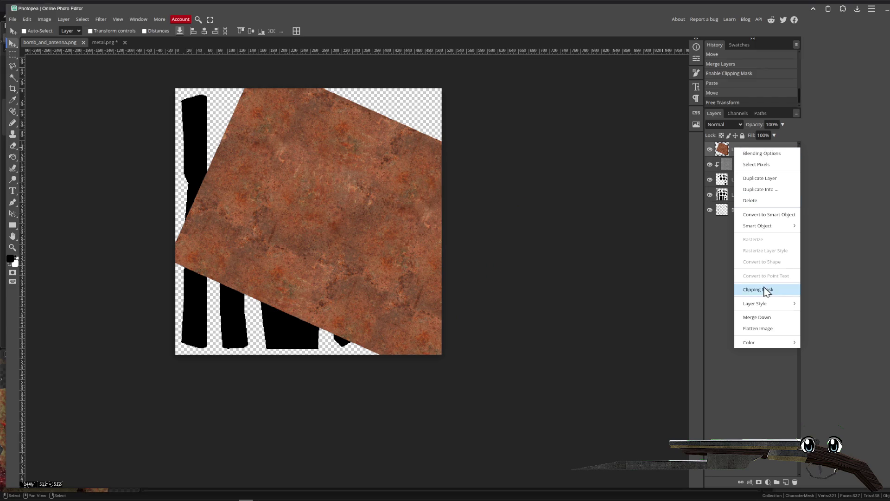
click(766, 290)
click(724, 125)
click(729, 171)
key(Down)
key(Down)
key(Down)
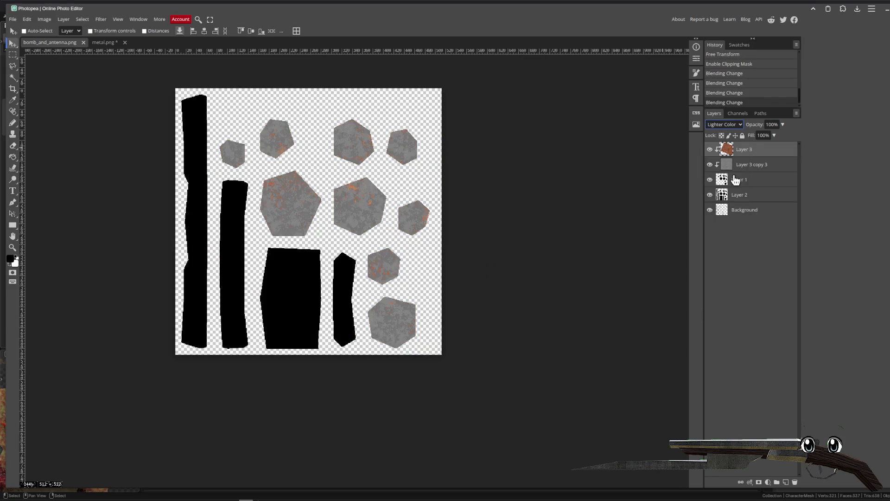
key(Down)
key(Down)
key(Down)
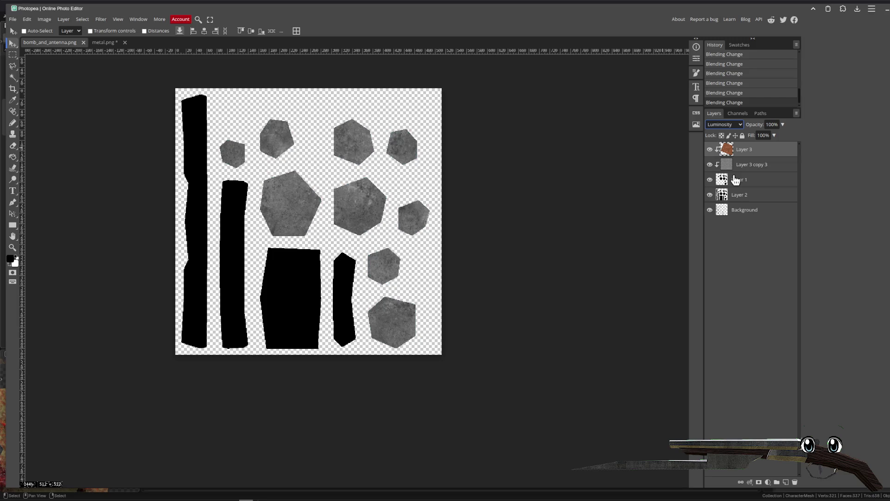
key(Up)
key(Up)
key(Up)
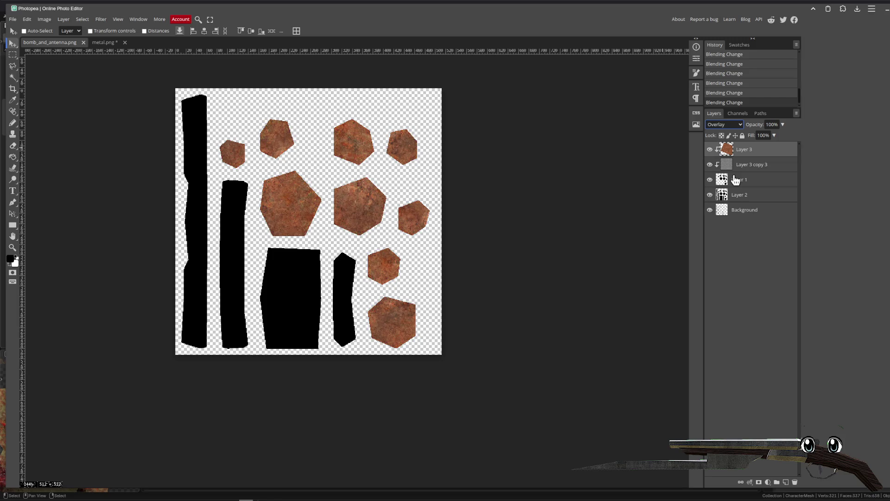
- Switch to the Eraser with a large cracks brush preset
key(e)
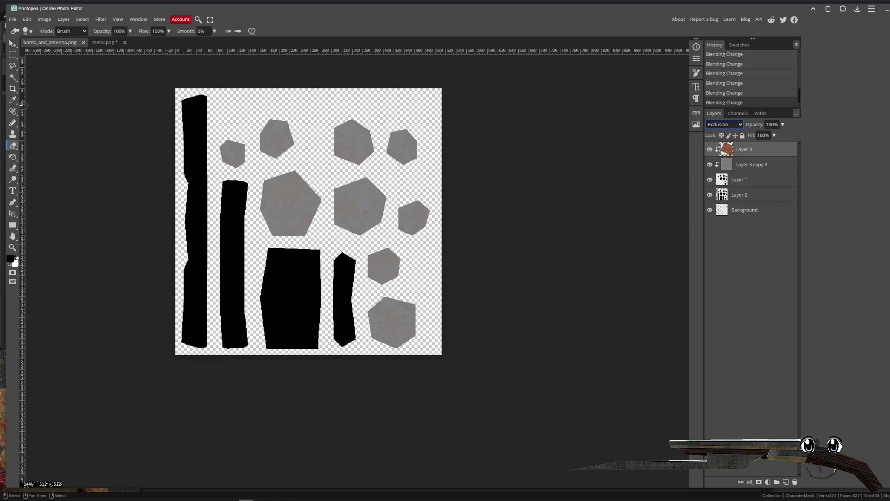
click(30, 32)
scroll(65, 102, down, 5)
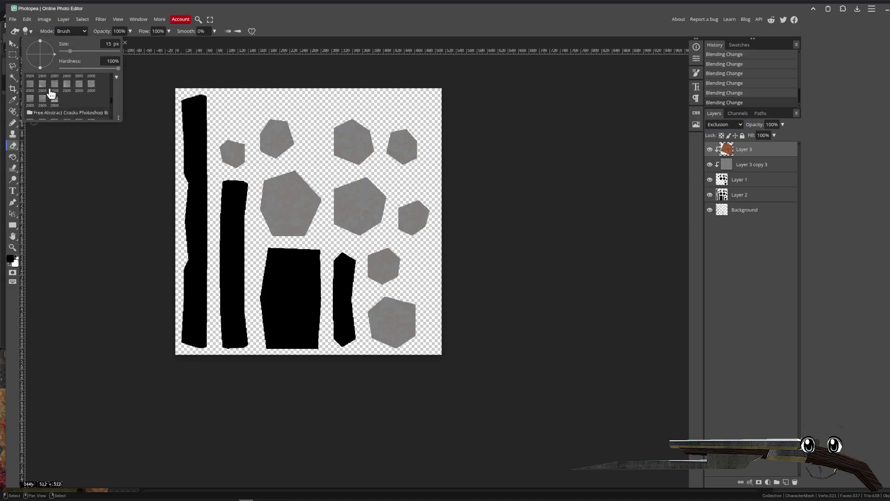
click(67, 105)
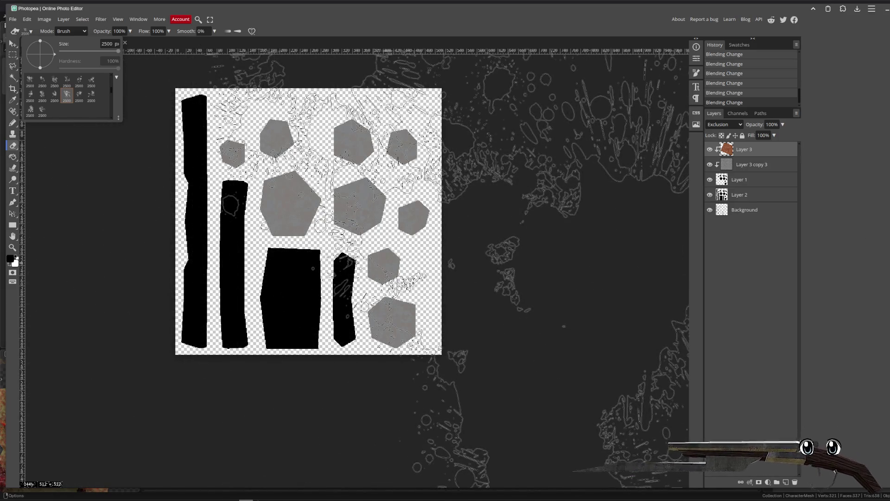
key(Escape)
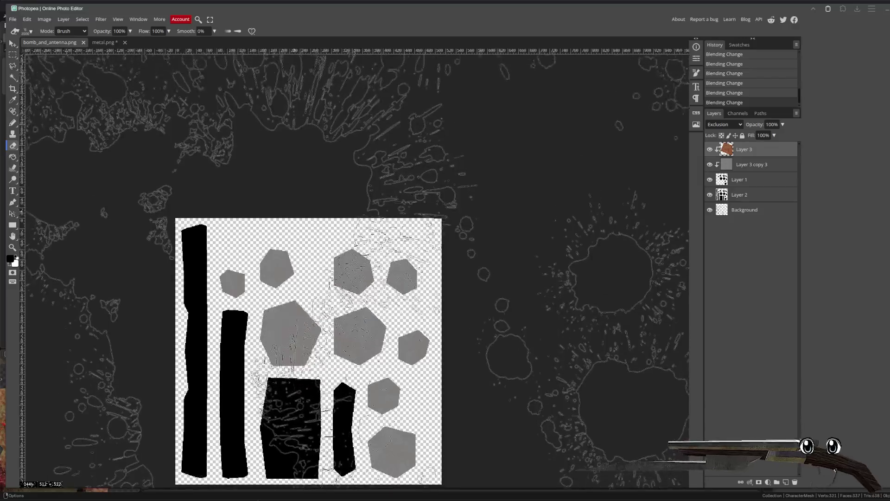
- Return the rust layer's blend mode to Normal after trying Multiply
click(722, 126)
click(724, 135)
click(720, 127)
click(722, 135)
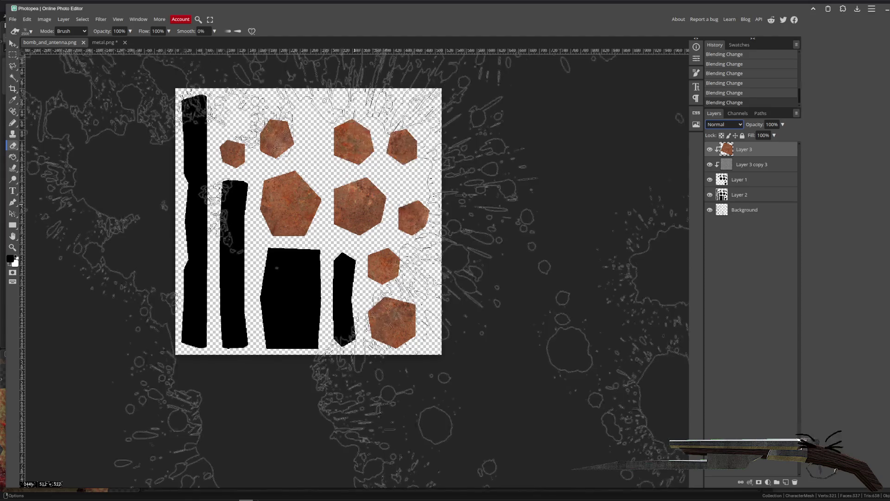
scroll(349, 210, left, 2)
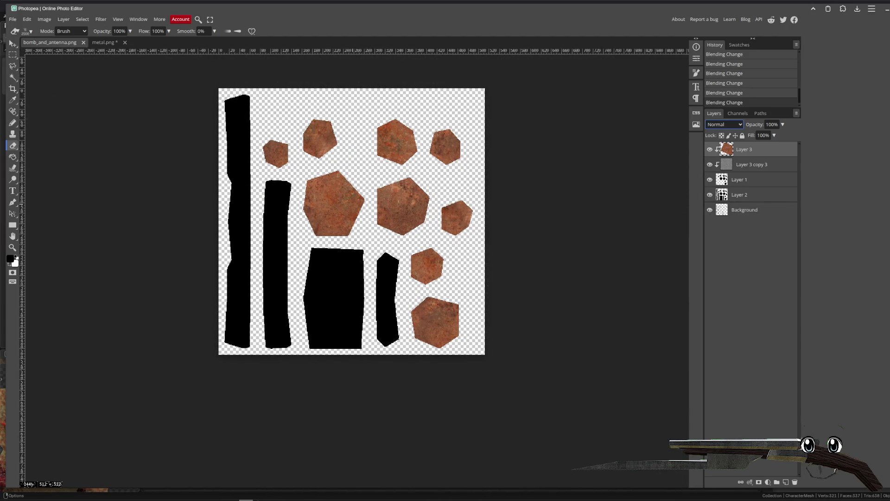
scroll(391, 190, up, 1)
- Choose a different grungy eraser preset at 269 px
click(28, 31)
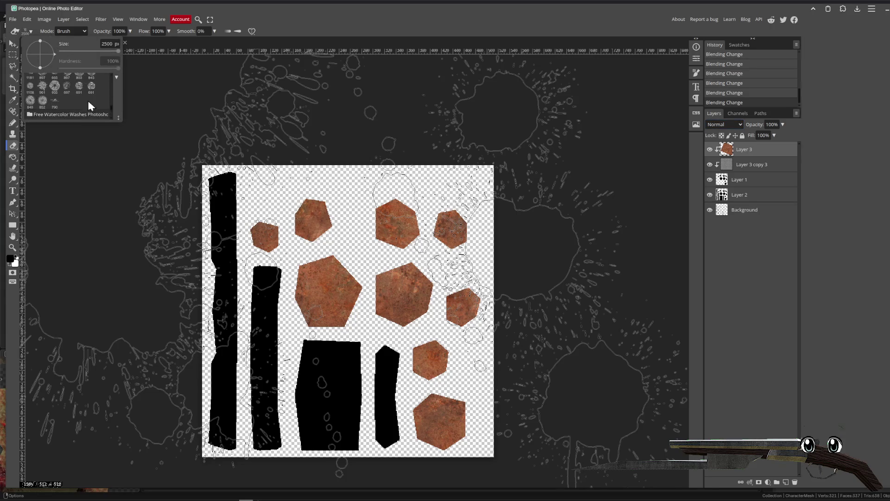
click(91, 81)
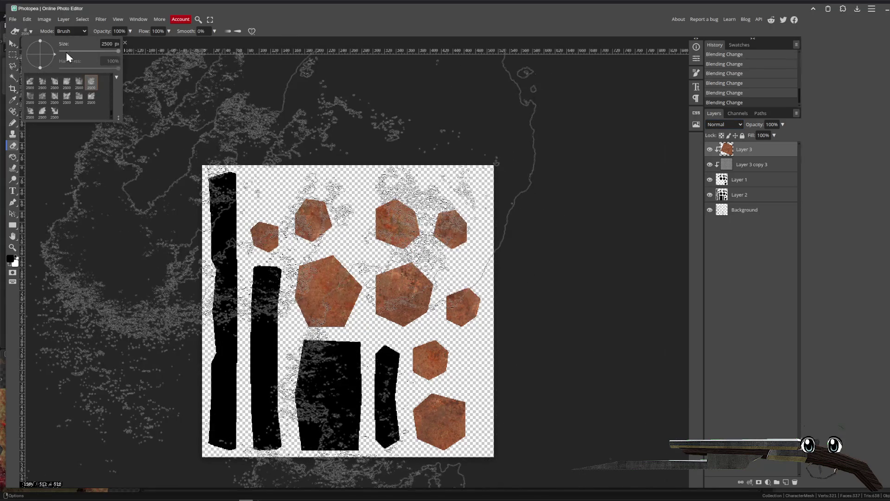
drag(102, 55, 88, 51)
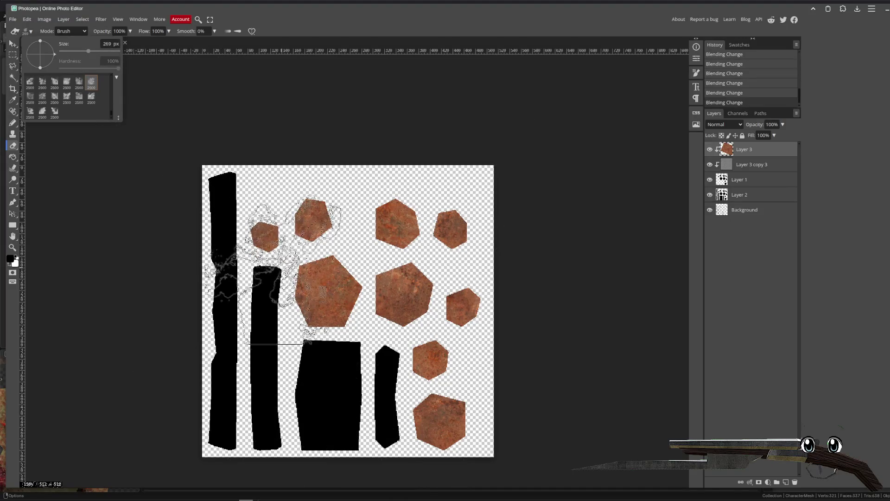
scroll(301, 353, down, 2)
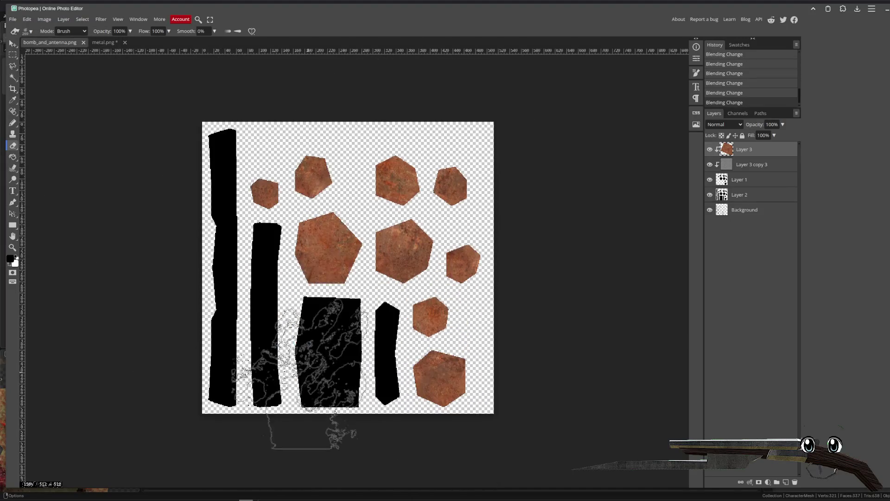
- Erase rust from the bottom, top-right, top-row and small top-left hexagons
mouse_move(408, 418)
mouse_down()
mouse_move(423, 234)
mouse_move(506, 410)
mouse_up()
click(505, 408)
drag(511, 260, 552, 139)
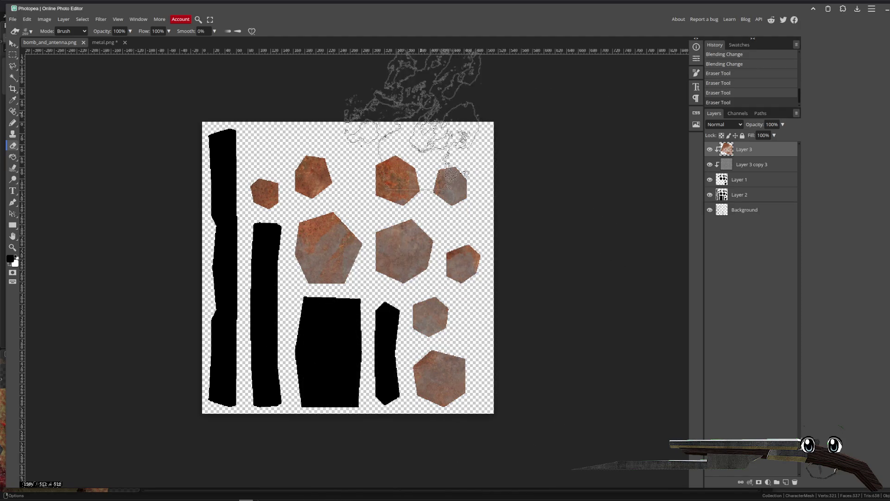
click(352, 157)
drag(353, 158, 366, 144)
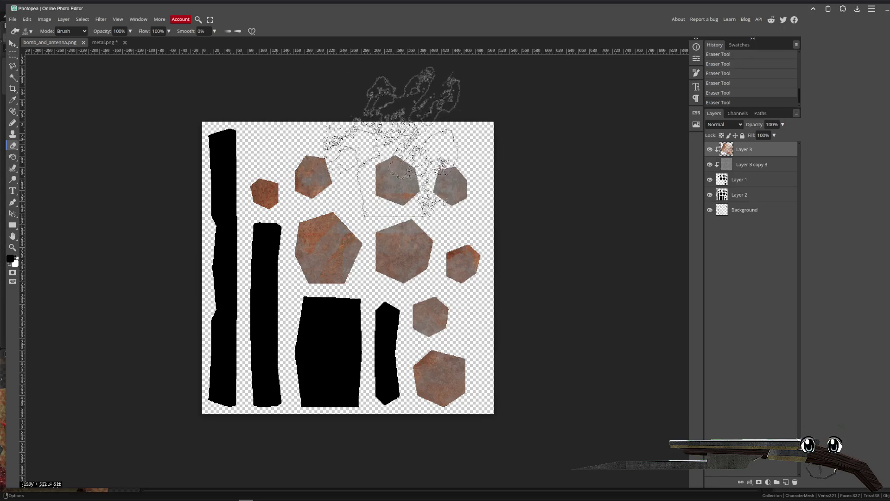
key(ctrl+z)
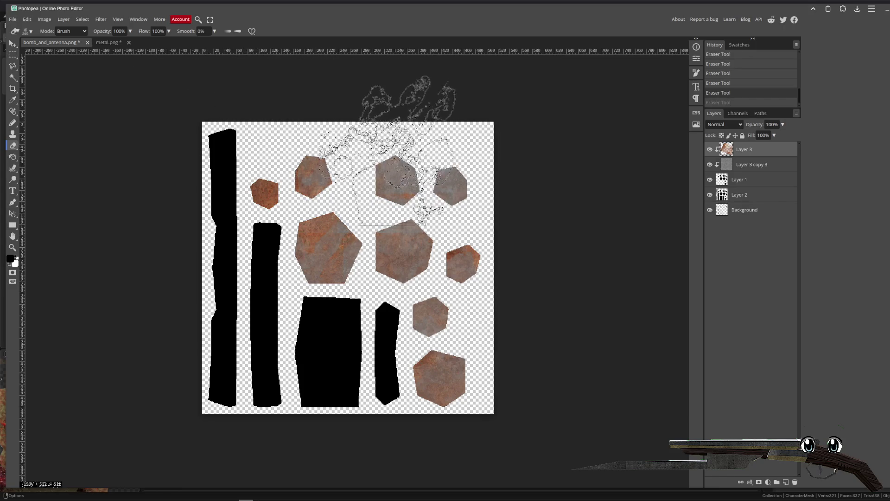
key(bracketleft)
key(bracketleft)
key(bracketleft)
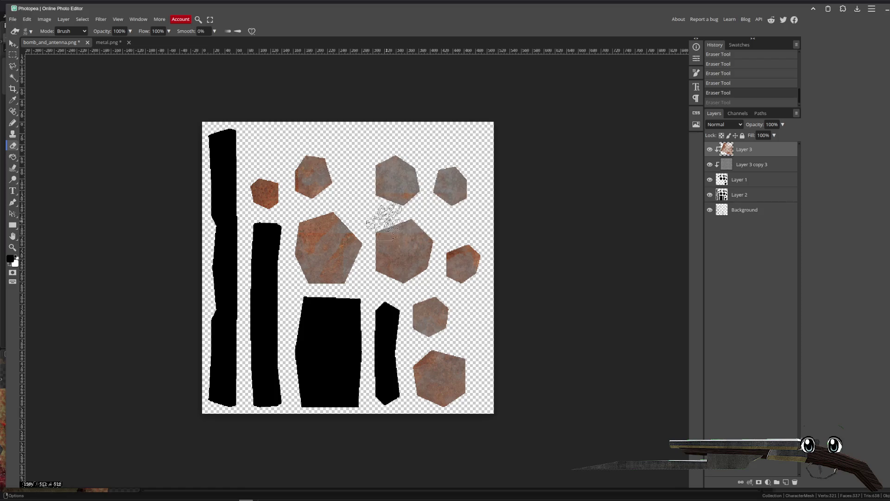
click(269, 204)
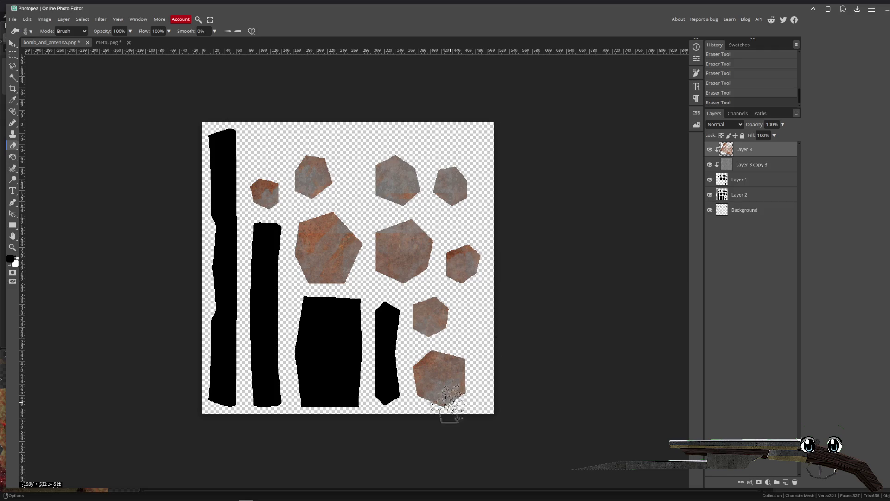
- Export the texture as a PNG file
click(13, 19)
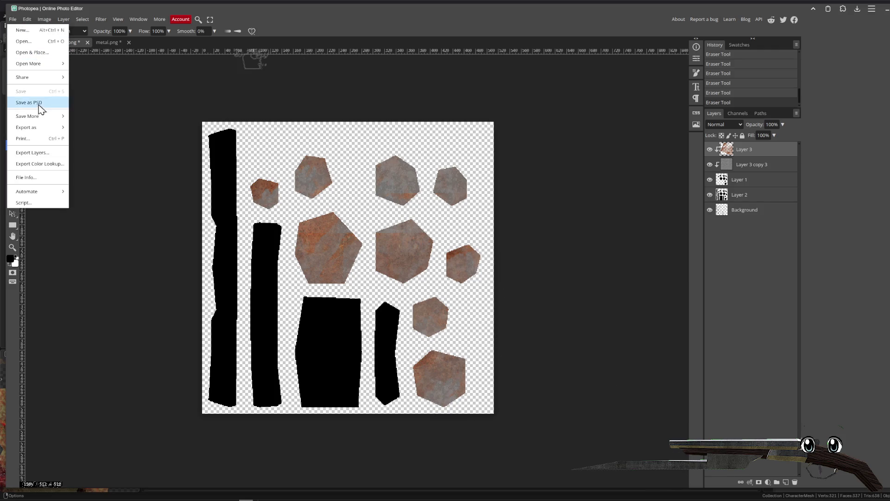
click(85, 128)
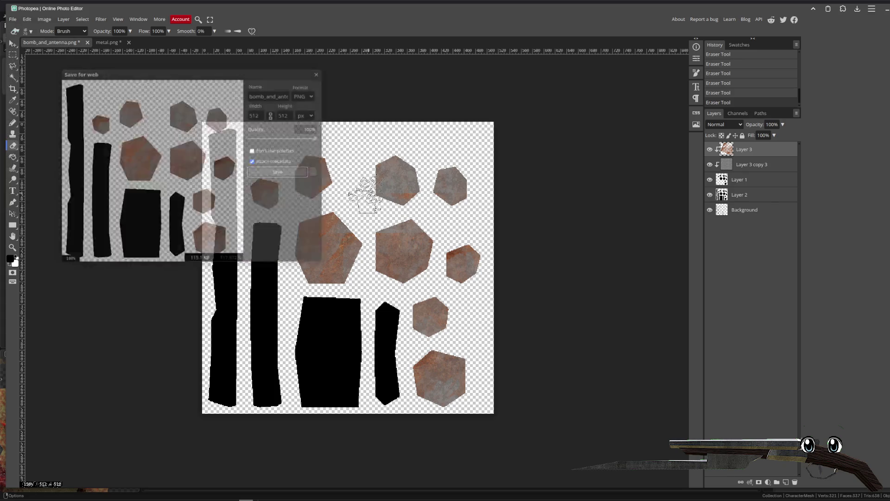
click(283, 176)
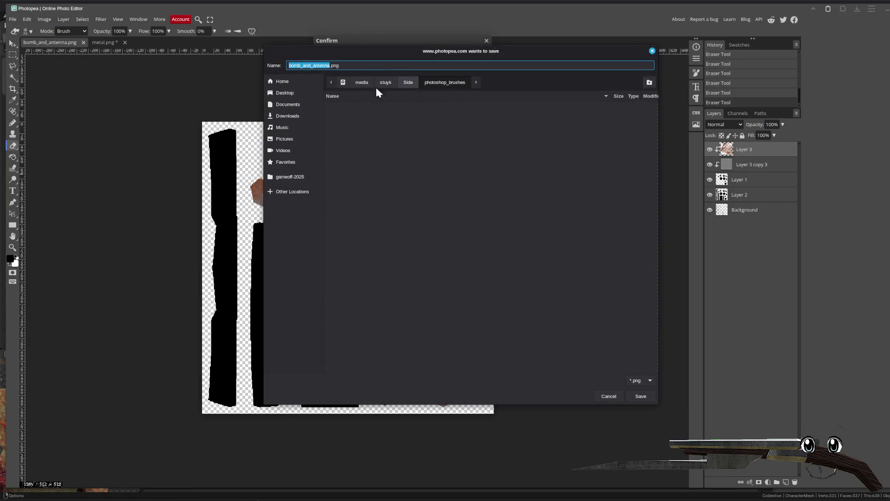
- Overwrite bomb_and_antenna.png in gameoff-2025/assets/models/zombie_dynamite
click(294, 177)
double_click(340, 114)
double_click(345, 114)
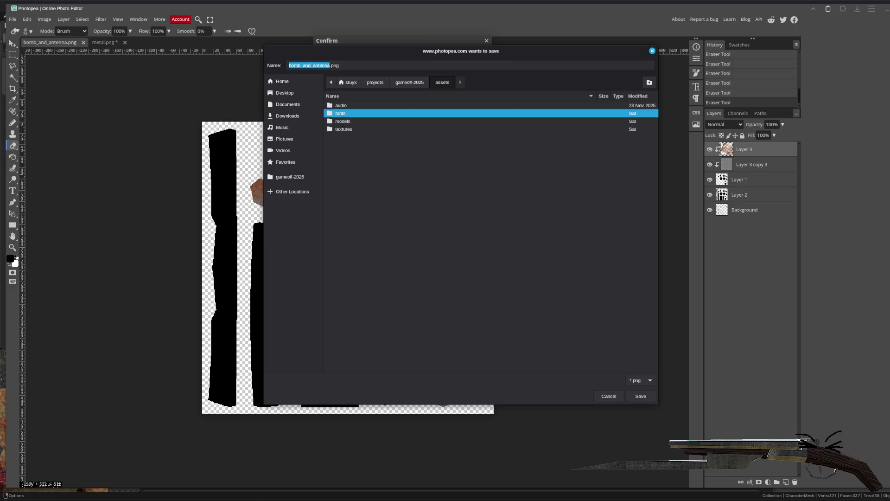
click(443, 82)
double_click(343, 123)
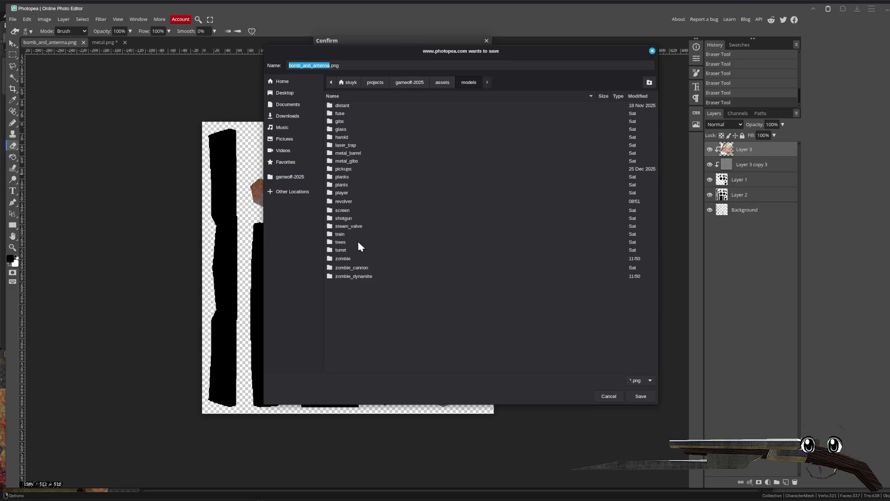
double_click(348, 277)
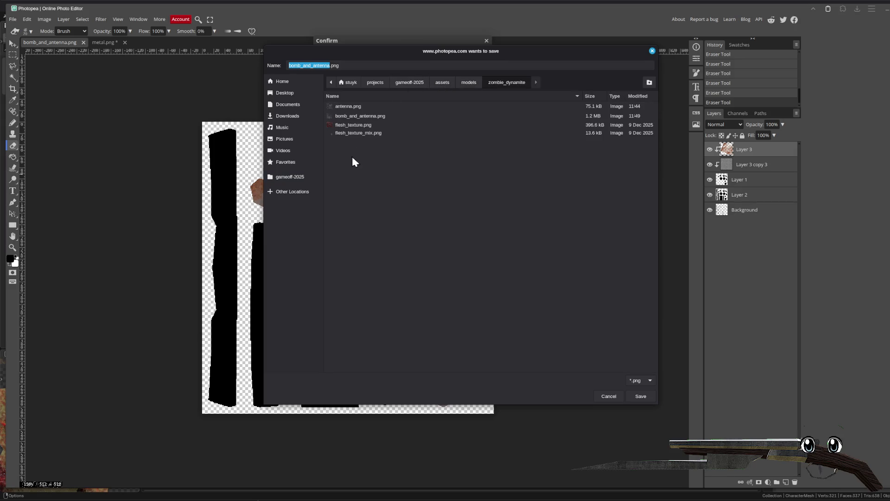
double_click(357, 116)
click(510, 260)
key(alt+Tab)
- Switch to the antenna material slot and set its Roughness to 0.5 and Metallic to 0.2
mouse_move(568, 238)
mouse_down()
mouse_move(446, 248)
mouse_move(418, 267)
mouse_up()
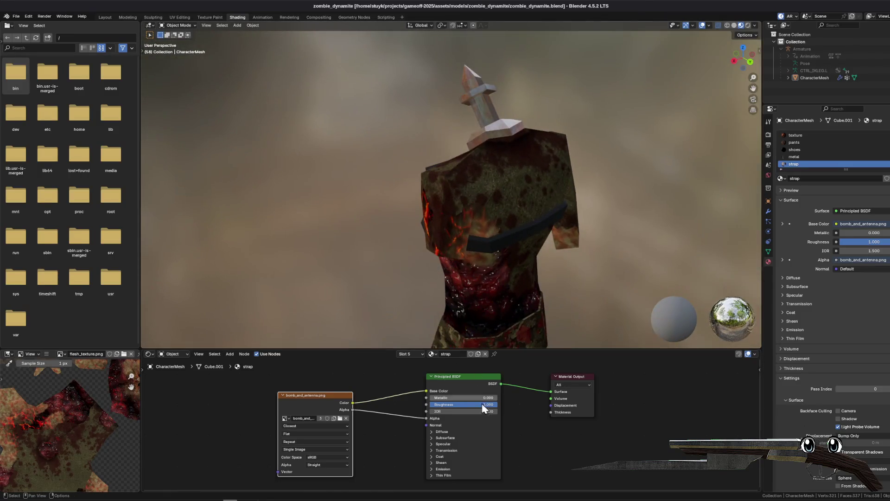
click(483, 405)
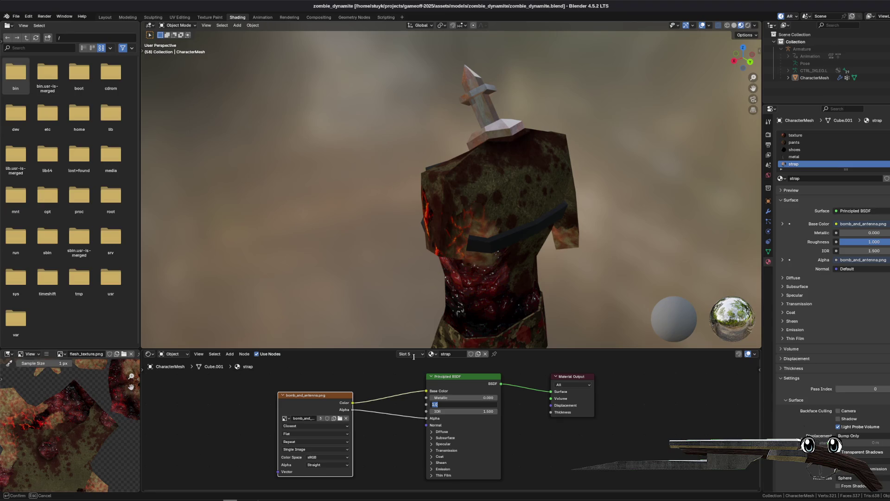
click(431, 354)
click(465, 427)
click(449, 425)
text(0.5)
key(Return)
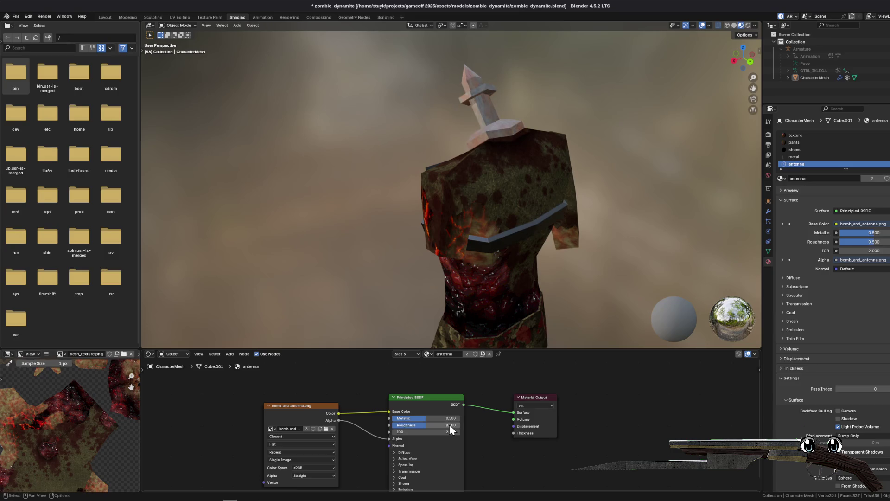
click(442, 419)
text(0.2)
key(Return)
- Save the zombie_dynamite Blender file and return to the Layout workspace
mouse_move(444, 161)
mouse_down()
mouse_move(458, 156)
mouse_move(436, 107)
mouse_move(456, 158)
mouse_move(425, 174)
mouse_move(474, 164)
mouse_up()
key(ctrl+s)
scroll(474, 162, up, 4)
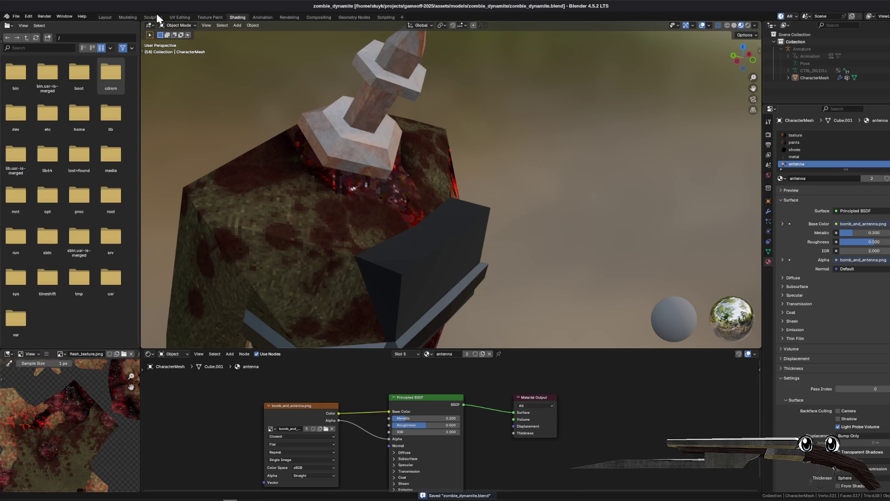
click(117, 17)
click(105, 17)
scroll(195, 73, up, 6)
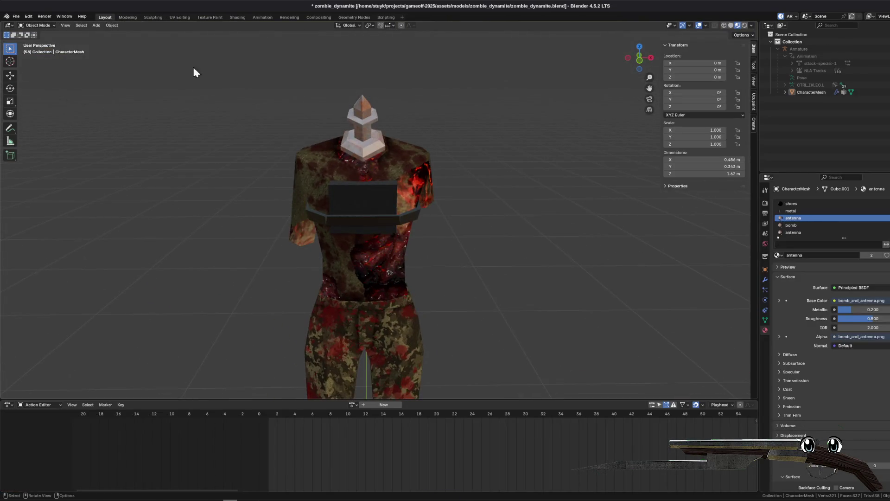
- Enter Edit Mode, deselect everything, and select the antenna collar's face loop
click(37, 25)
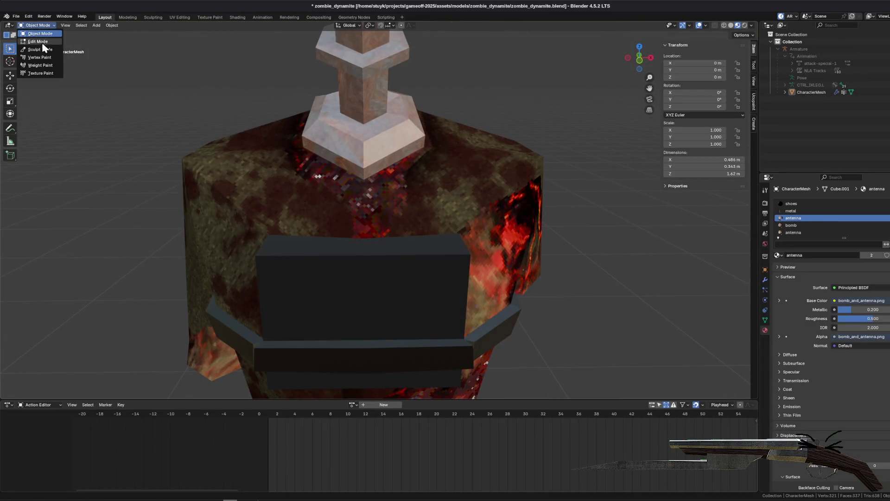
click(39, 49)
click(37, 25)
click(39, 42)
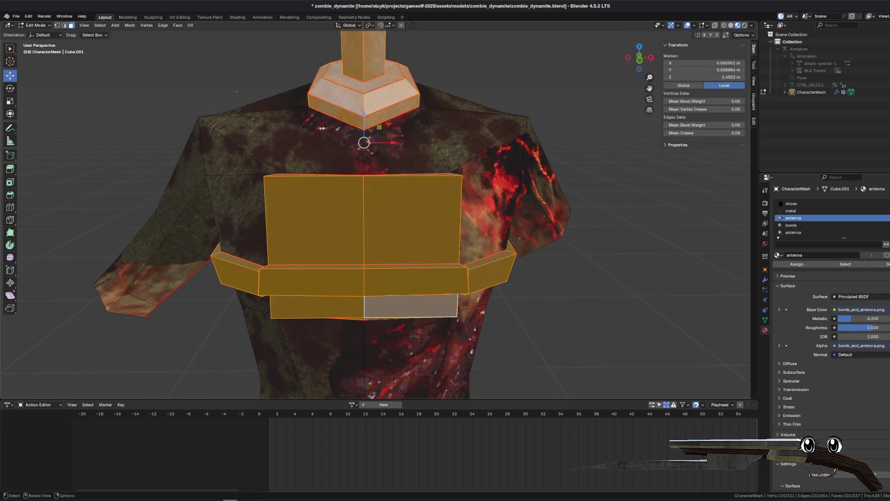
key(alt+a)
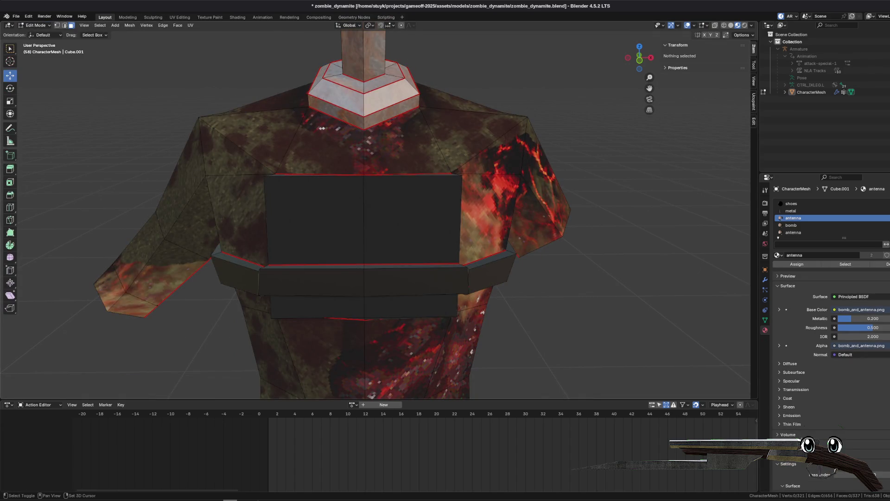
click(326, 99)
alt+click(320, 89)
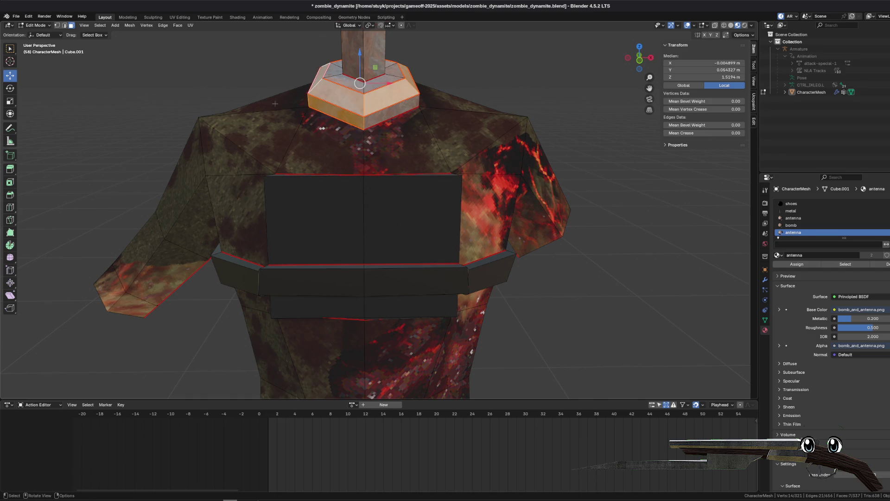
- View the collar's UV island over the rusty hexagon texture in UV Editing, dismissing the ad-blocker notice
click(188, 19)
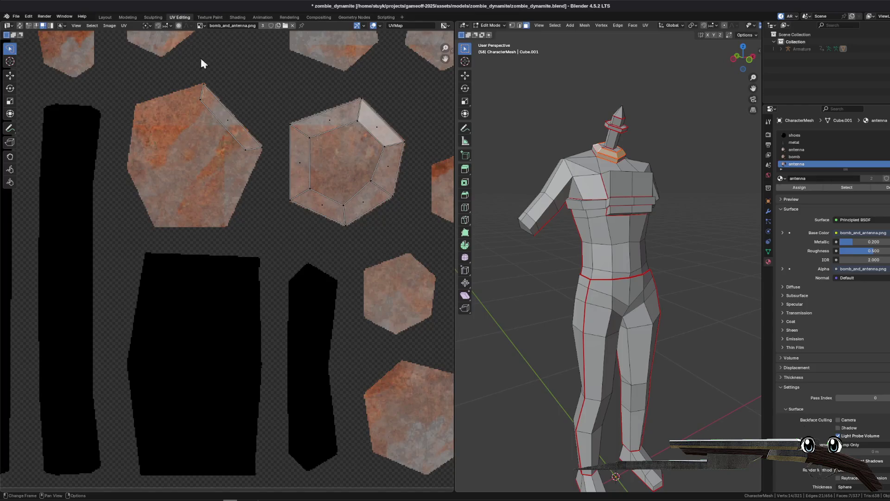
scroll(163, 166, down, 4)
scroll(126, 205, up, 4)
scroll(125, 206, left, 3)
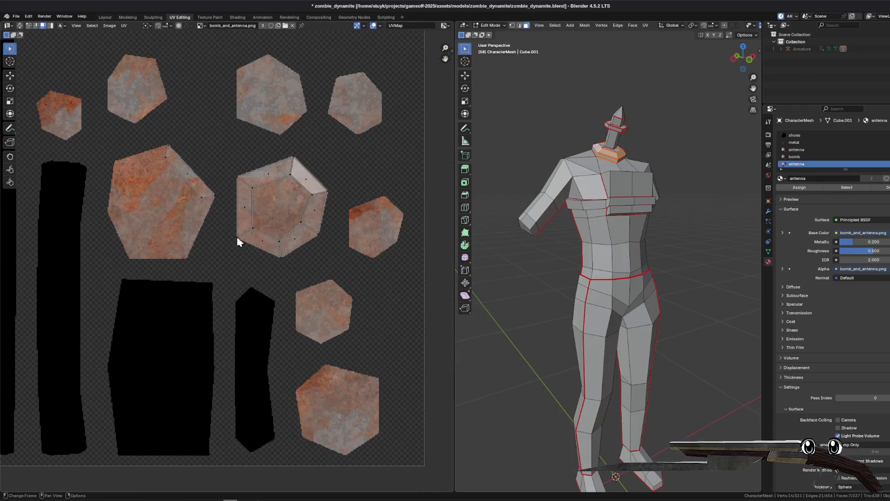
mouse_move(214, 500)
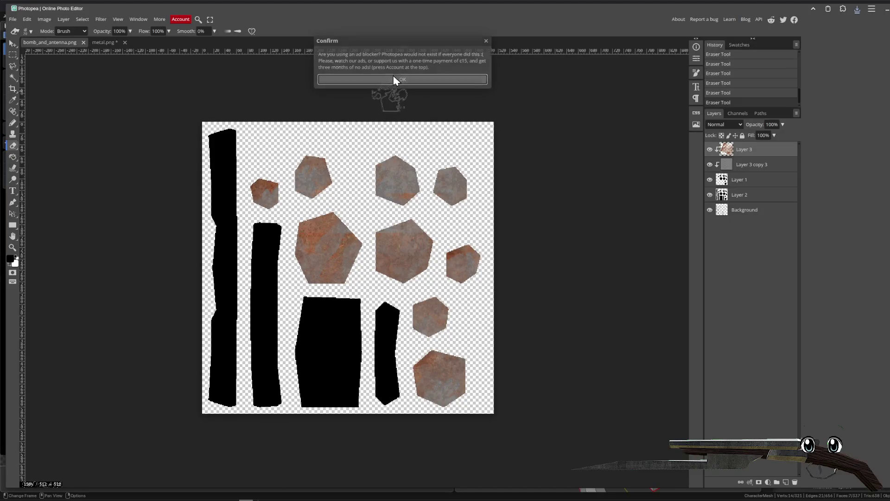
click(395, 81)
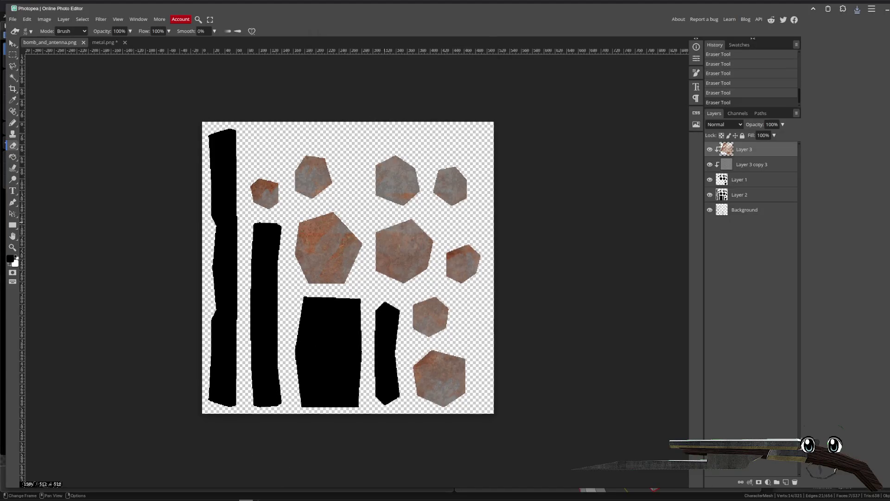
scroll(388, 209, down, 1)
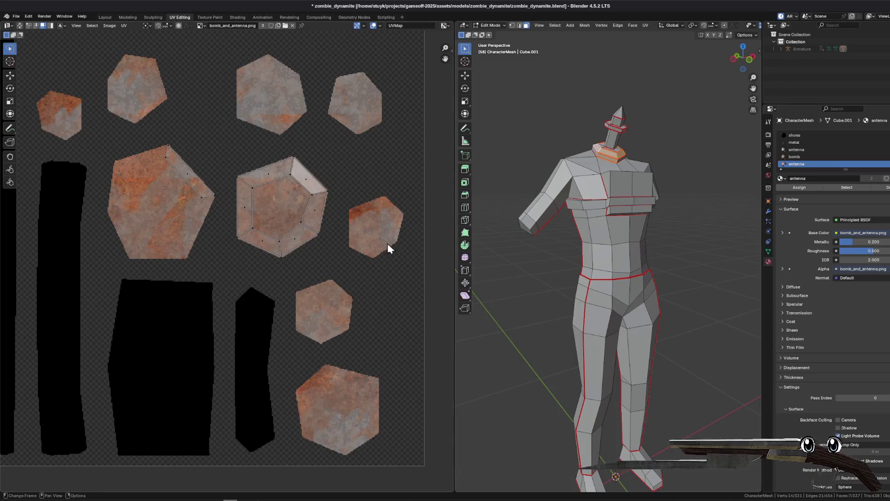
scroll(560, 95, up, 4)
- Deselect and reselect the neck faces to show their UV island, then return to Photopea
key(alt+a)
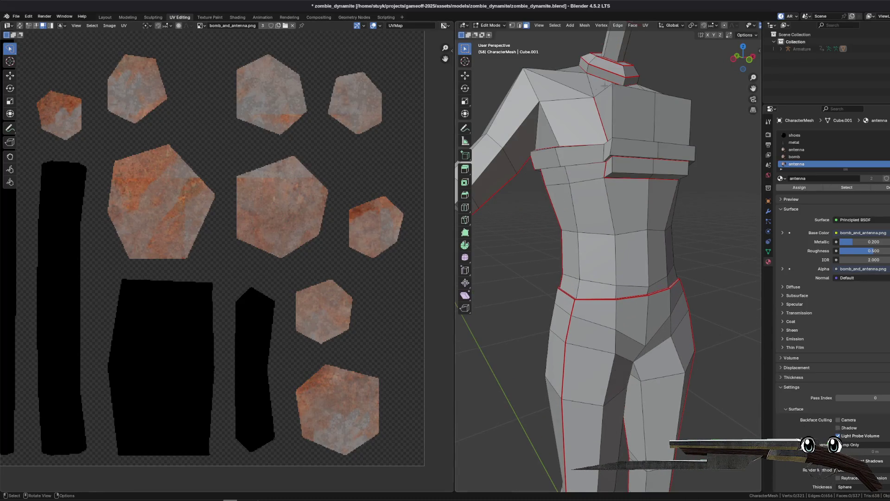
key(ctrl+z)
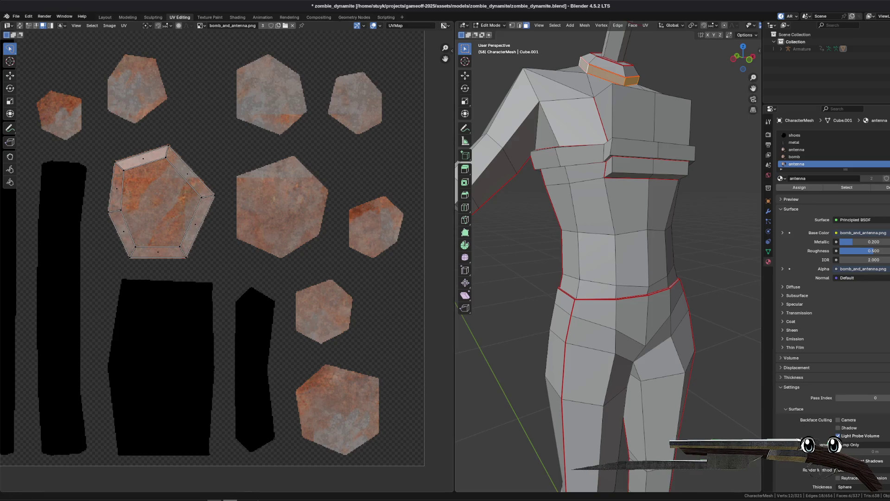
mouse_move(215, 500)
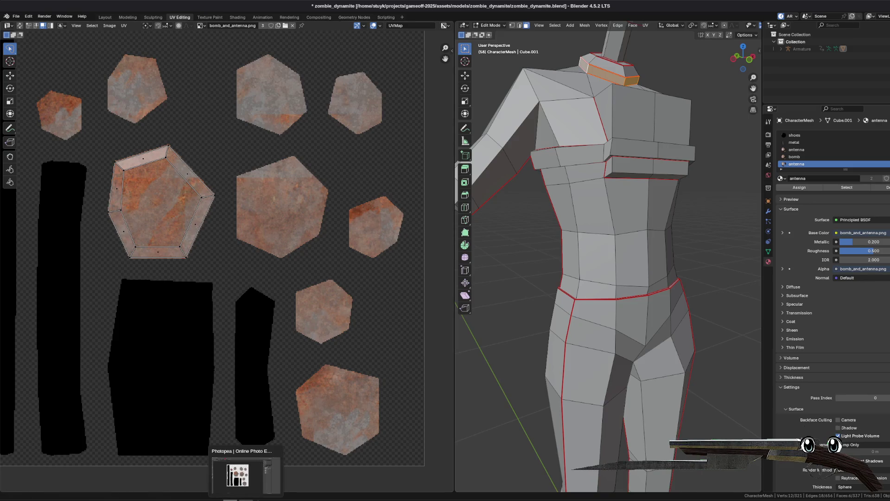
click(246, 499)
scroll(301, 227, up, 5)
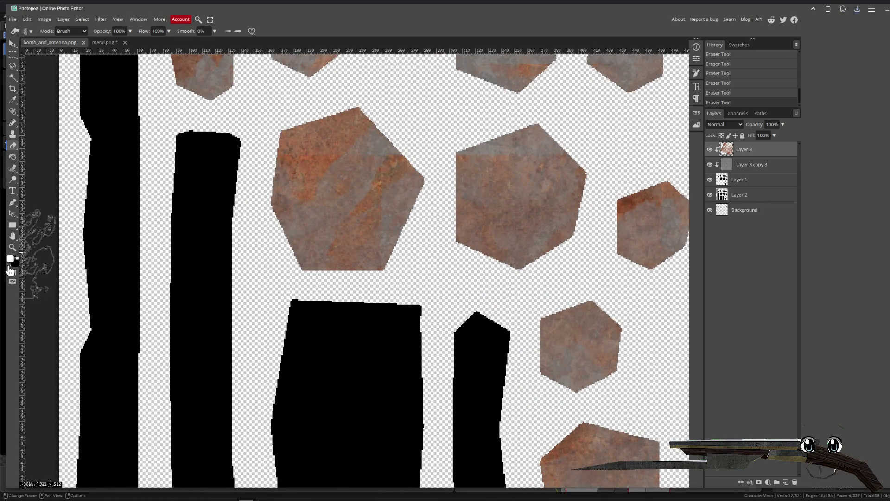
- Set the foreground paint colour to dark red 590000
click(10, 267)
click(114, 174)
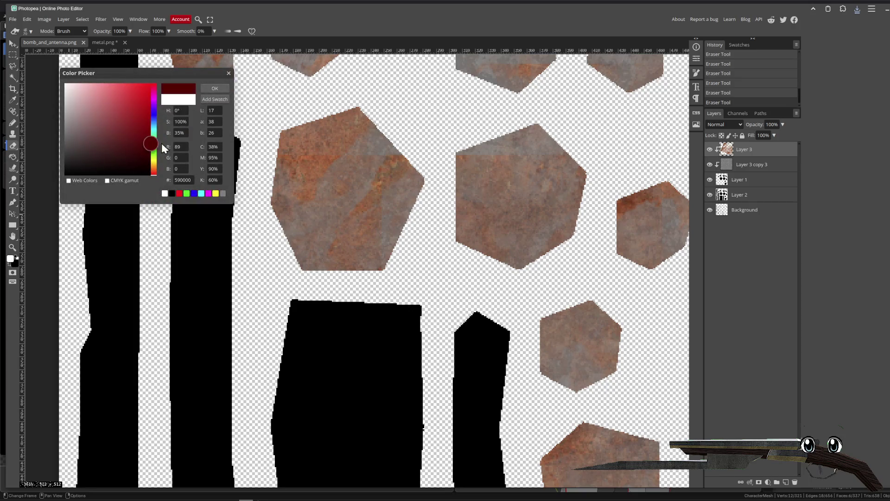
click(214, 89)
- Add a new Layer 4 clipped to the layer below, undoing a stray eraser stroke
click(786, 481)
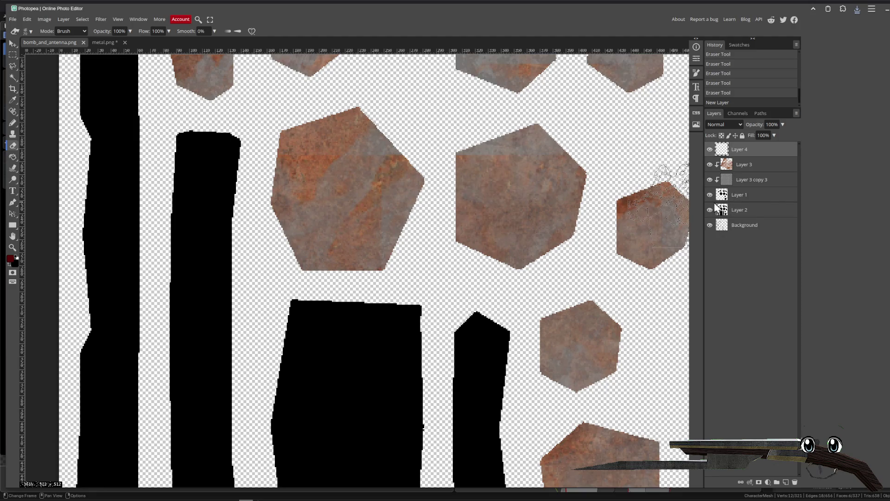
right_click(742, 149)
click(766, 280)
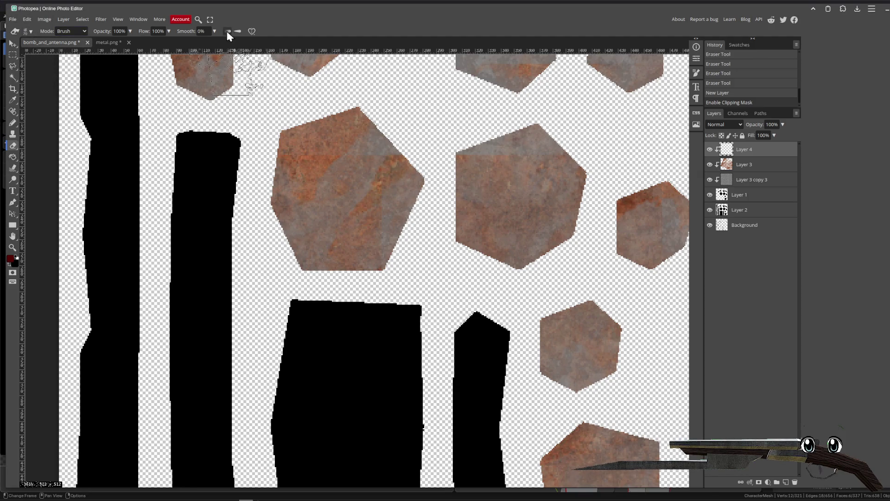
click(408, 246)
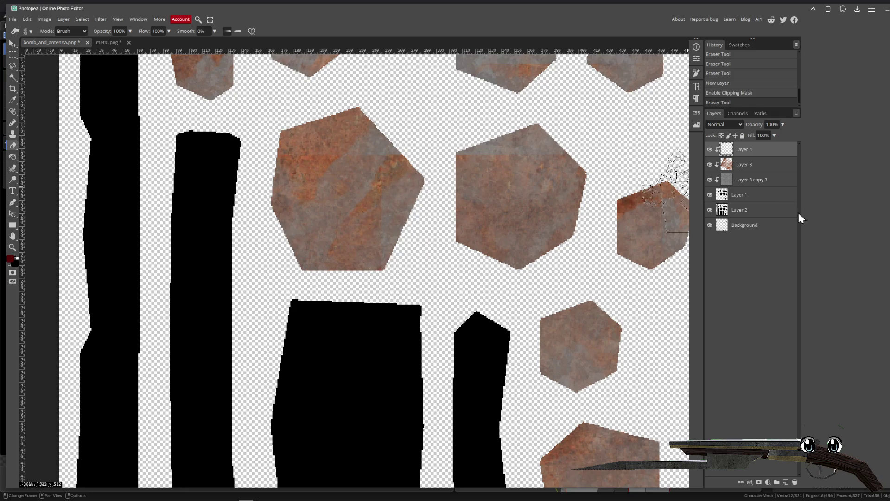
key(ctrl+z)
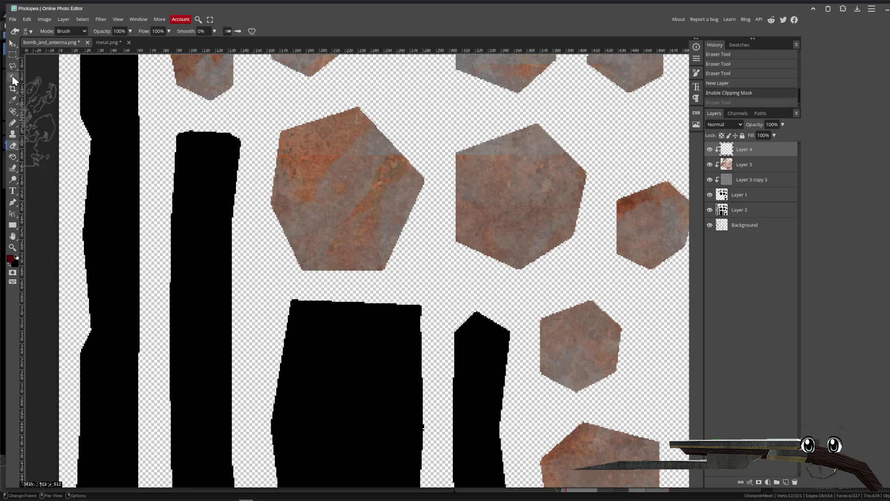
- Paint grunge dabs over the hexagons with a blood splatter brush
click(12, 123)
click(27, 31)
click(85, 98)
click(84, 92)
mouse_move(185, 186)
mouse_down()
mouse_move(232, 231)
mouse_move(325, 278)
mouse_move(371, 324)
mouse_up()
mouse_move(251, 154)
mouse_down()
mouse_move(325, 278)
mouse_move(236, 121)
mouse_up()
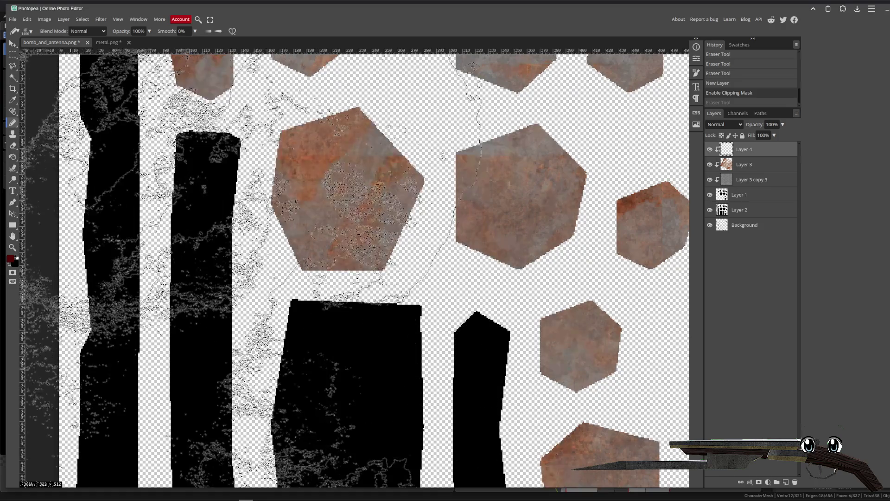
- Shrink the brush from about 175 px down to 58 px
click(27, 31)
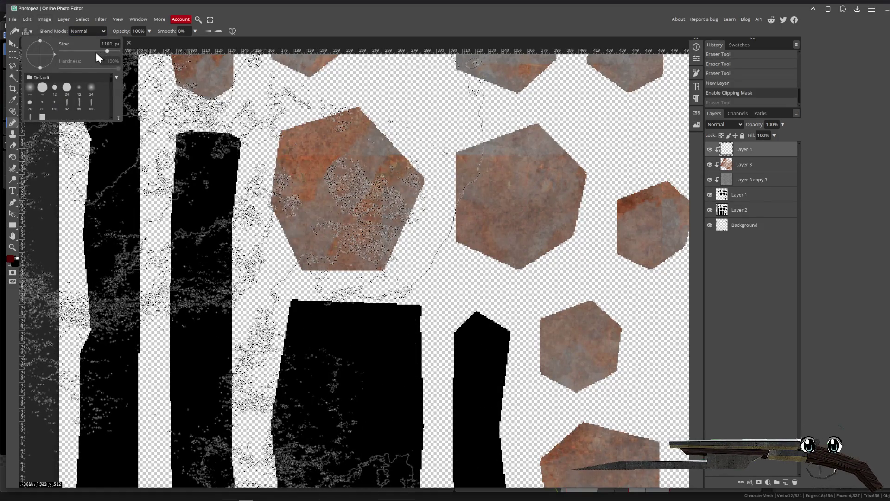
drag(104, 51, 74, 51)
click(34, 43)
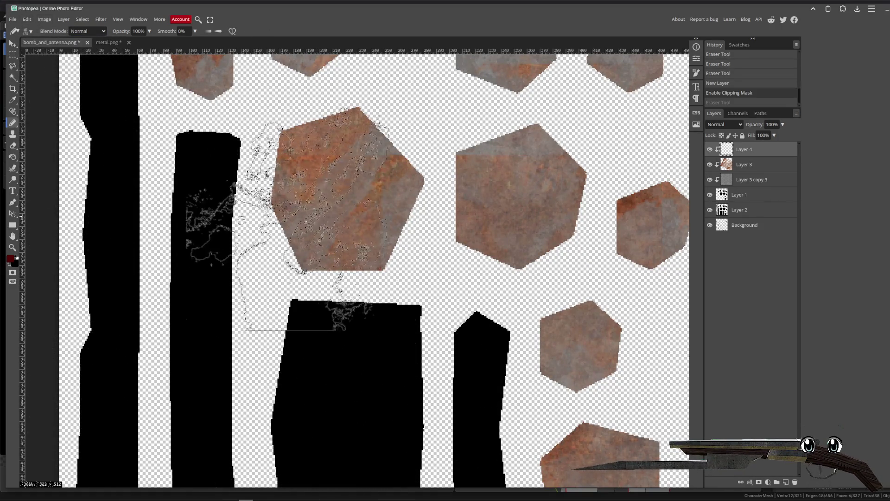
click(31, 32)
drag(89, 55, 76, 52)
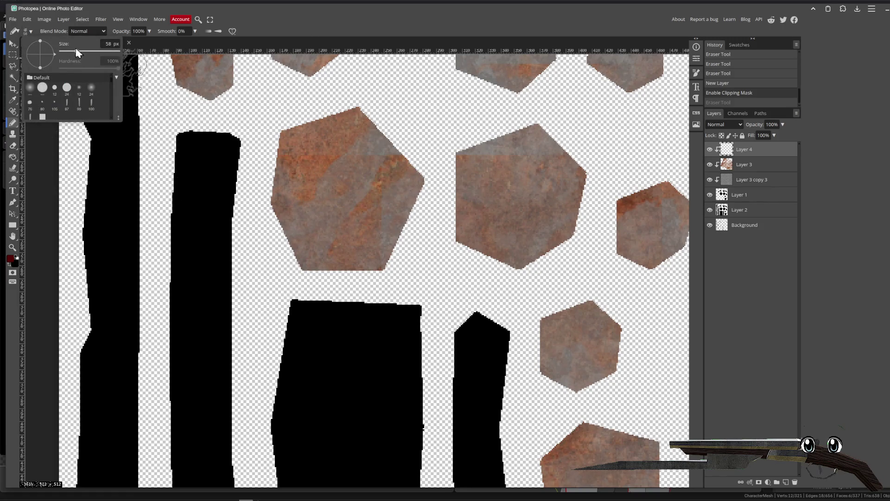
click(258, 220)
- Paint a ragged dark red rust border along the pentagon's lower, upper-right and upper-left edges
drag(259, 218, 274, 246)
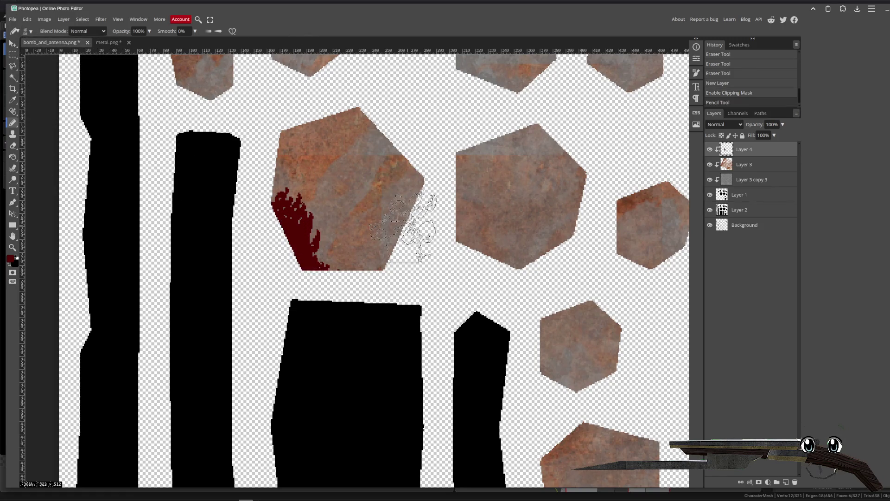
key(ctrl+z)
mouse_move(403, 226)
mouse_down()
mouse_move(417, 248)
mouse_move(410, 275)
mouse_move(370, 294)
mouse_move(276, 293)
mouse_move(256, 274)
mouse_move(250, 239)
mouse_move(262, 278)
mouse_move(264, 268)
mouse_up()
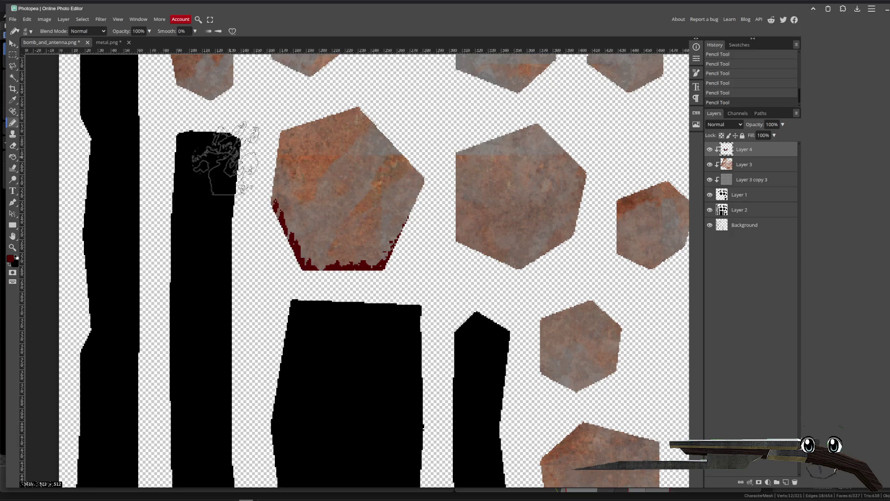
click(32, 32)
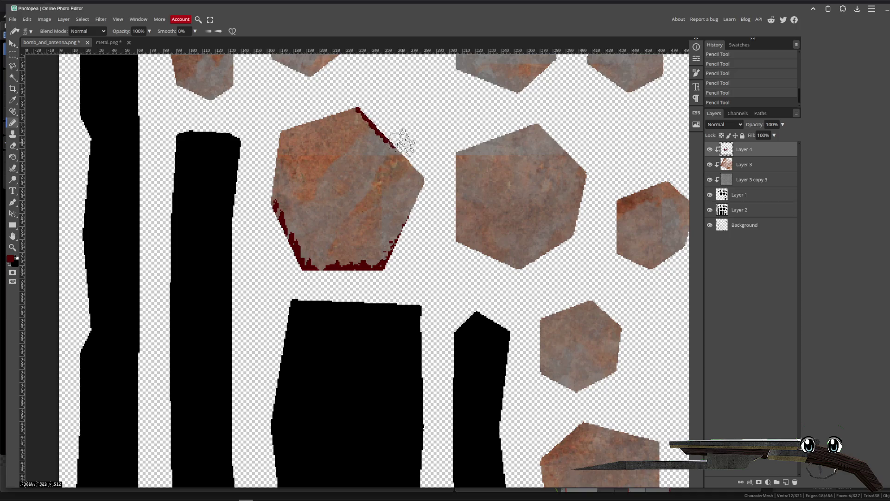
drag(403, 142, 429, 190)
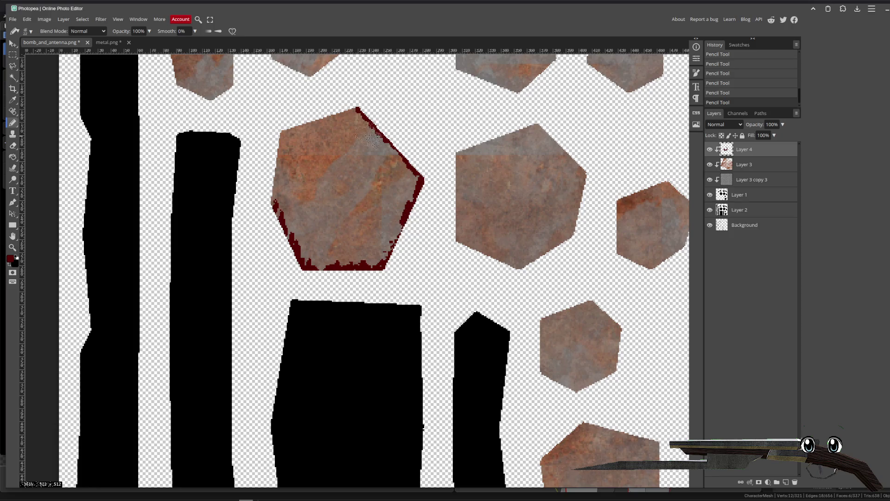
mouse_move(306, 112)
mouse_down()
mouse_move(269, 153)
mouse_move(267, 221)
mouse_move(299, 265)
mouse_up()
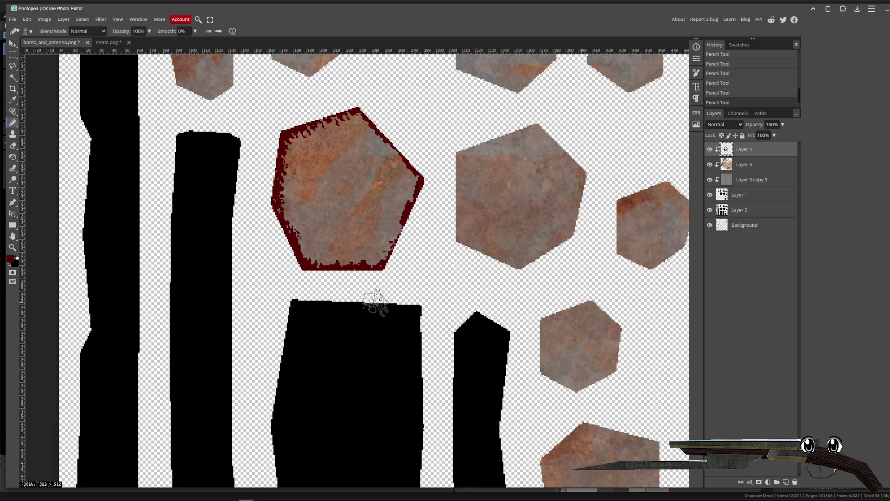
drag(367, 99, 408, 146)
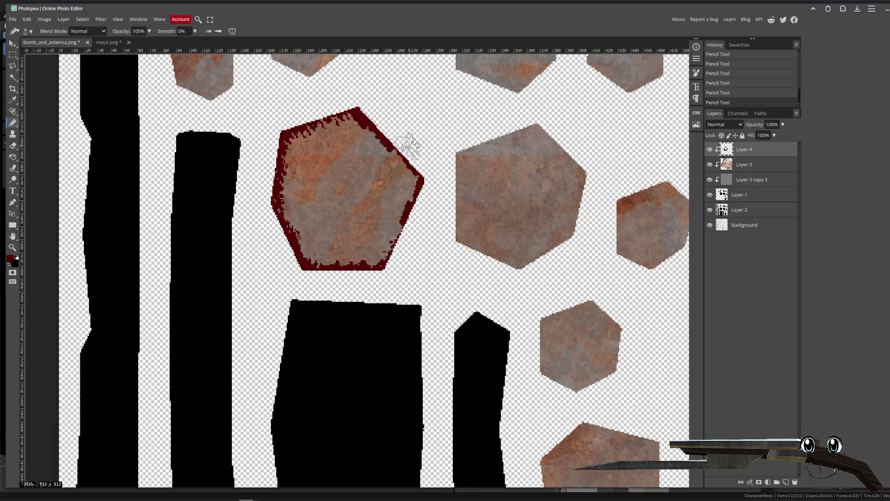
click(731, 124)
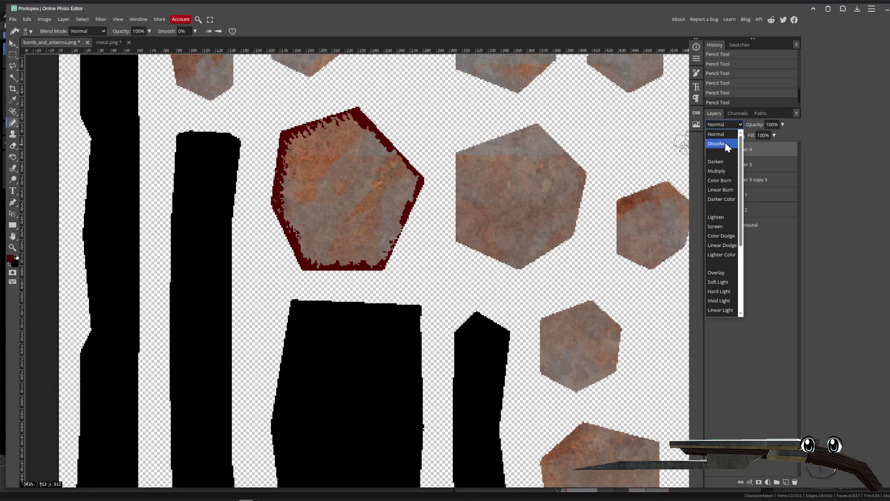
- Set the red rust-edge layer's blend mode to Vivid Light
click(729, 161)
key(Down)
key(Down)
key(Down)
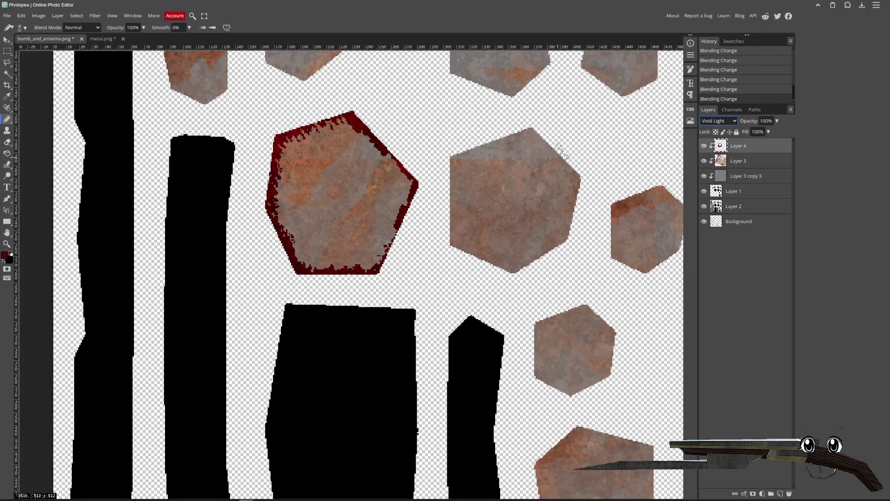
scroll(426, 191, up, 2)
scroll(425, 191, up, 1)
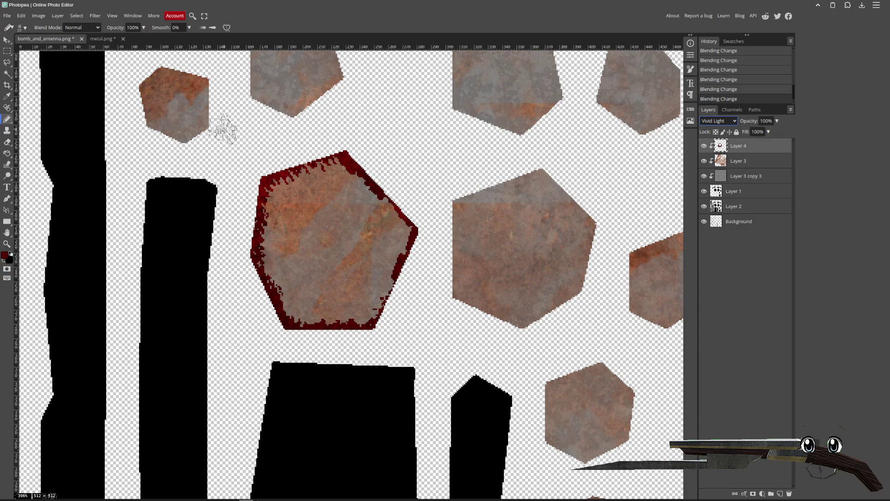
- Choose a crack-shaped brush from the Free Abstract Cracks presets
click(24, 28)
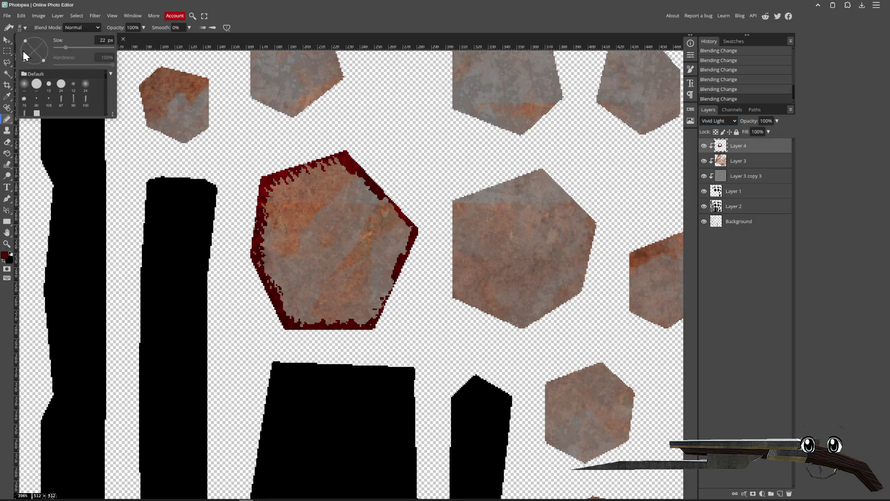
scroll(48, 99, down, 2)
scroll(48, 105, down, 2)
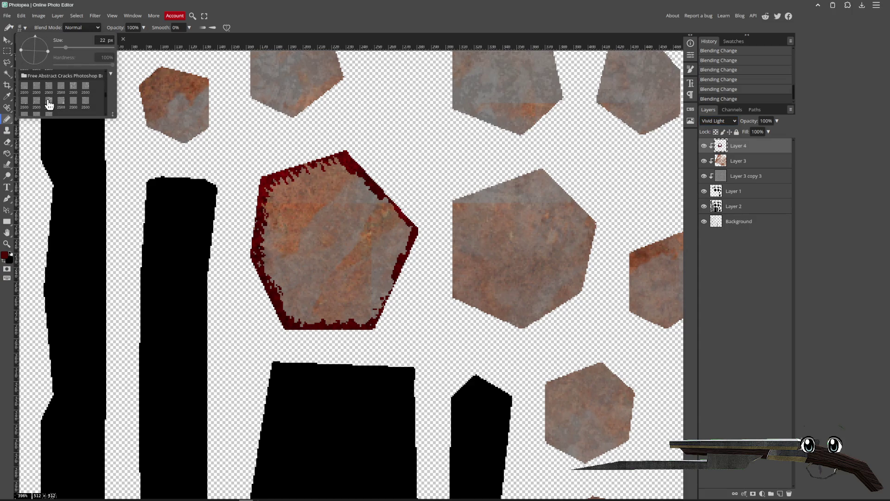
click(48, 101)
scroll(398, 225, up, 3)
scroll(397, 225, left, 3)
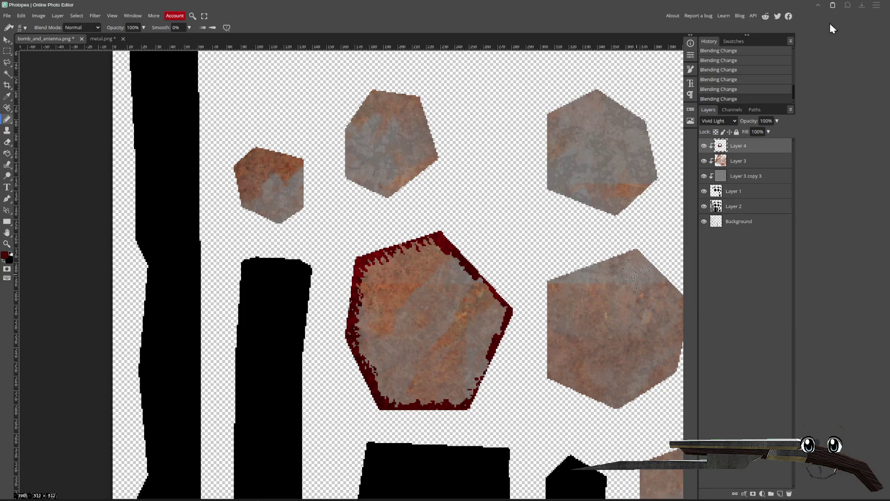
scroll(338, 174, up, 1)
scroll(338, 174, right, 1)
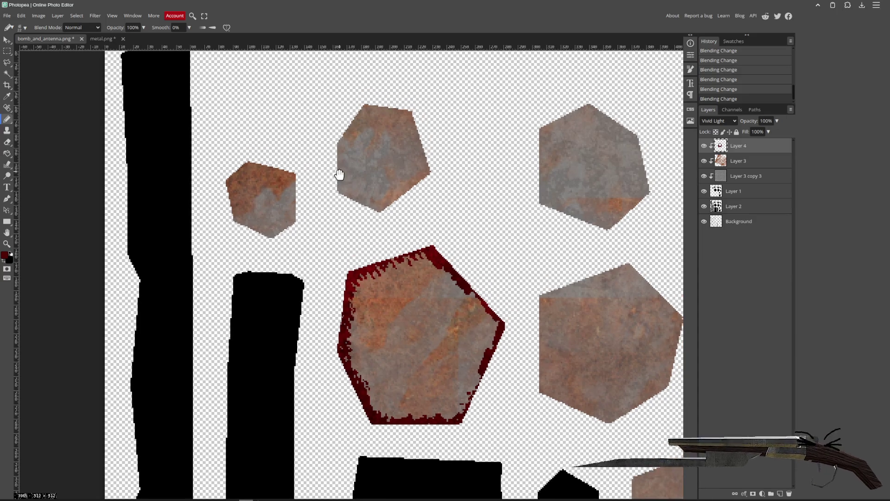
click(7, 39)
- Magic Wand select both long black strips on Layer 2
click(723, 178)
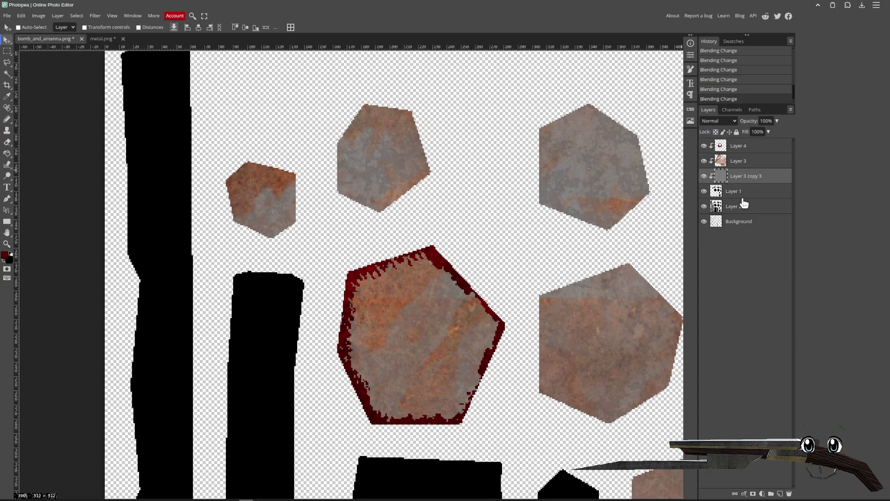
click(723, 207)
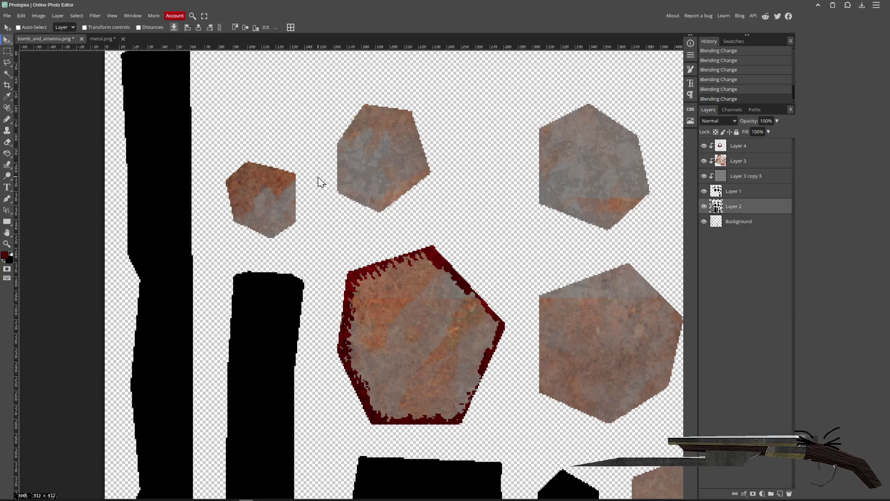
click(7, 73)
click(239, 226)
scroll(241, 241, down, 5)
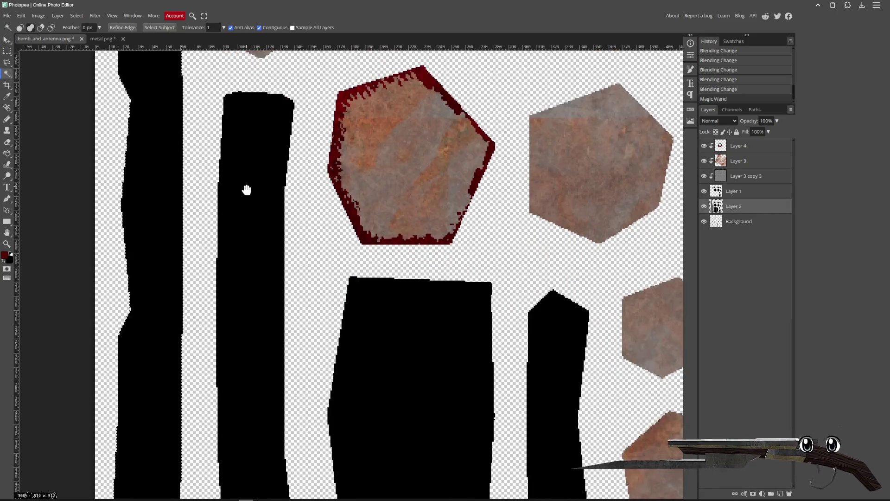
click(239, 207)
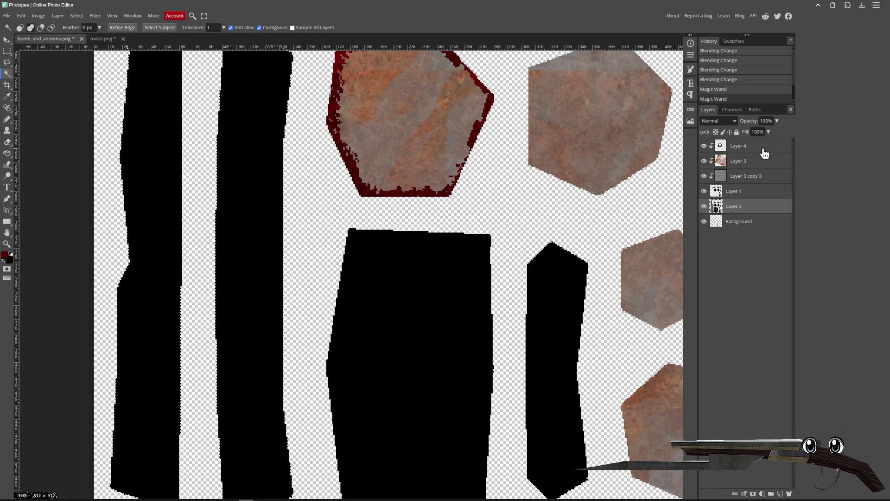
- Add Layer 5 on top, fill the selected strips with dark red, and deselect
click(747, 146)
click(781, 495)
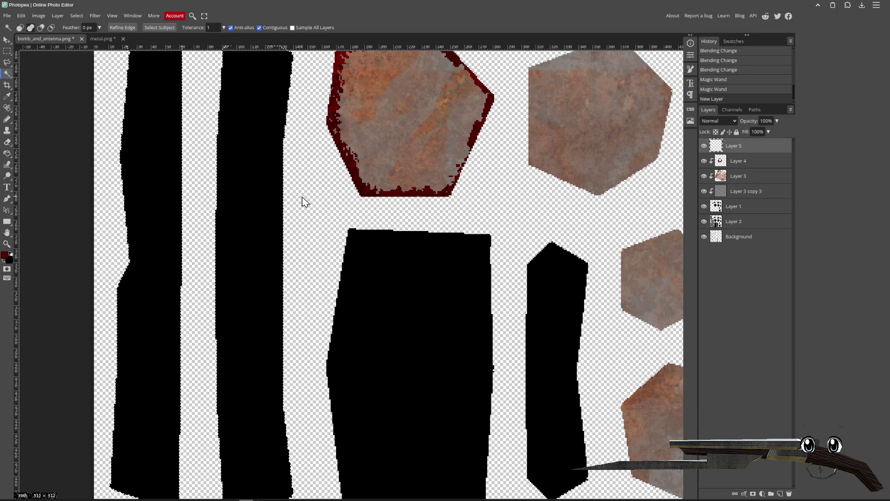
click(7, 155)
click(245, 205)
key(ctrl+d)
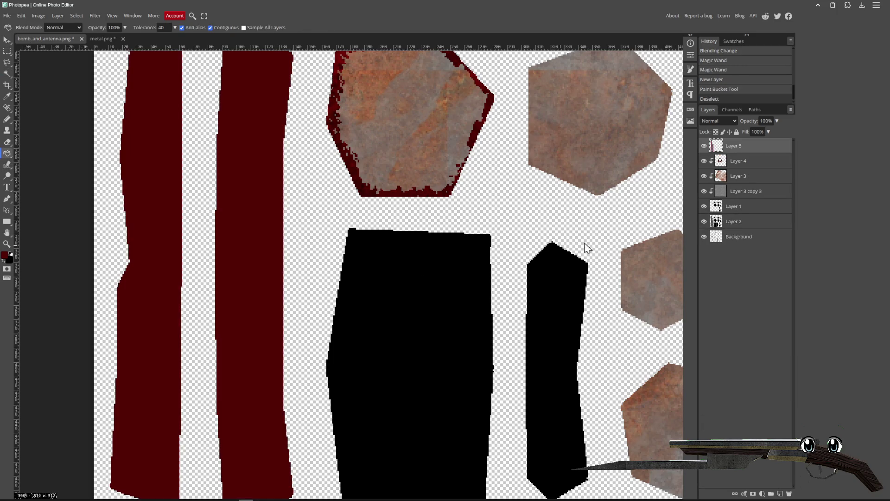
- Duplicate the Layer 3 copy 3 metal texture to the top of the layer stack
click(760, 197)
mouse_move(748, 197)
alt+mouse_down()
mouse_move(757, 139)
mouse_move(747, 145)
alt+mouse_up()
right_click(733, 147)
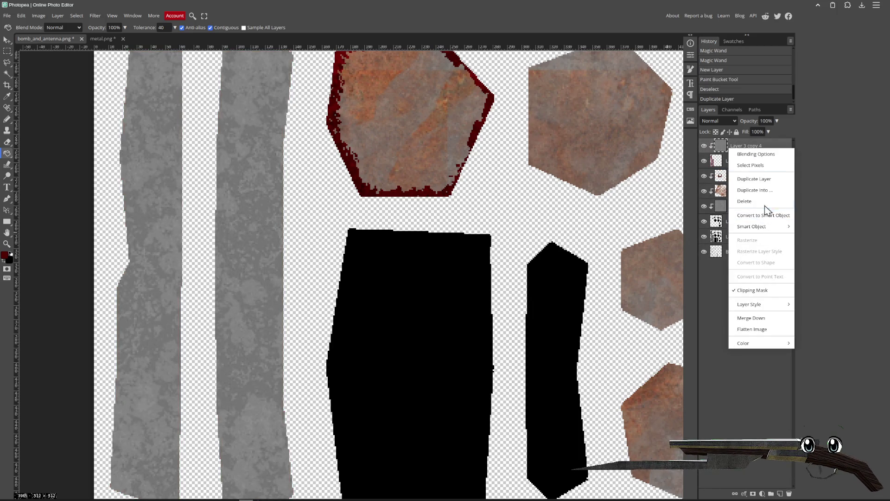
click(874, 278)
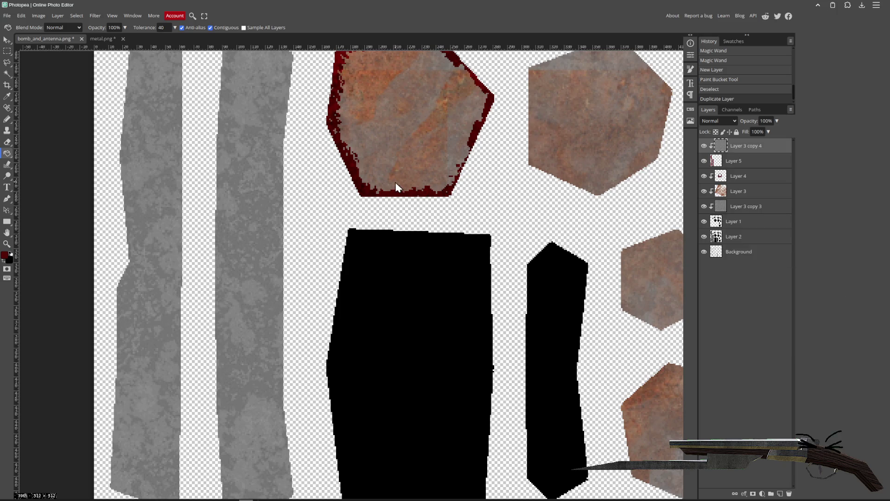
scroll(342, 246, down, 5)
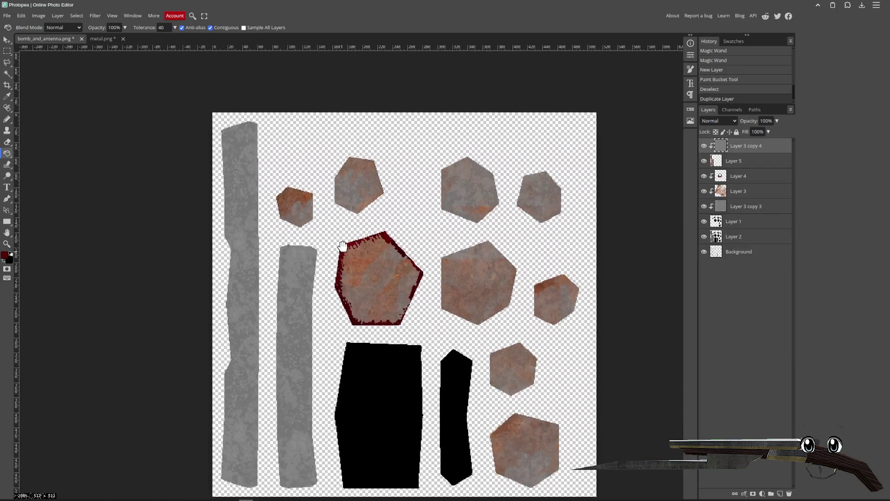
drag(343, 246, 341, 196)
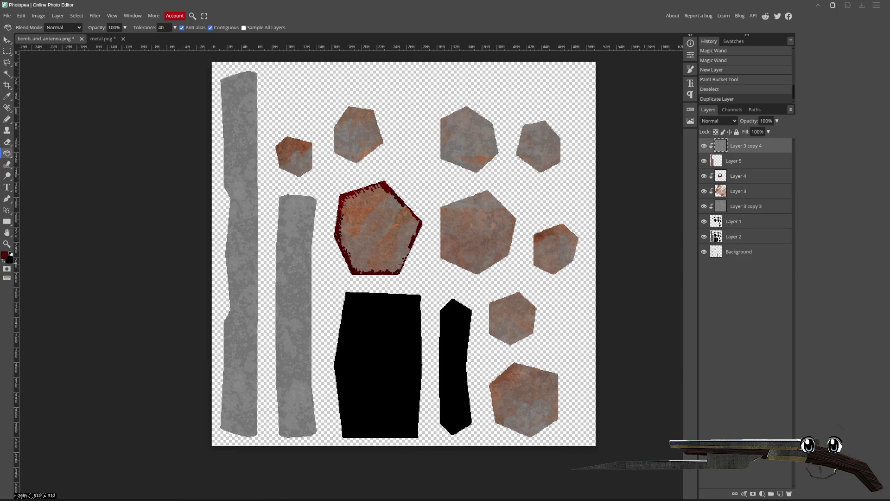
click(773, 190)
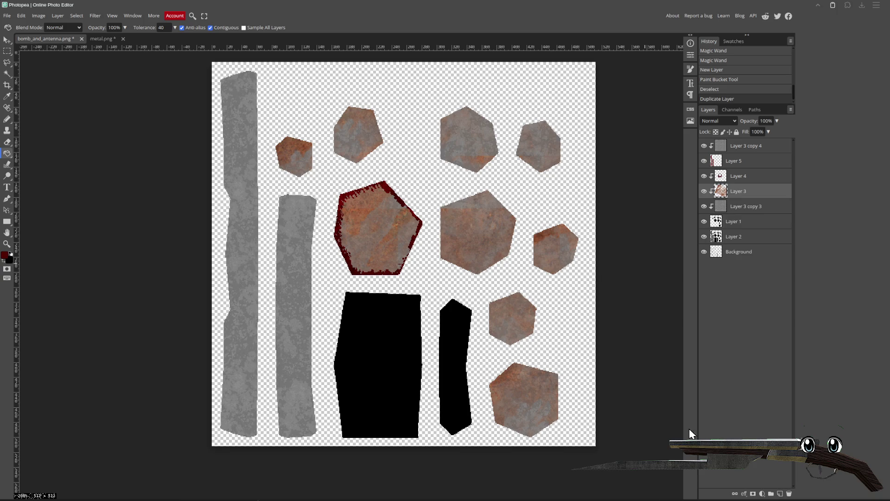
click(7, 40)
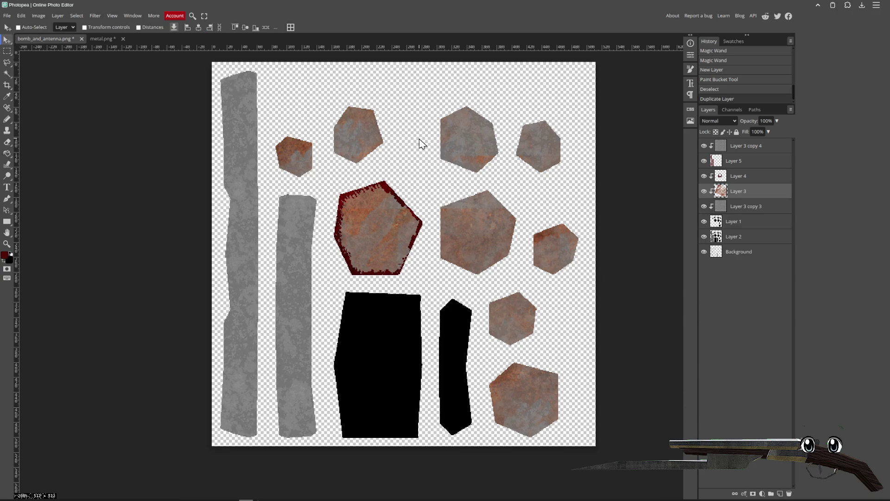
- Paste the rust image as a new layer, scale it to about 30%, and position it on the sheet
click(759, 149)
key(ctrl+v)
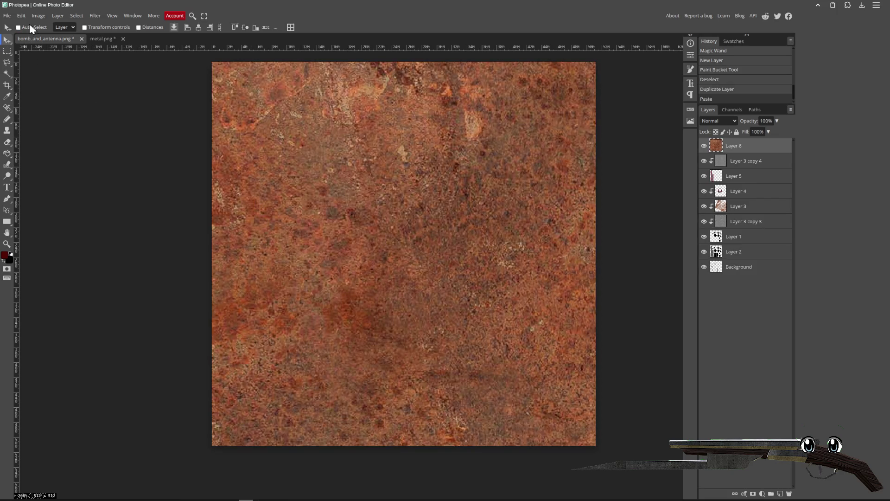
click(22, 15)
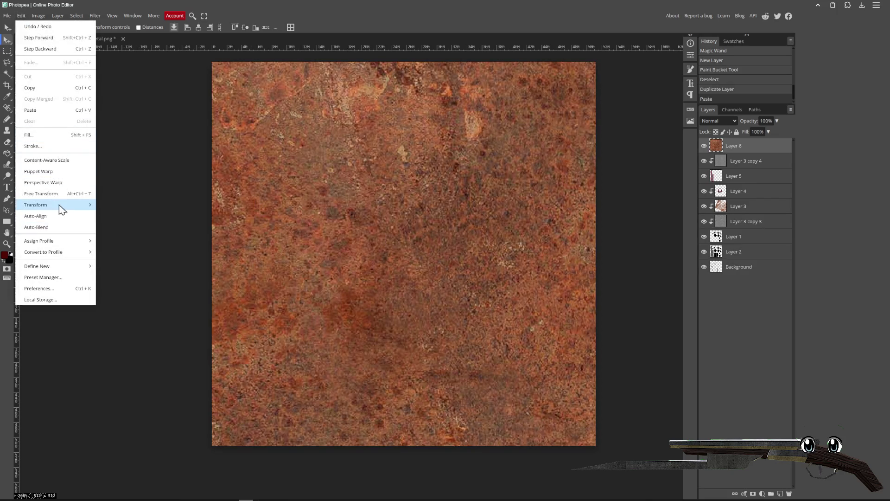
mouse_move(62, 206)
click(114, 218)
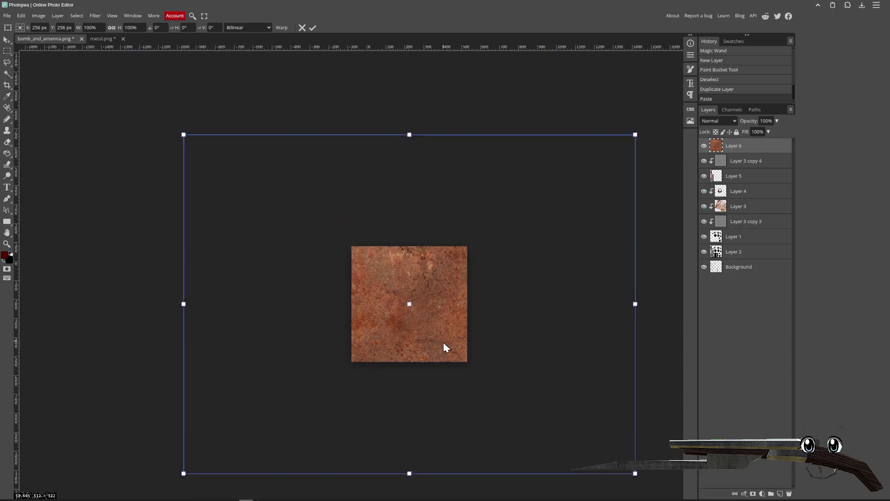
mouse_move(599, 449)
mouse_down()
mouse_move(338, 248)
mouse_move(423, 328)
mouse_up()
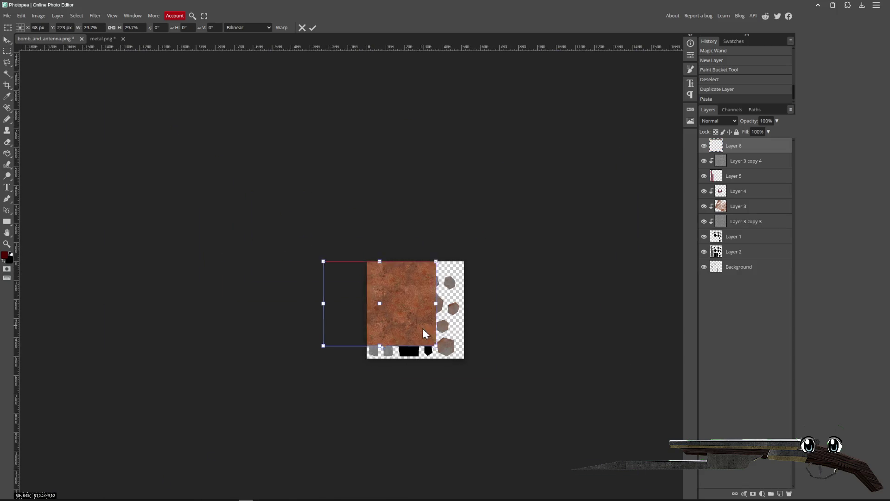
scroll(421, 360, up, 5)
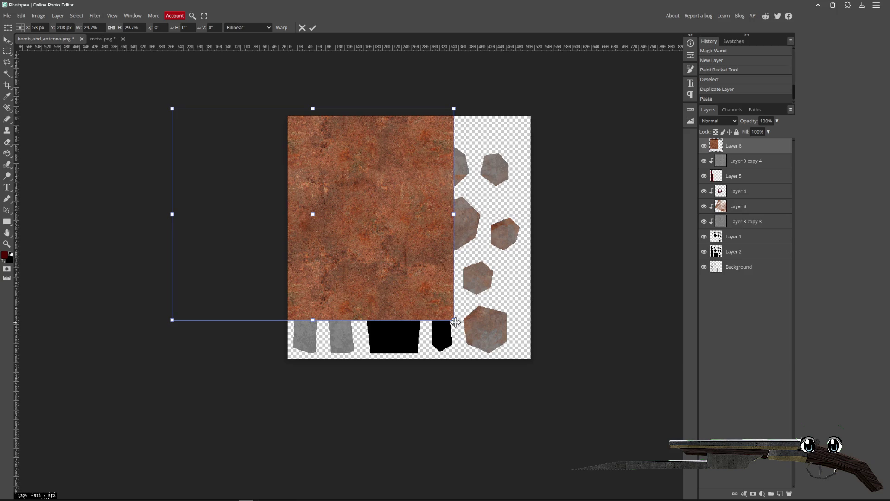
drag(442, 307, 483, 332)
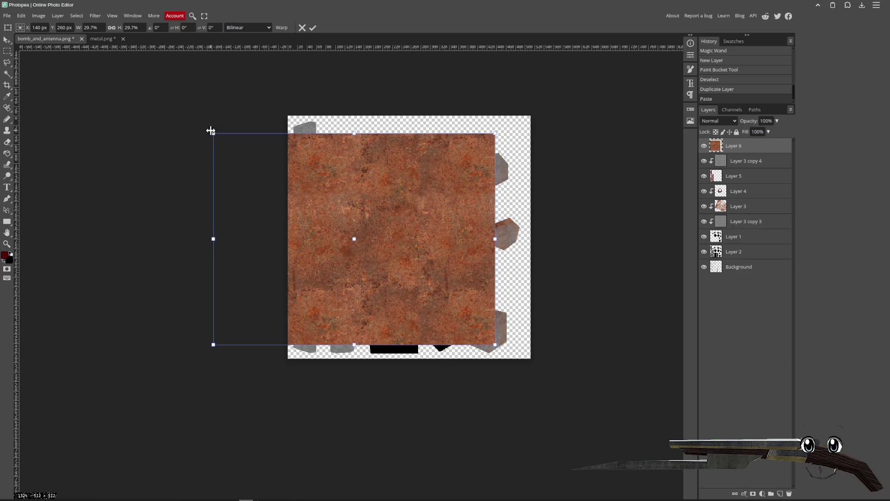
click(311, 29)
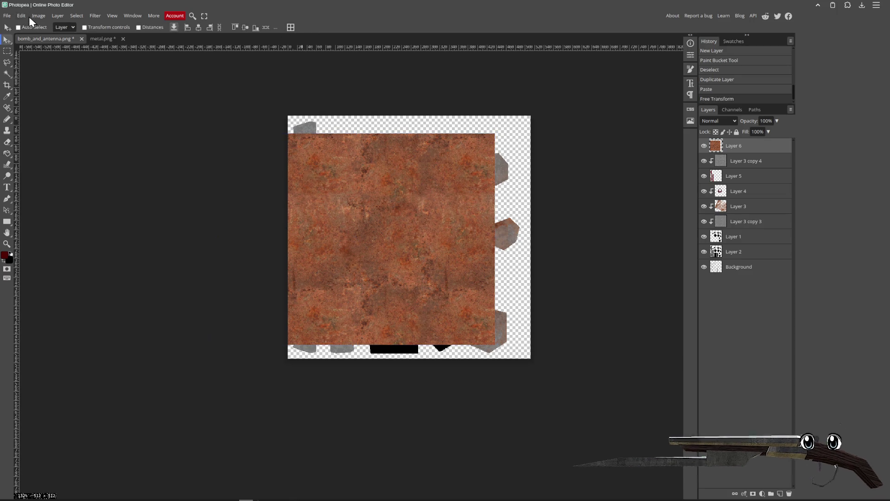
- Rotate the rust texture 90 degrees and move it over the long pieces
click(21, 16)
click(61, 192)
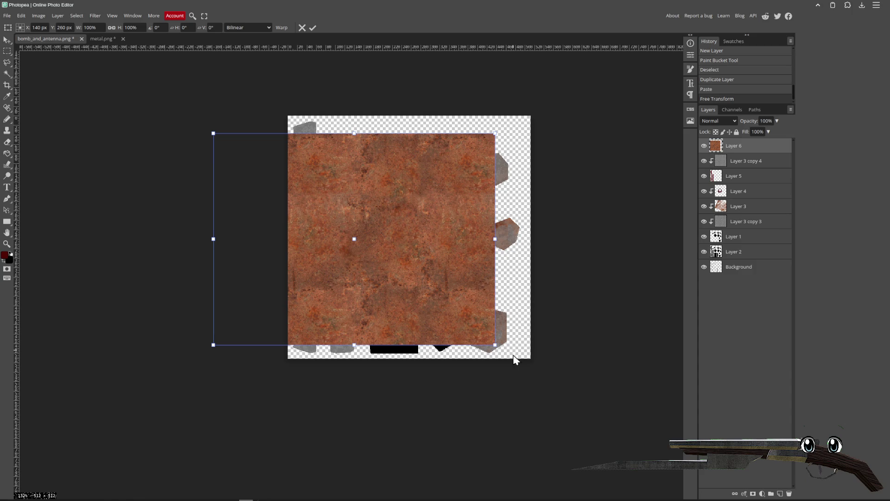
mouse_move(500, 345)
mouse_down()
mouse_move(300, 402)
mouse_move(268, 381)
mouse_up()
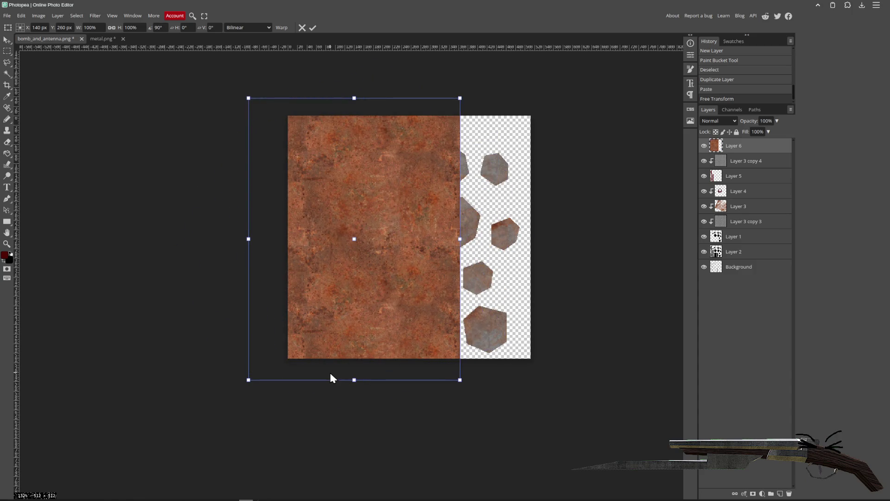
key(Return)
mouse_move(330, 378)
mouse_down()
mouse_move(167, 188)
mouse_move(268, 213)
mouse_up()
- Clip the rust layer to the shapes below and set its blend mode to Darken
right_click(742, 150)
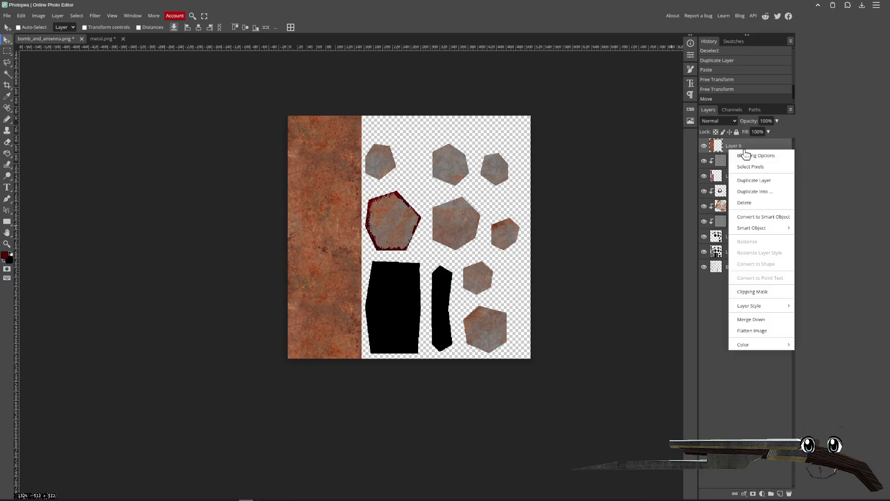
click(758, 290)
click(719, 121)
click(733, 159)
key(Down)
key(Up)
scroll(378, 254, up, 5)
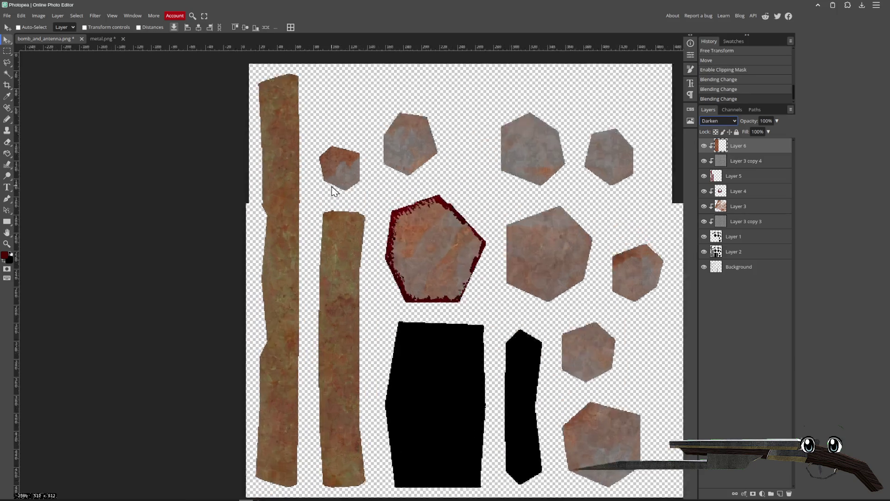
scroll(378, 254, down, 3)
- Set up a 206 px textured 2500 eraser brush at 25% opacity
key(e)
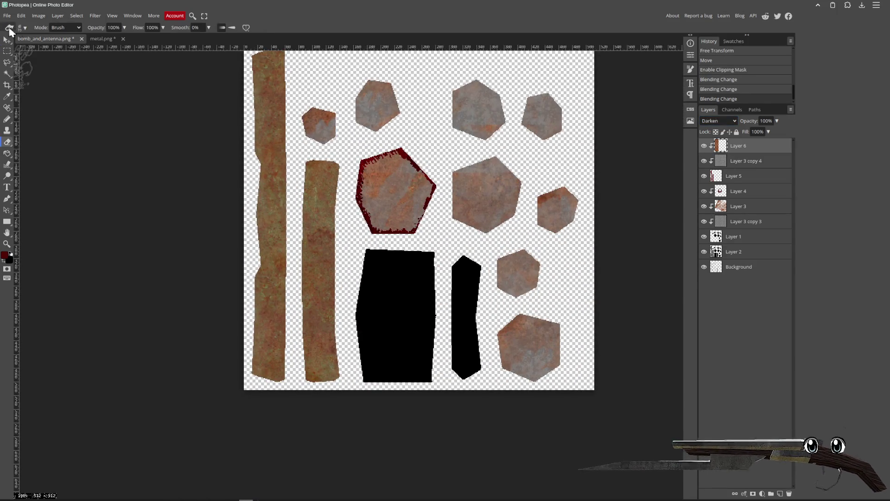
click(23, 28)
scroll(47, 90, down, 5)
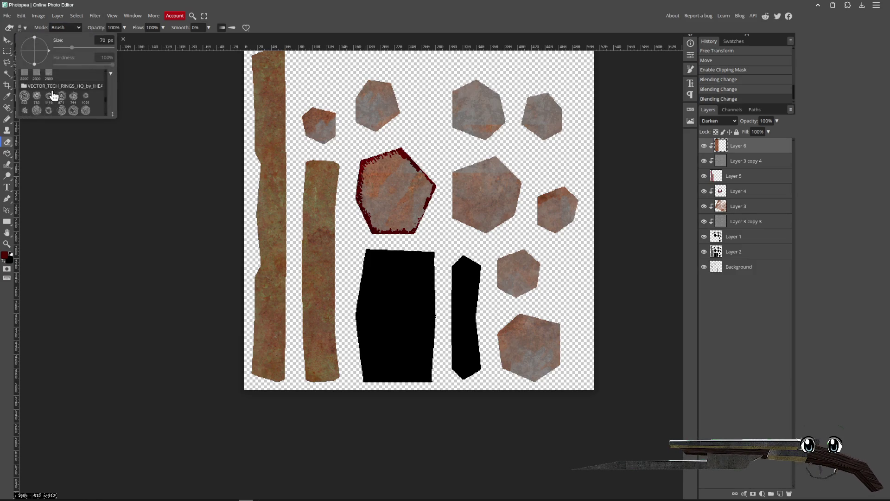
click(59, 93)
drag(107, 50, 81, 51)
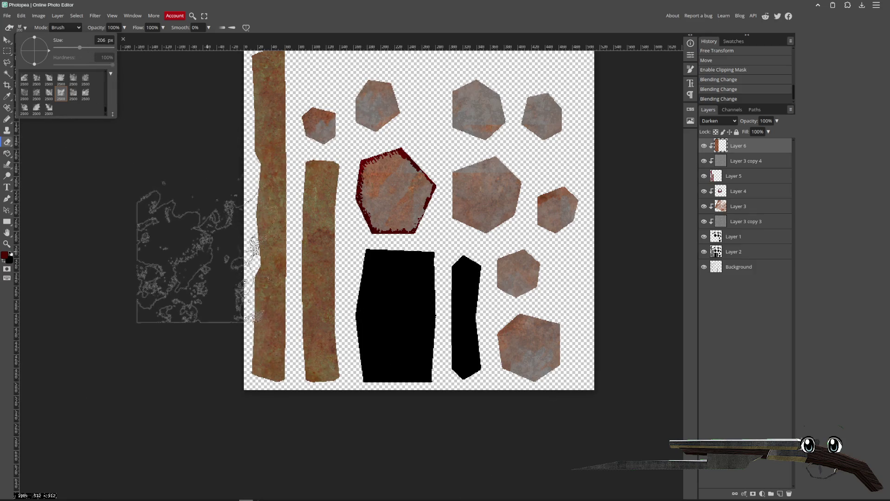
click(223, 30)
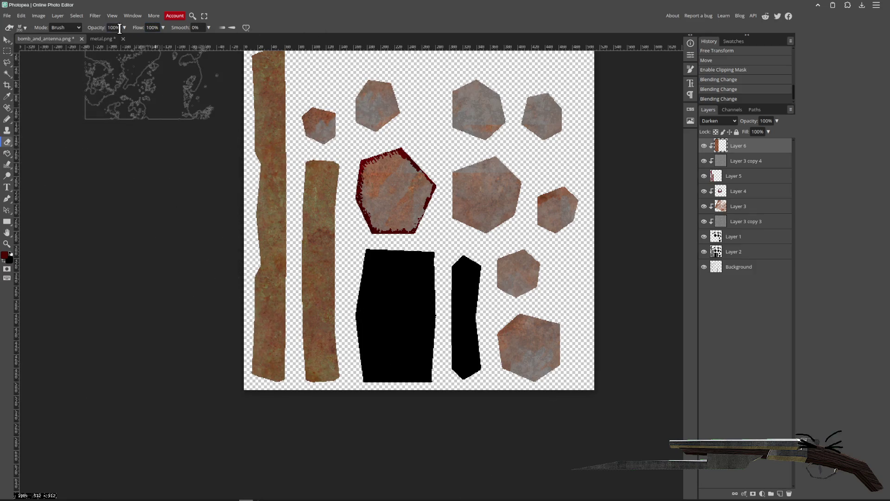
text(25)
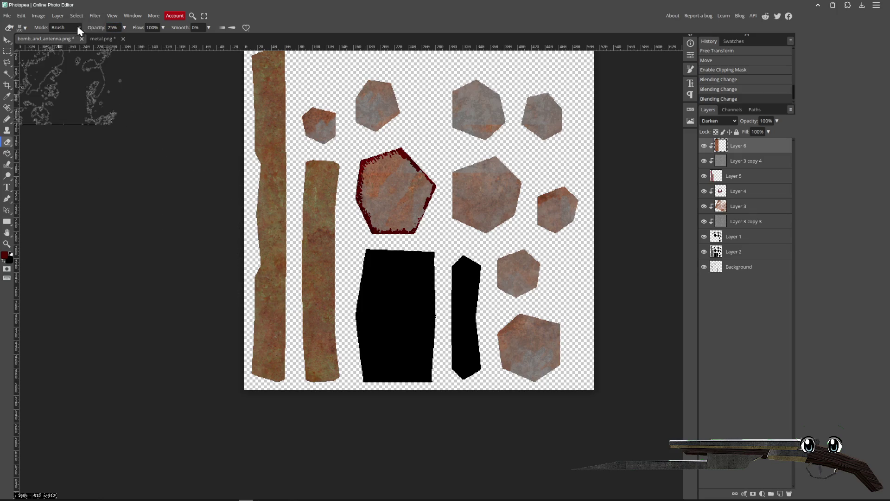
- Fade several patches of the left strip and the lower part of the second strip
click(250, 364)
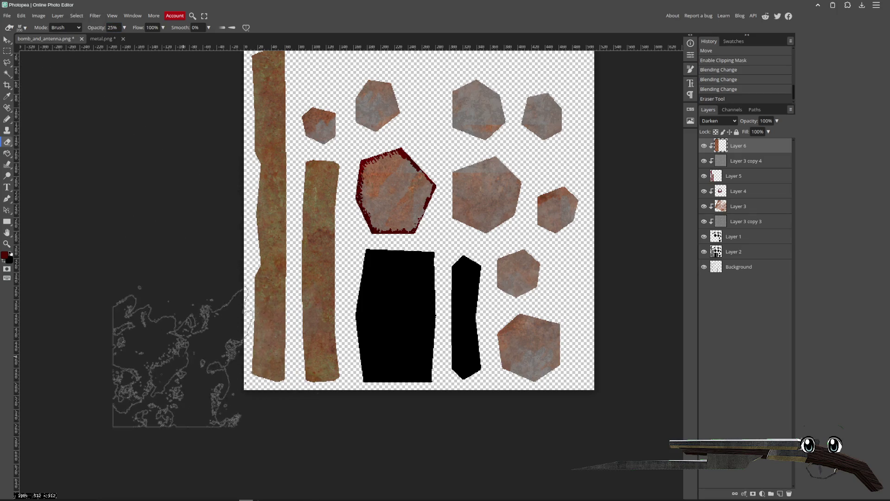
click(216, 372)
click(217, 373)
click(209, 204)
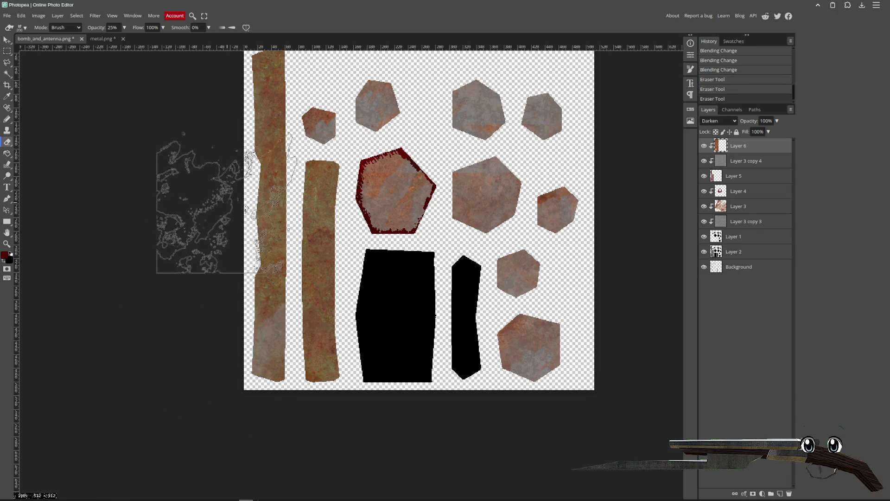
click(221, 205)
click(206, 148)
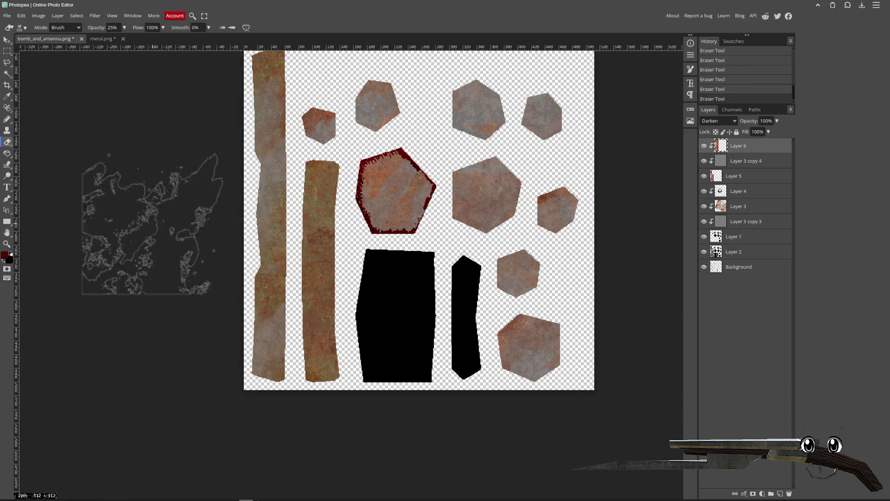
click(368, 292)
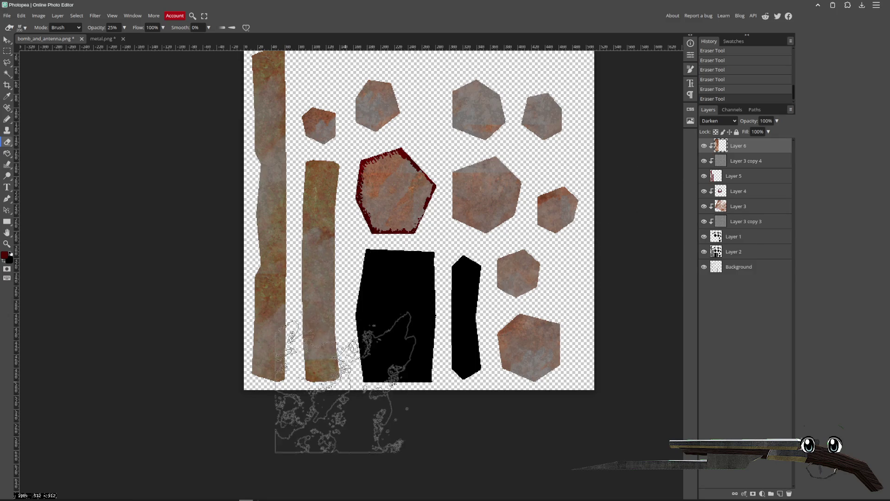
mouse_move(481, 254)
mouse_down()
mouse_move(455, 294)
mouse_move(320, 244)
mouse_up()
drag(263, 134, 274, 132)
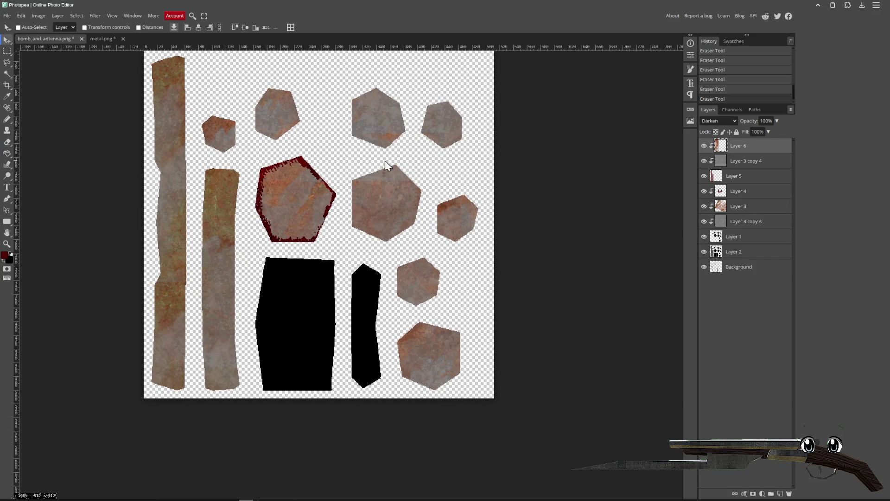
scroll(318, 222, up, 5)
scroll(325, 251, down, 4)
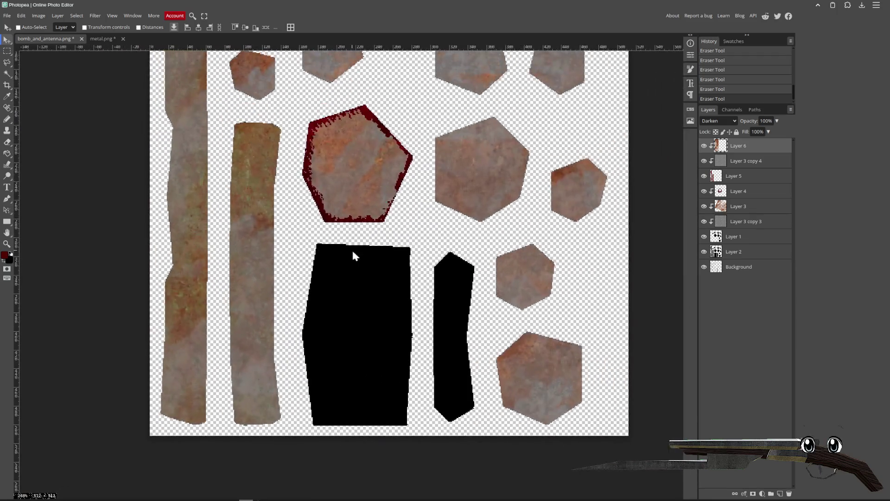
- Export the texture as PNG, overwriting bomb_and_antenna.png
click(7, 15)
mouse_move(36, 123)
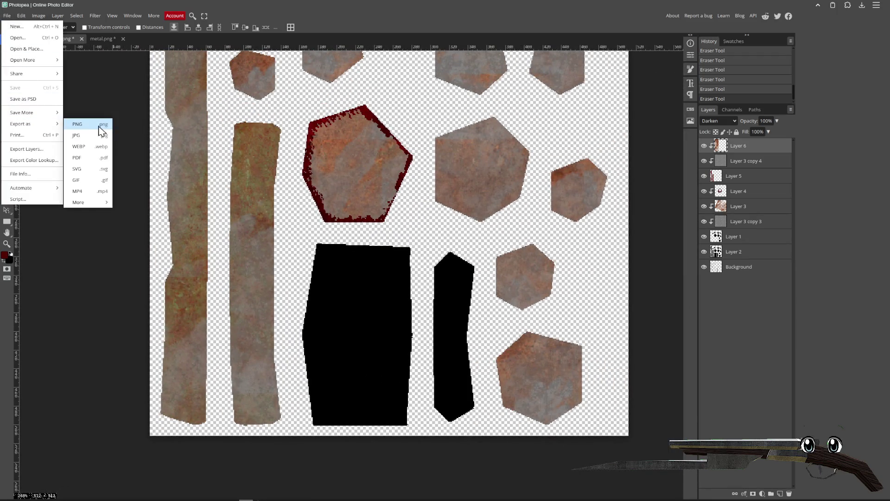
click(73, 126)
click(273, 168)
double_click(366, 117)
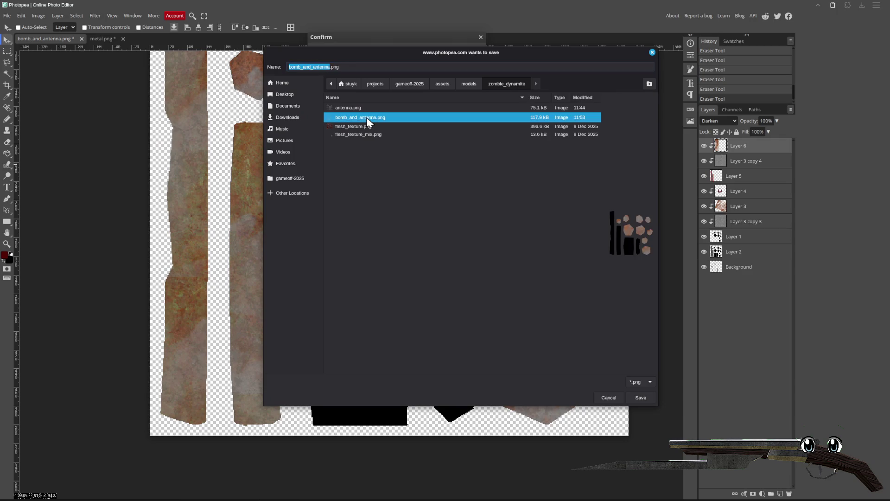
key(Return)
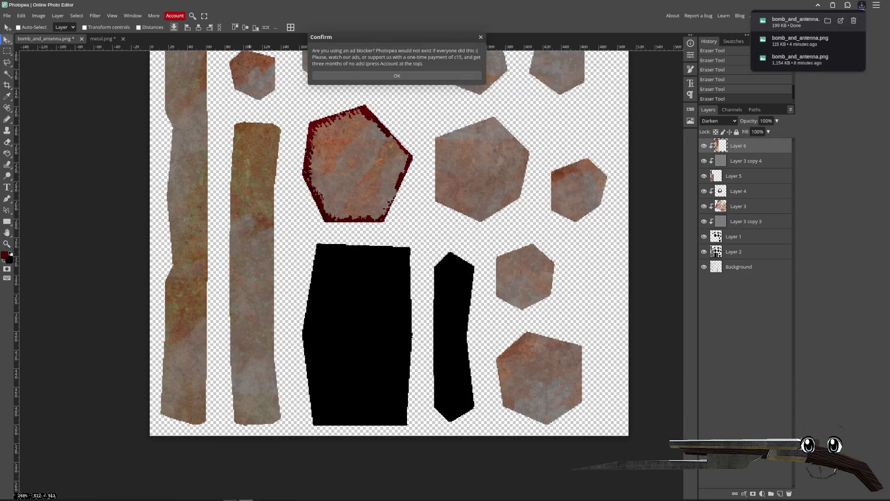
- Check the updated texture on the character in Blender, then return to Photopea
key(alt+Tab)
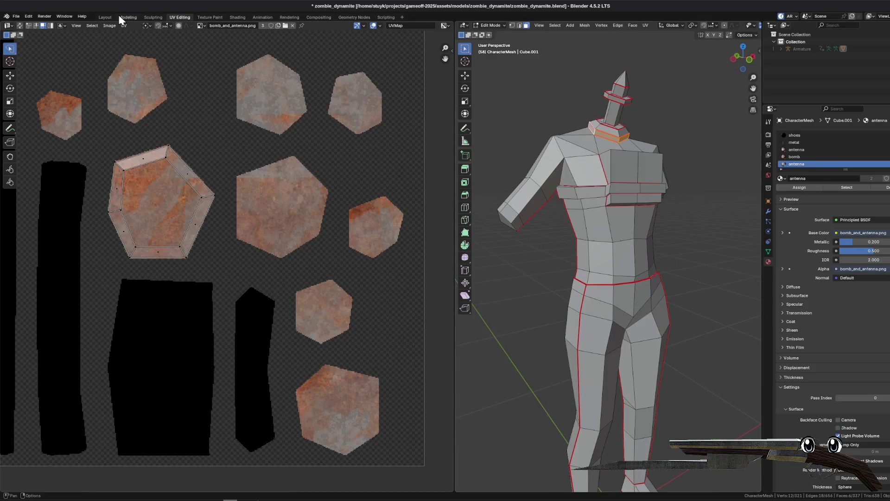
click(104, 17)
scroll(429, 145, down, 3)
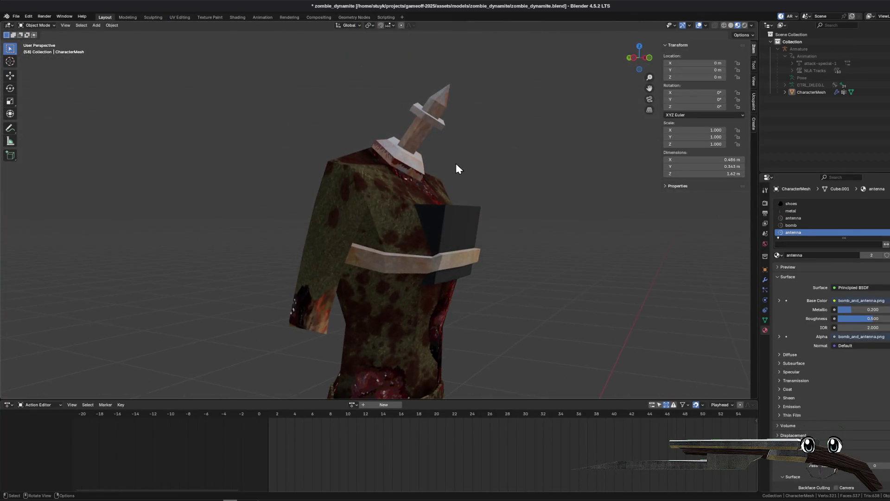
scroll(455, 163, up, 2)
mouse_move(231, 499)
click(241, 474)
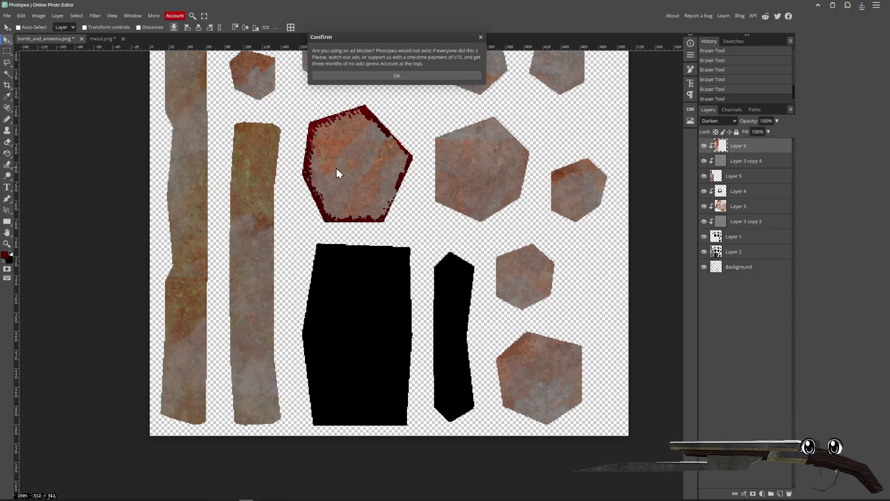
- Dismiss the ad-blocker notice and try a Magic Wand selection of the pentagon on Layer 4
key(Return)
scroll(336, 168, up, 4)
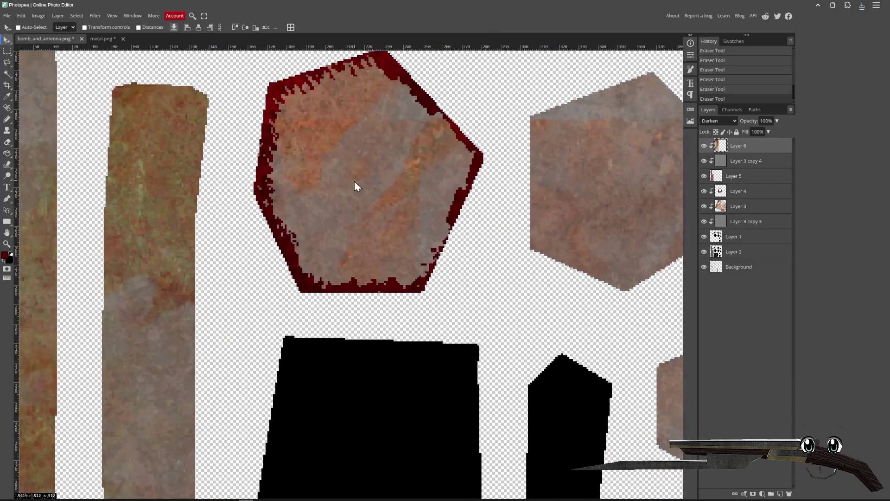
click(742, 191)
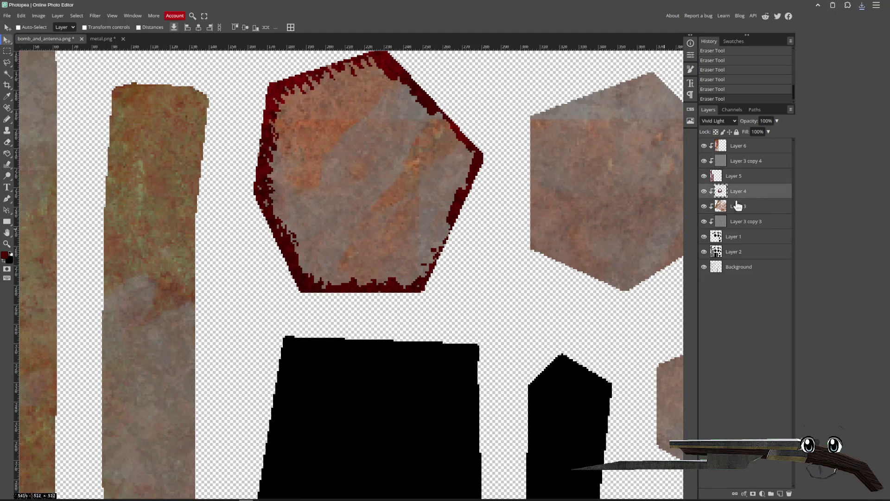
scroll(384, 178, up, 2)
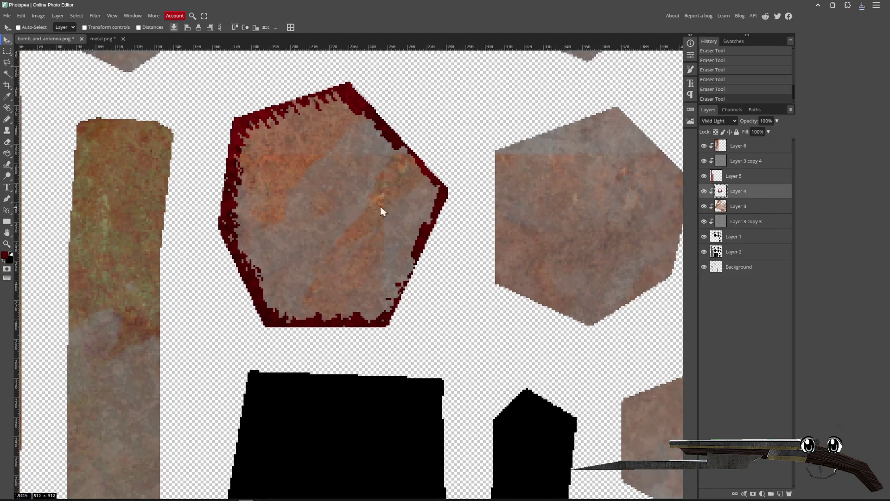
click(7, 73)
mouse_move(738, 191)
mouse_down()
mouse_move(250, 193)
mouse_move(283, 202)
mouse_up()
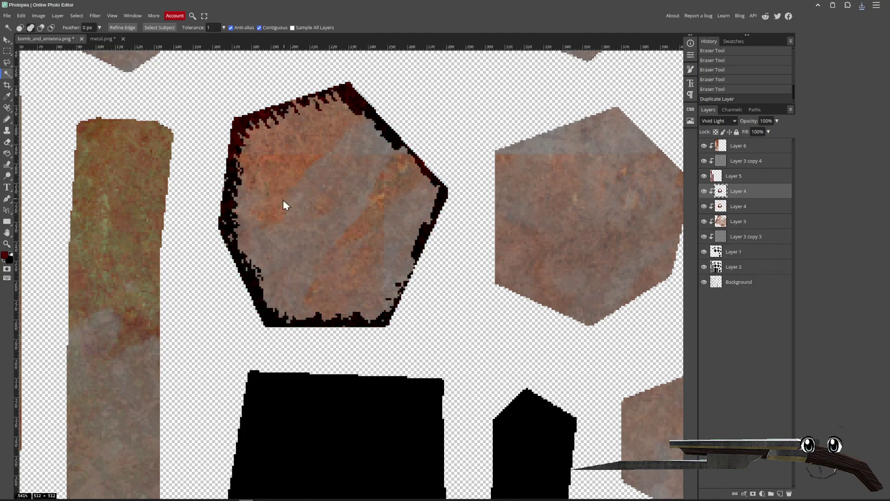
key(ctrl+z)
click(389, 219)
key(ctrl+d)
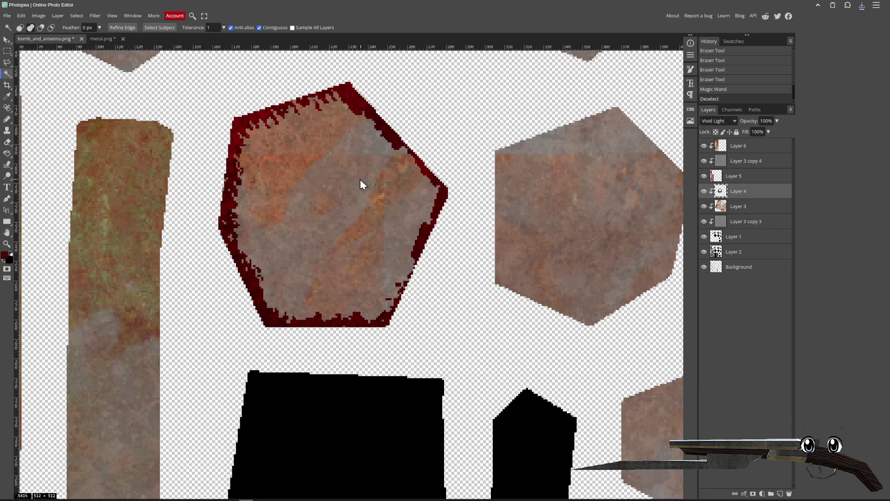
- Retry the pentagon selection on Layer 1, then drag the Background layer to the top
click(750, 239)
click(329, 230)
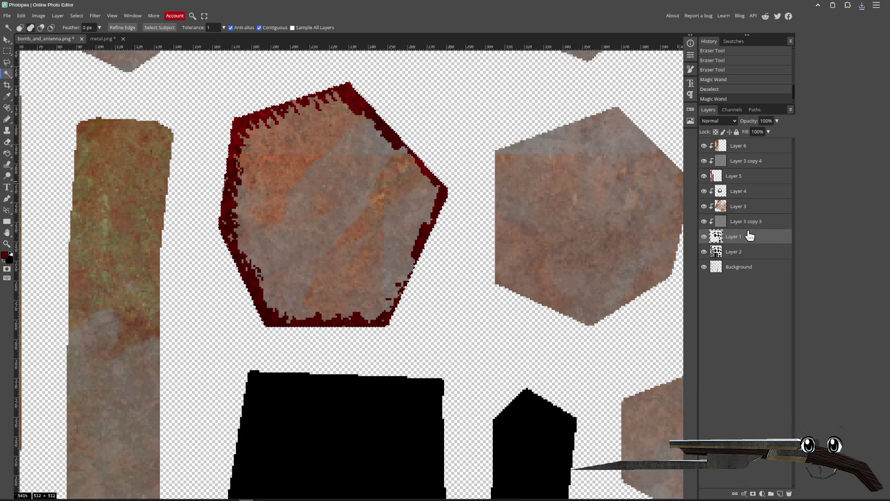
key(ctrl+d)
drag(739, 267, 744, 144)
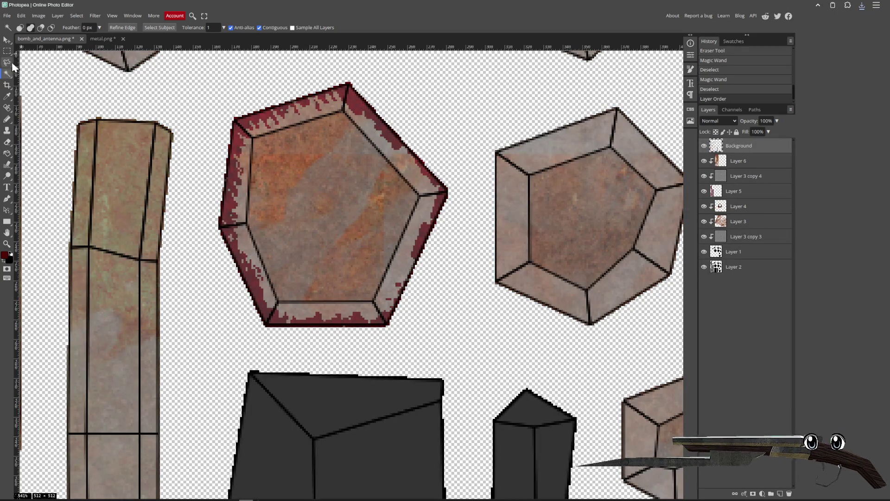
- Clear the first inner pentagon on Layer 1 to black, undoing an accidental hexagon clear
click(305, 191)
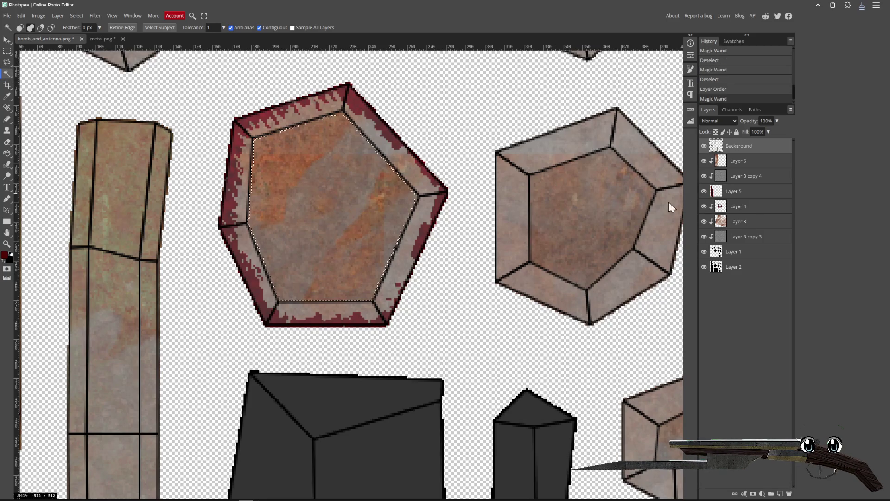
click(756, 236)
click(735, 252)
key(Delete)
click(517, 210)
key(Delete)
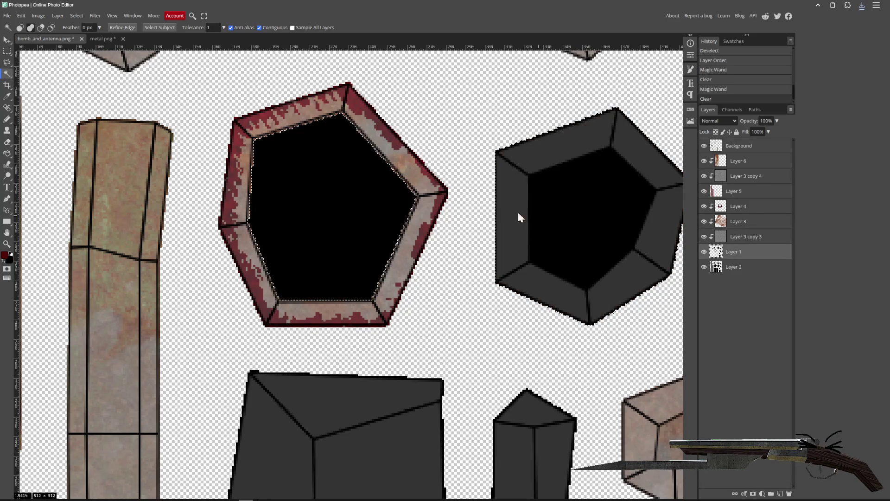
key(ctrl+z)
key(ctrl+d)
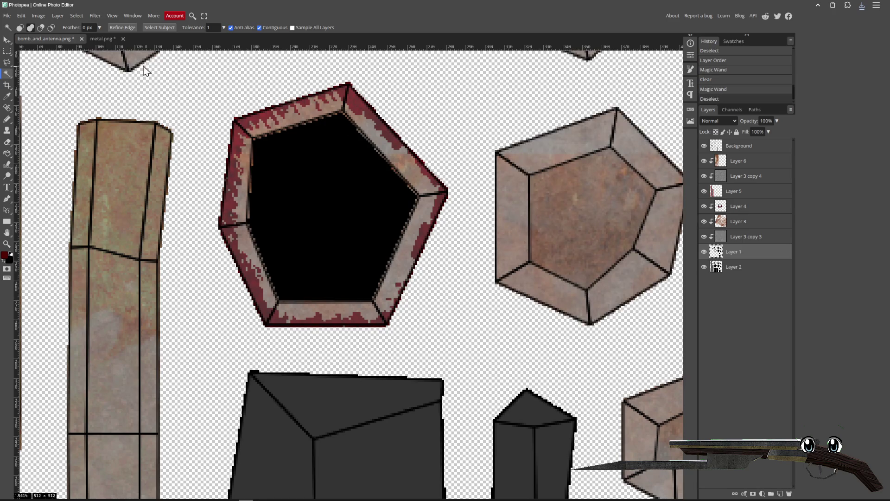
scroll(394, 145, right, 5)
scroll(393, 145, up, 1)
key(ctrl+d)
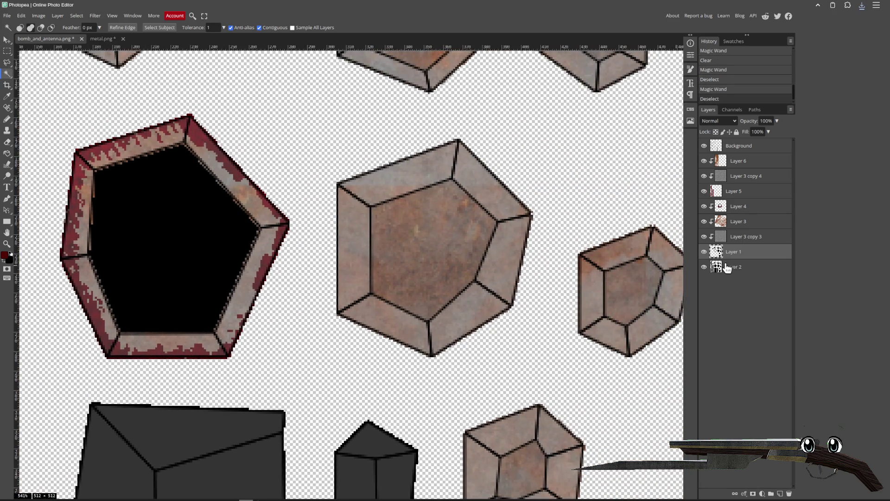
- Clear two more inner pentagon centres to black on Layer 1
click(734, 269)
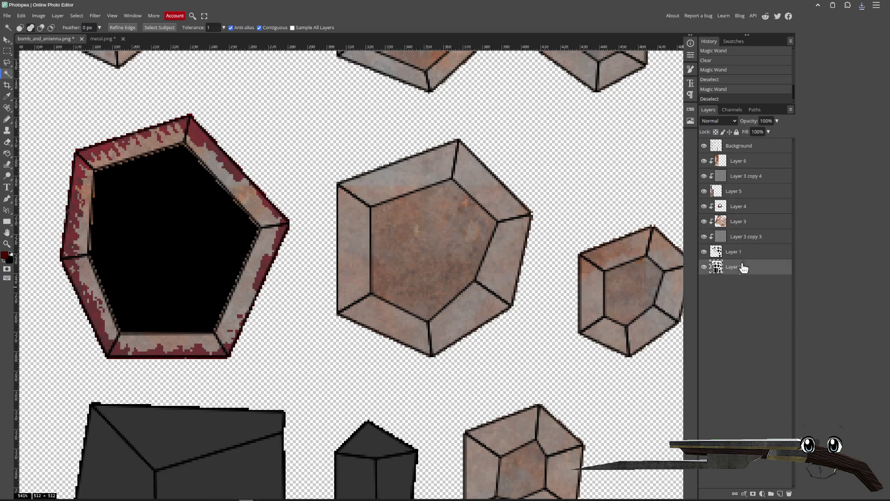
key(ctrl+d)
click(738, 148)
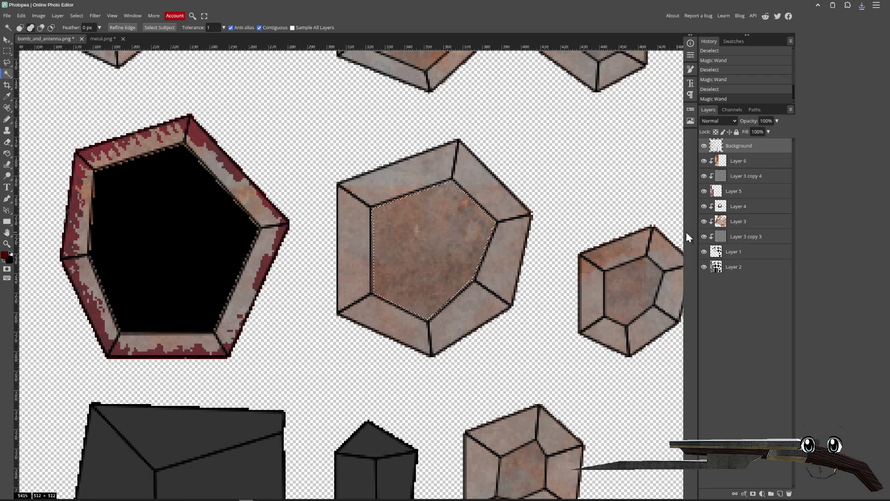
click(737, 250)
key(Delete)
key(ctrl+d)
scroll(534, 247, right, 3)
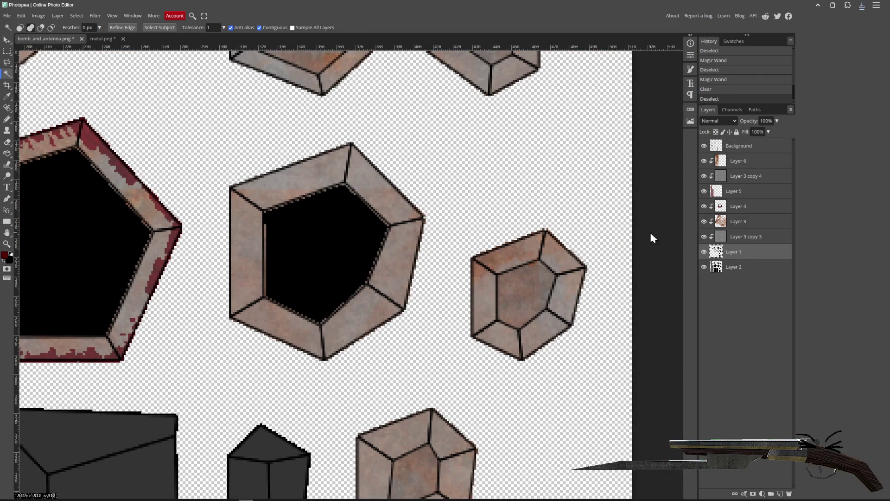
click(751, 146)
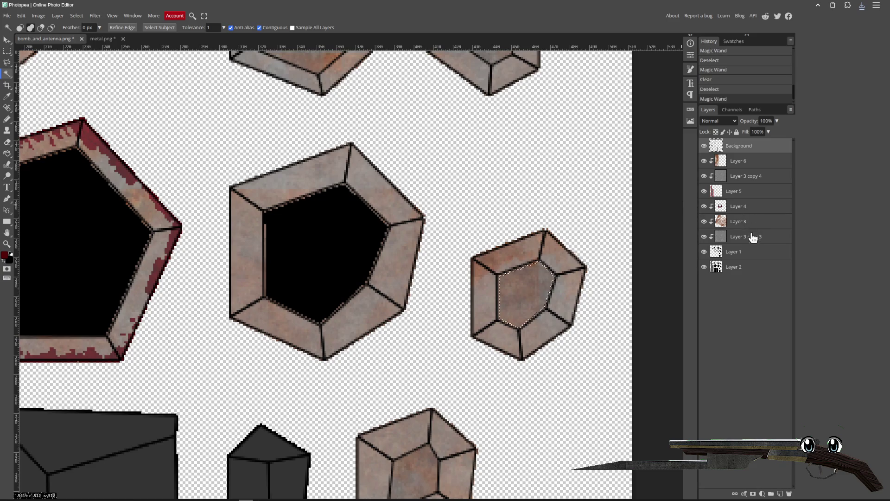
click(715, 252)
key(Delete)
drag(456, 138, 465, 320)
key(ctrl+d)
- Clear the upper-left pentagon centres to black on Layer 1
click(748, 147)
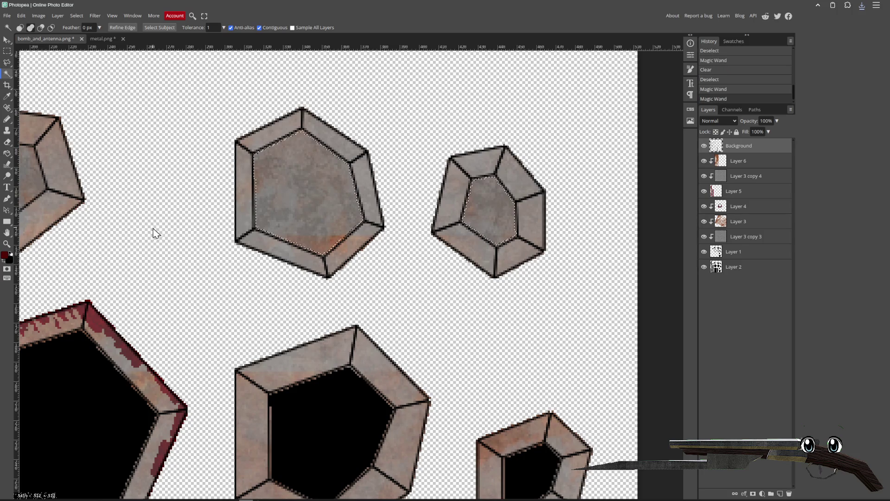
drag(155, 233, 339, 225)
drag(368, 323, 275, 217)
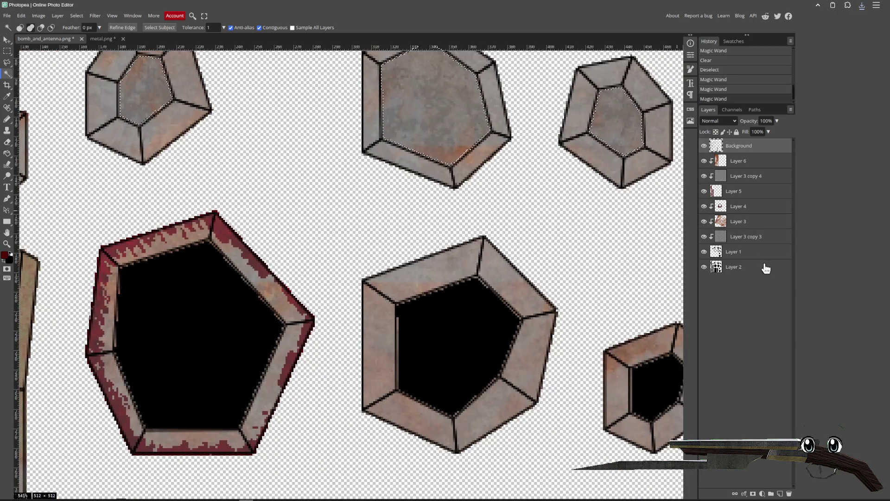
click(742, 252)
key(Delete)
key(ctrl+d)
- Save the texture and hide the Background layer's outline lines
key(ctrl+s)
key(Return)
scroll(416, 293, down, 1)
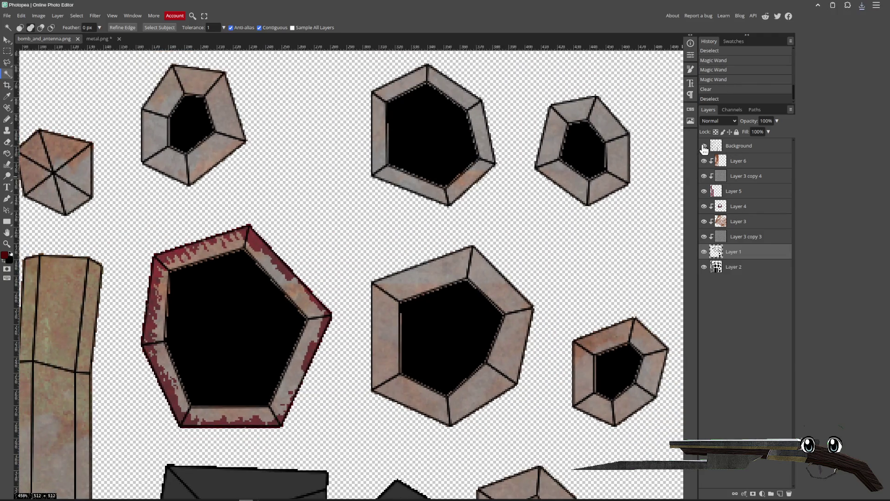
click(705, 147)
click(7, 40)
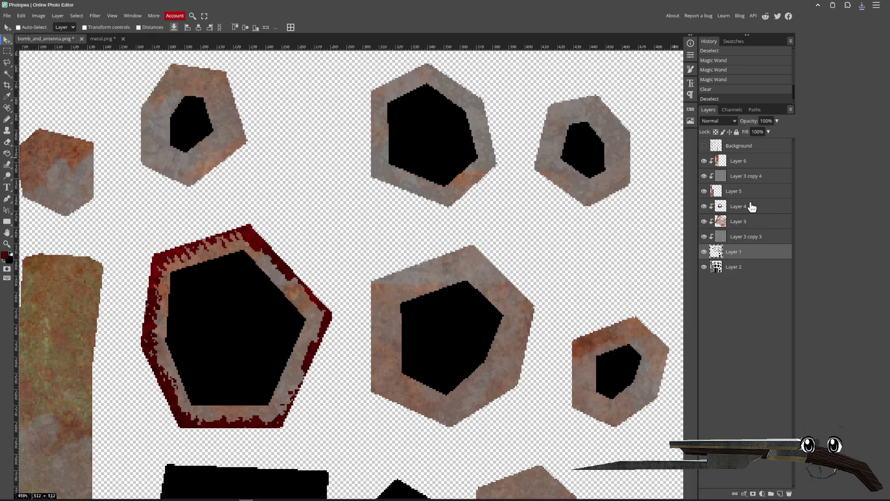
- Erase the red rust rim around the large pentagon on Layer 4 with a hard round eraser
click(752, 208)
scroll(574, 261, left, 5)
key(e)
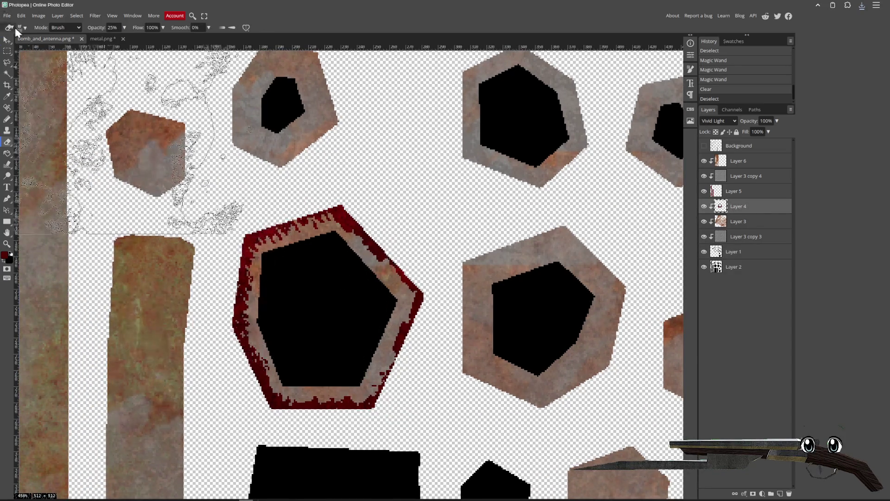
click(20, 27)
click(36, 84)
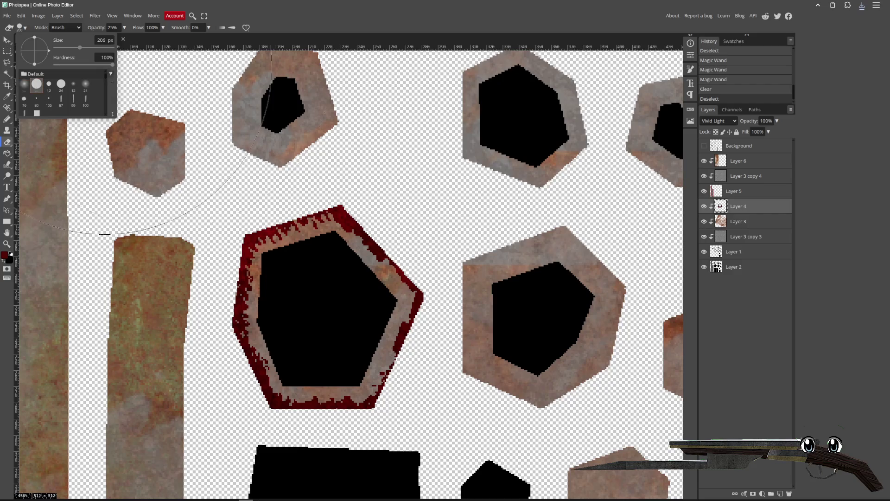
key(bracketleft)
key(bracketleft)
key(bracketleft)
drag(283, 326, 288, 235)
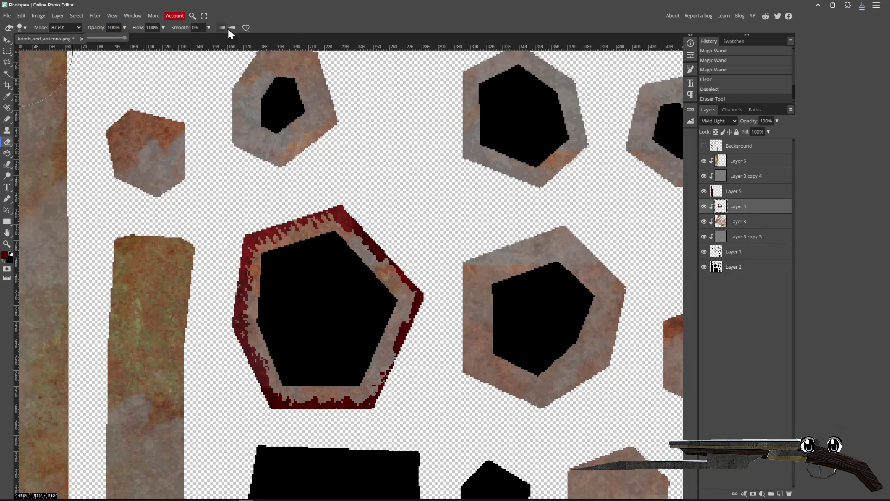
mouse_move(288, 291)
mouse_down()
mouse_move(313, 258)
mouse_move(368, 354)
mouse_move(268, 318)
mouse_move(312, 337)
mouse_move(308, 320)
mouse_move(269, 302)
mouse_move(307, 286)
mouse_up()
- Repaint red rust with the Pencil along the pentagon's left, lower-left and lower rims
key(b)
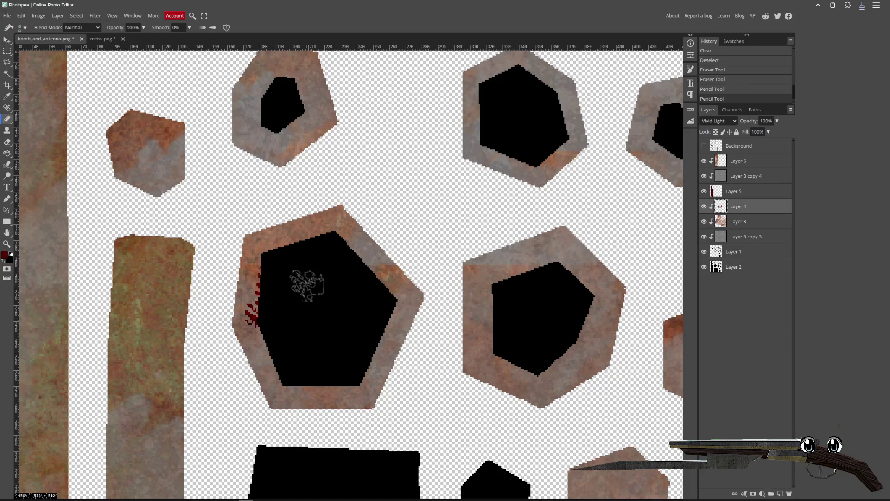
mouse_move(299, 258)
mouse_down()
mouse_move(264, 304)
mouse_move(283, 270)
mouse_up()
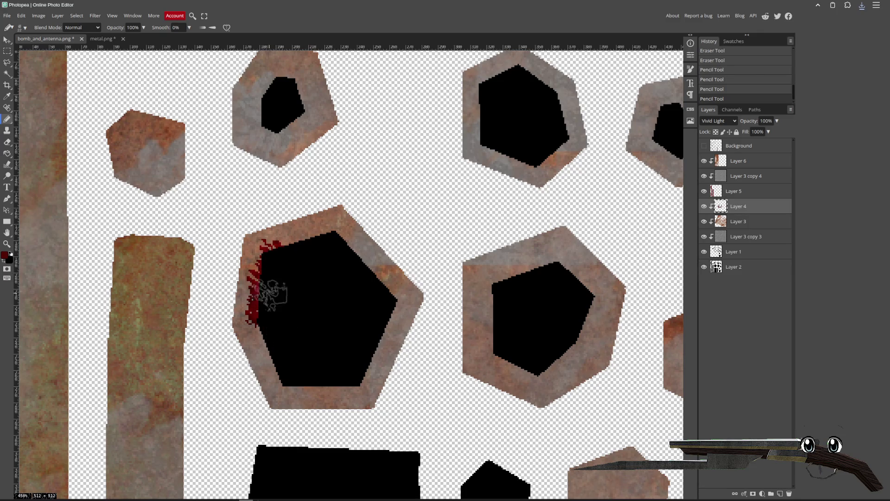
drag(263, 309, 275, 346)
drag(284, 377, 311, 389)
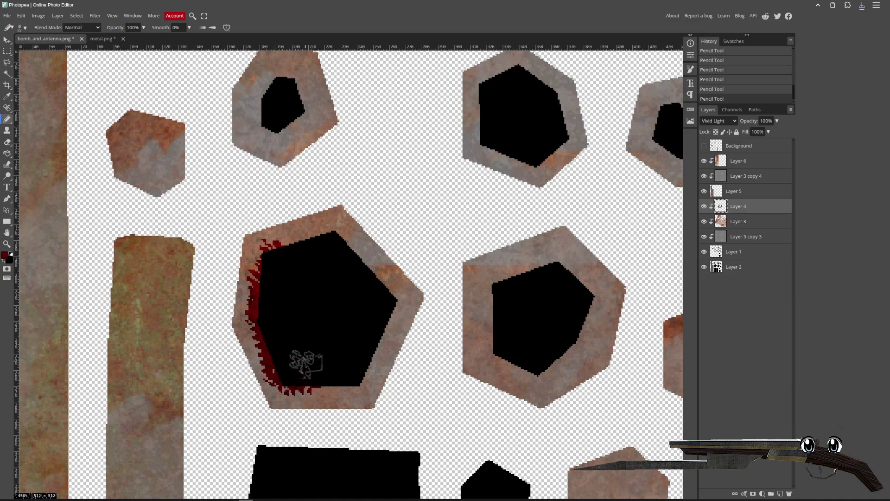
- Paint a textured red rust stroke along the upper-left rim with a 47 px 2500 brush
click(25, 29)
scroll(42, 111, down, 5)
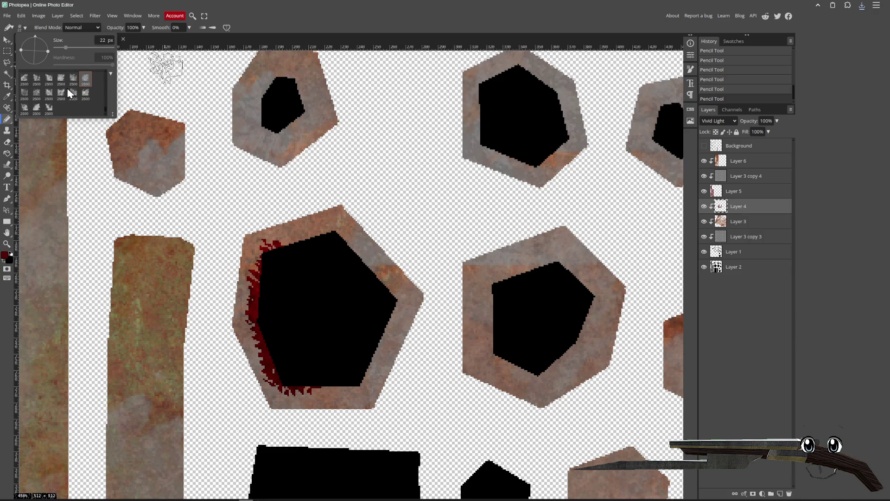
click(69, 96)
drag(90, 49, 44, 56)
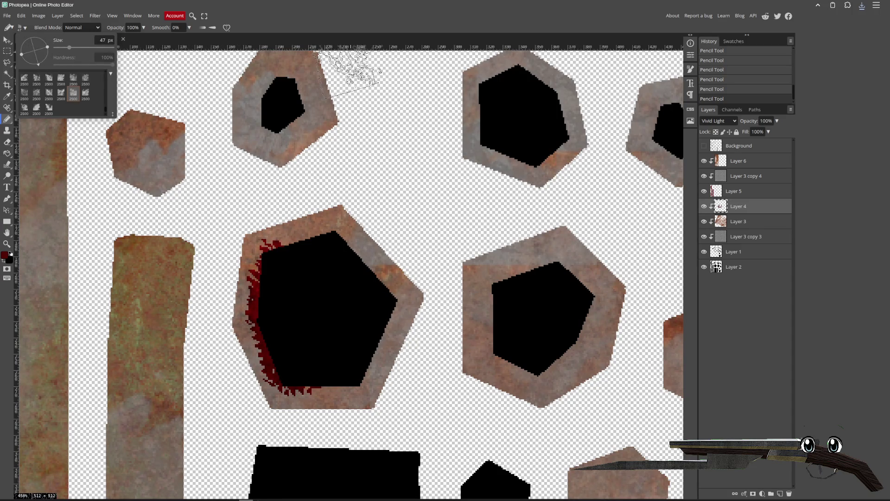
drag(287, 279, 341, 271)
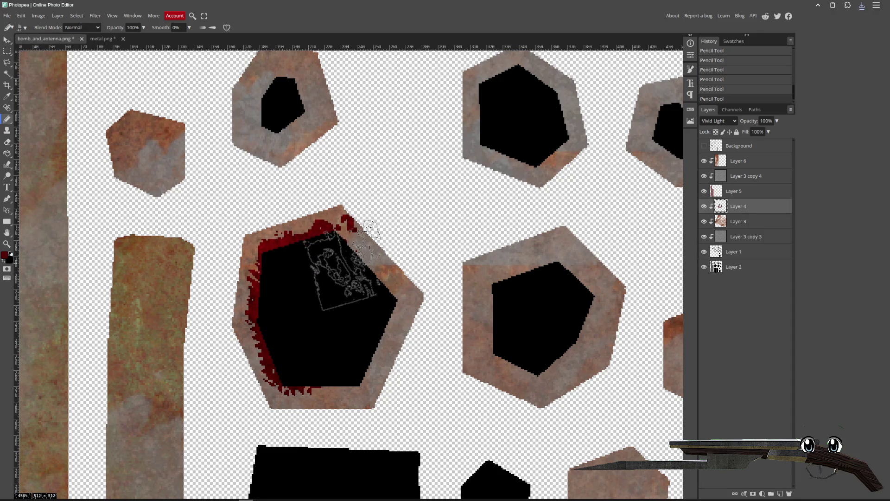
- Stamp red splatter marks with a 73 px blood-splatter brush along the ring's upper-right and right edges
click(25, 28)
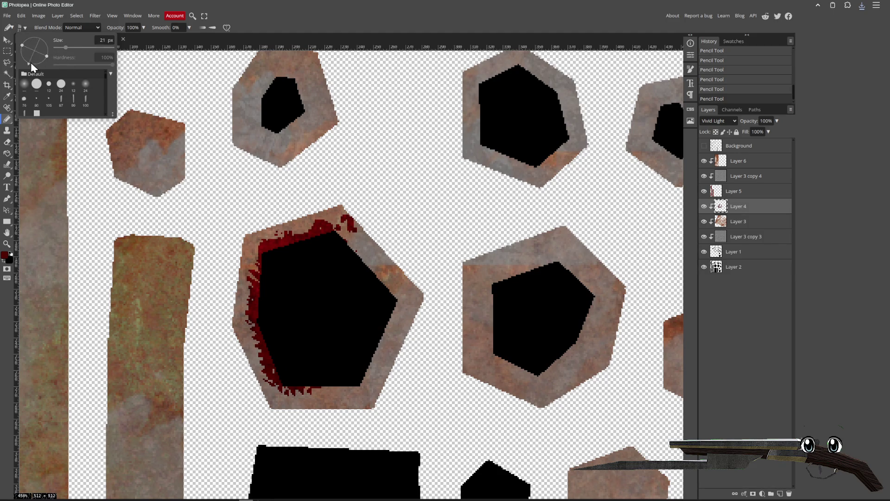
scroll(76, 97, down, 3)
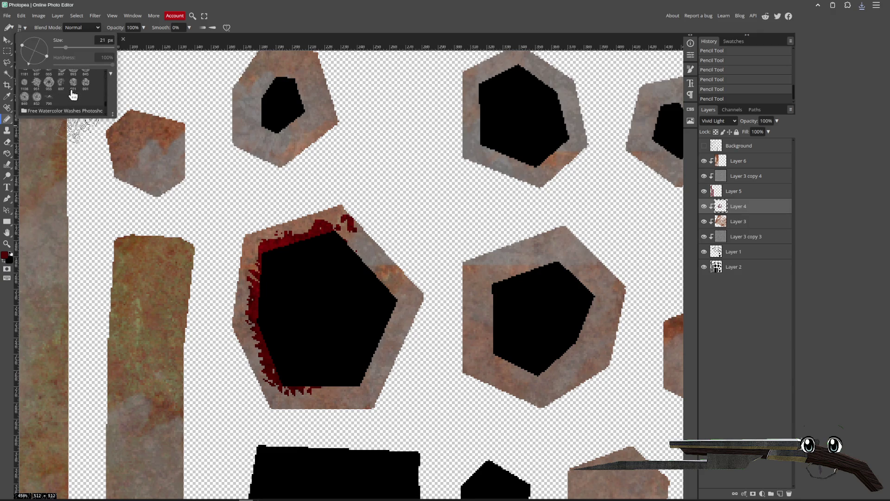
click(37, 95)
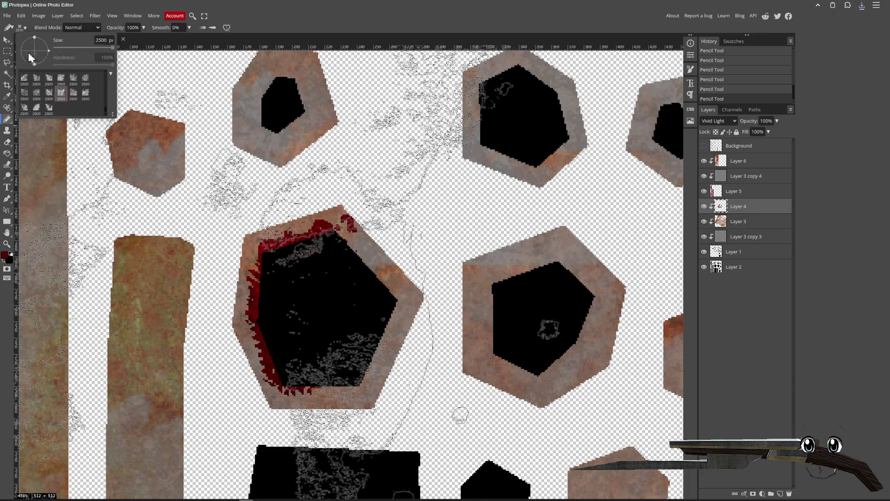
drag(80, 47, 70, 54)
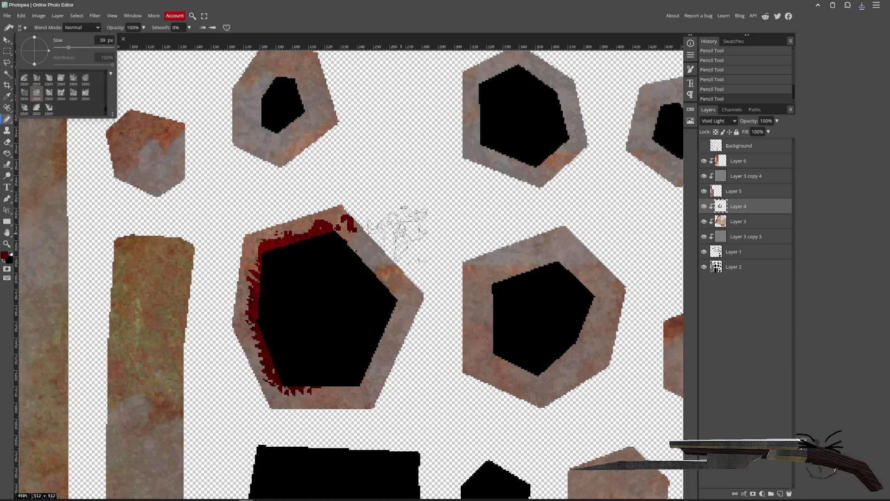
click(324, 265)
click(335, 270)
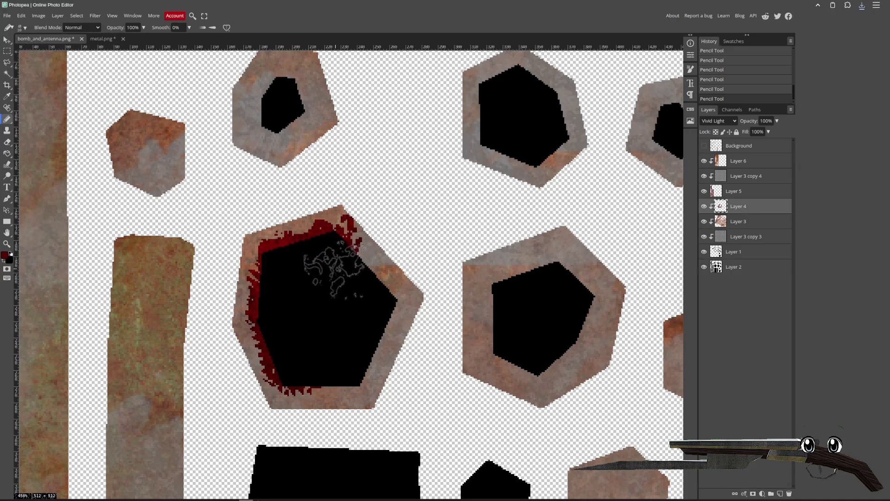
click(355, 283)
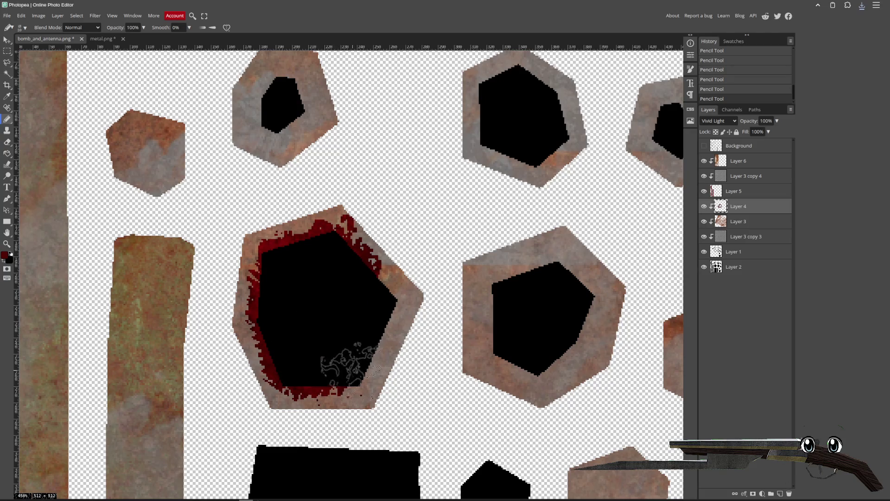
click(367, 330)
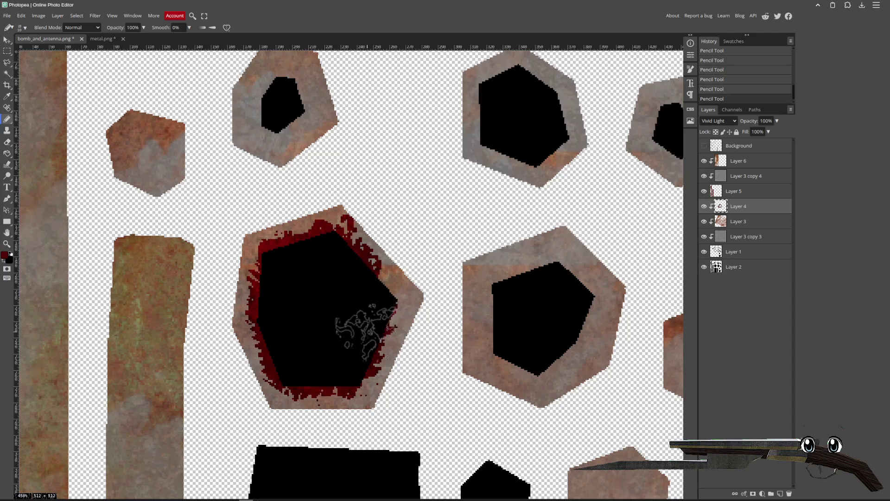
click(370, 304)
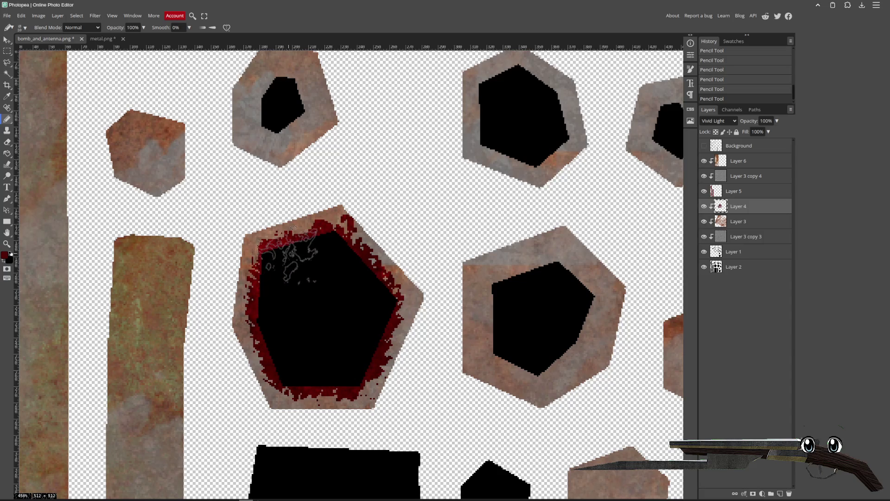
- Export the texture as PNG, replacing bomb_and_antenna.png, then switch to Godot
click(7, 15)
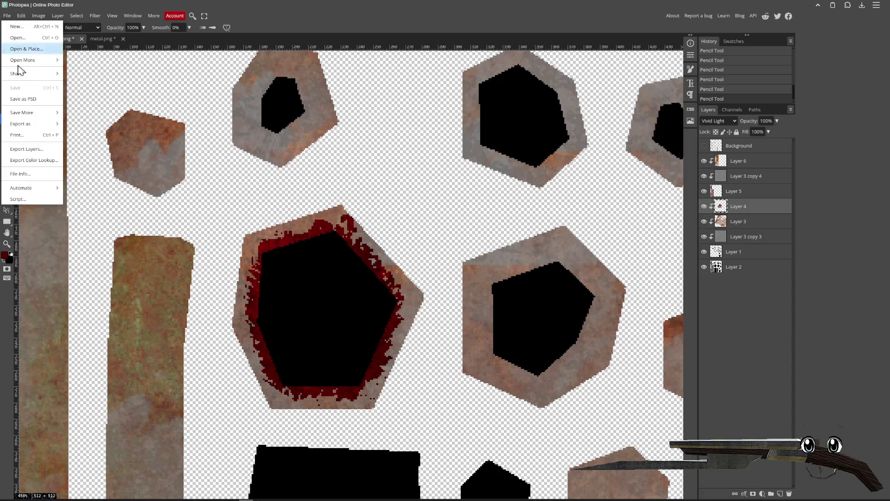
mouse_move(28, 124)
click(77, 123)
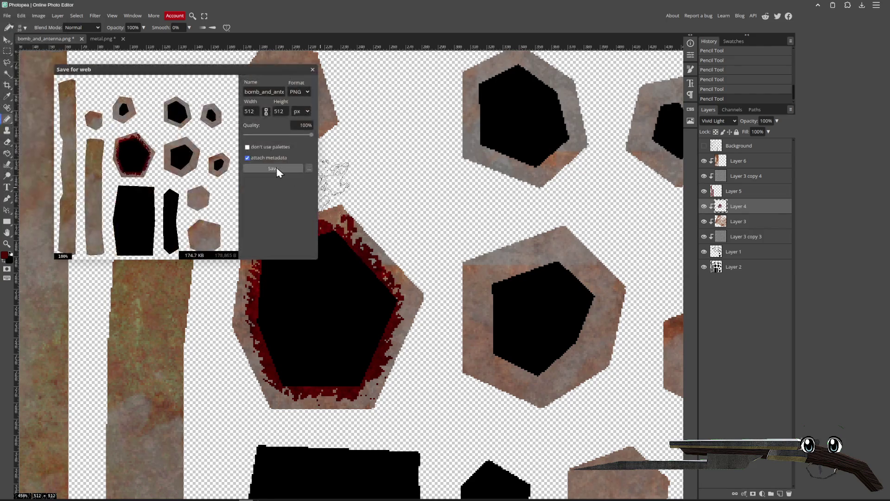
click(276, 167)
double_click(382, 118)
click(510, 265)
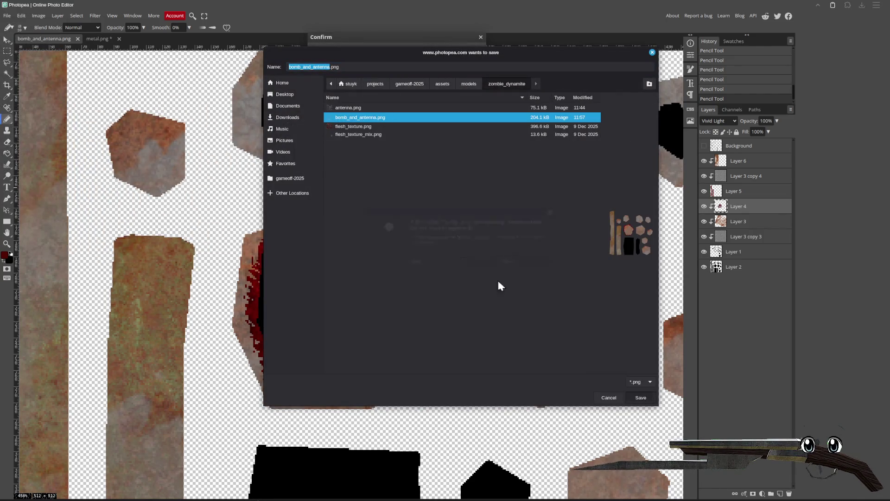
click(214, 499)
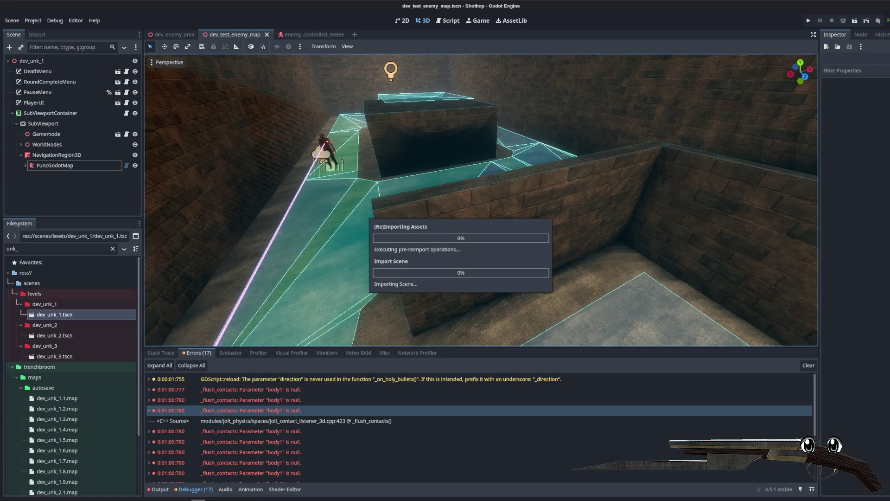
- Switch to Blender and orbit around the zombie_dynamite model to view the antenna
key(alt+Tab)
mouse_move(398, 290)
mouse_down()
mouse_move(417, 221)
mouse_move(321, 218)
mouse_move(410, 219)
mouse_move(464, 253)
mouse_move(347, 149)
mouse_move(264, 165)
mouse_move(361, 173)
mouse_move(451, 159)
mouse_move(488, 168)
mouse_up()
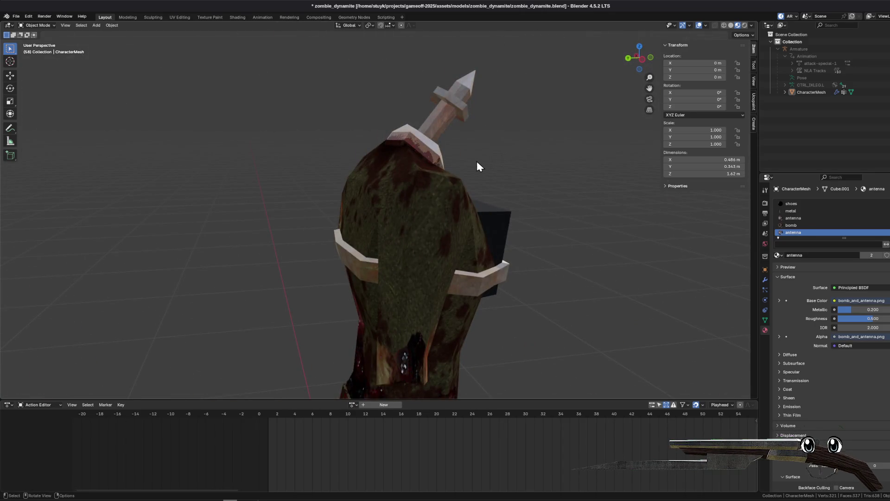
- Set the antenna material's Metallic to 0 and Roughness to 1
click(240, 19)
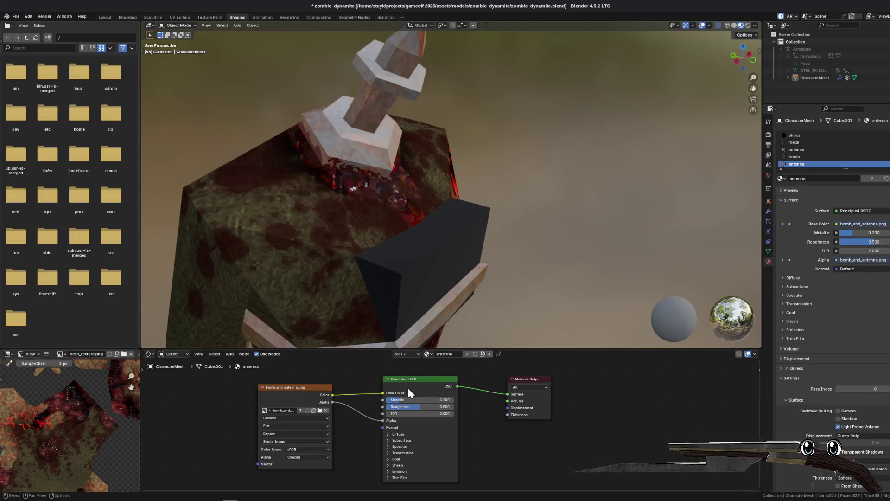
text(0)
key(Return)
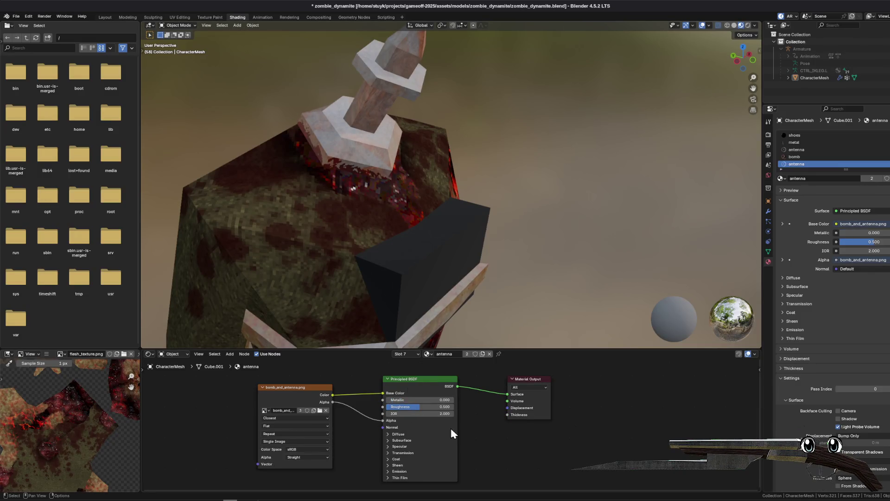
click(429, 405)
text(1)
key(Return)
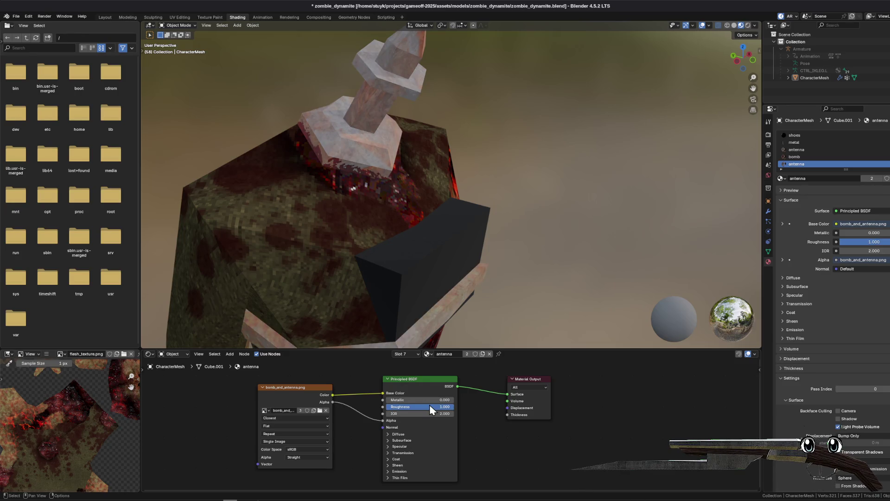
- Save zombie_dynamite.blend after a front view of the antenna, then select Layer 3 copy 3 in Photopea
drag(408, 325, 396, 257)
key(ctrl+s)
scroll(369, 185, up, 6)
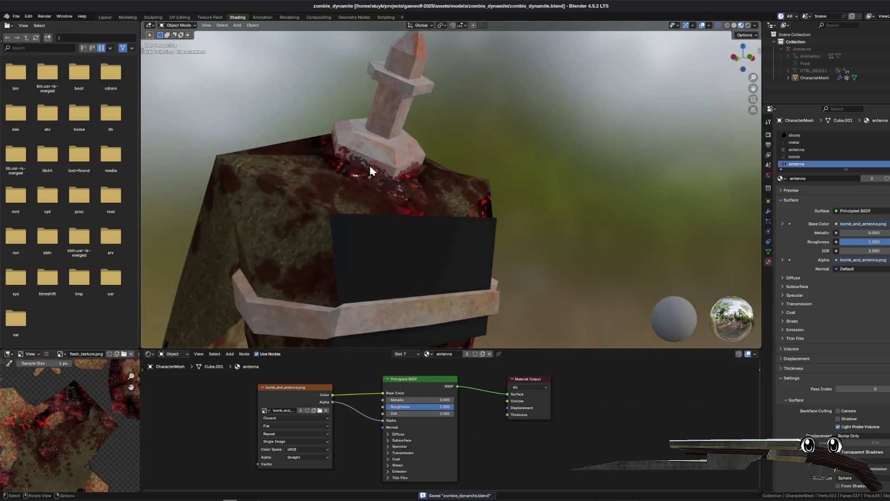
scroll(406, 209, down, 5)
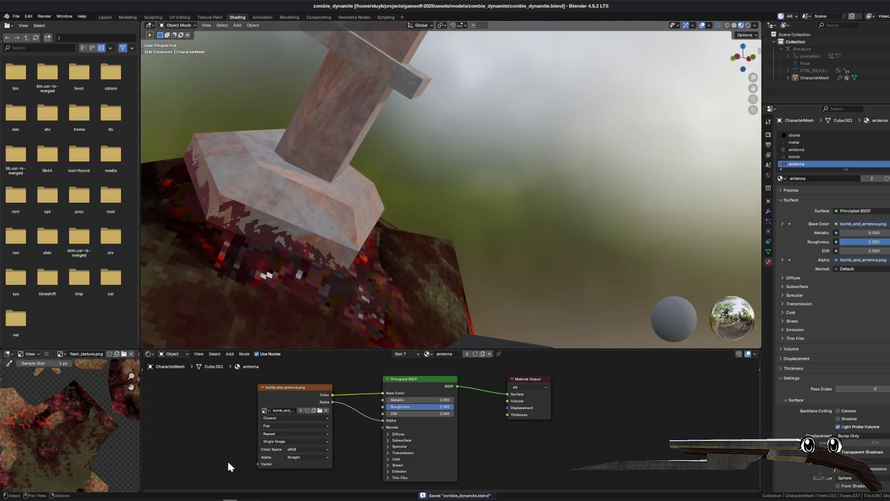
key(alt+Tab)
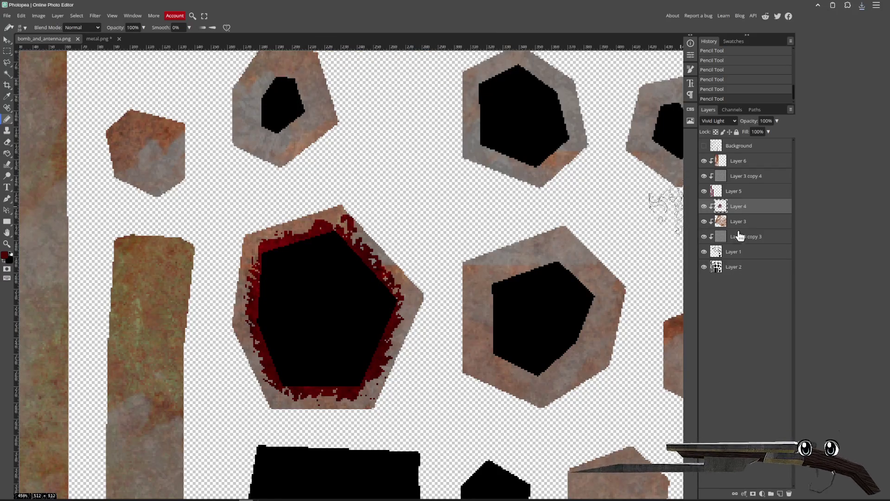
click(740, 236)
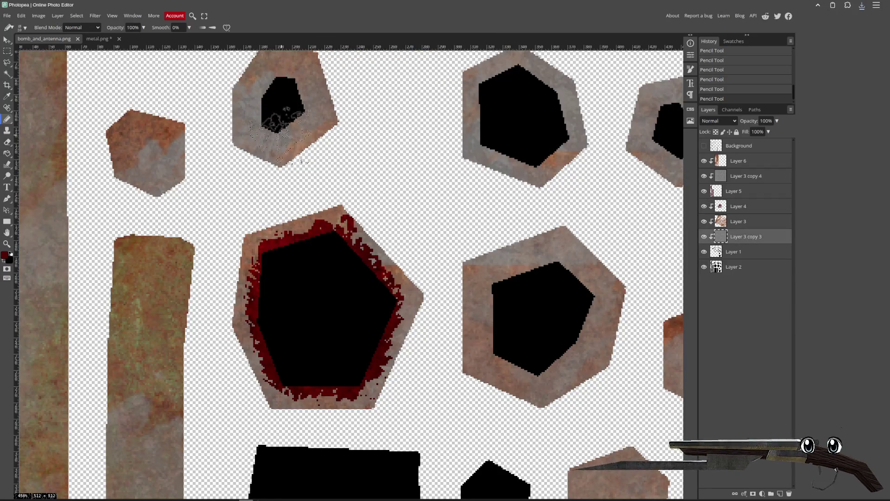
- Darken Layer 3 copy 3 to Lightness -25 with Hue/Saturation
click(7, 40)
key(ctrl+u)
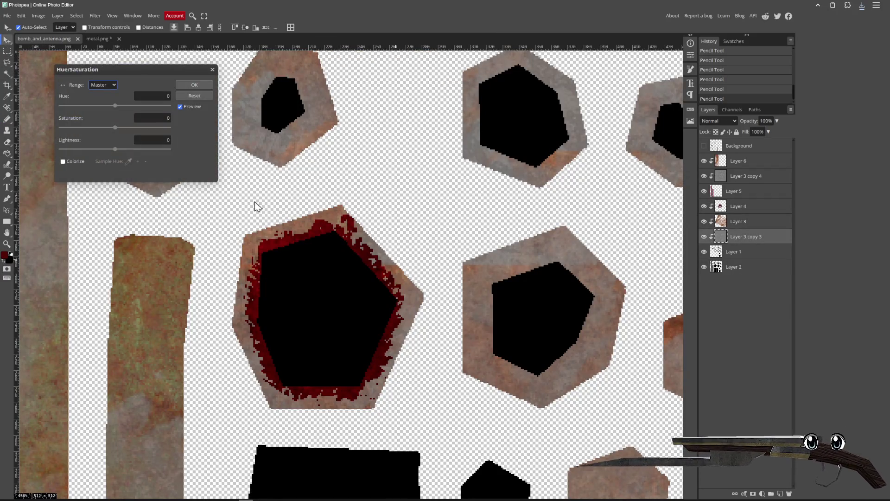
mouse_move(117, 150)
mouse_down()
mouse_move(85, 148)
mouse_move(100, 145)
mouse_up()
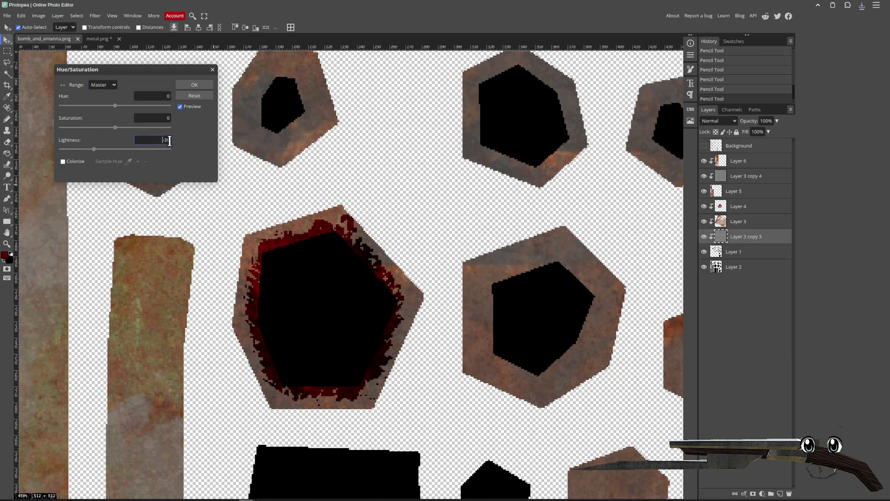
text(-25)
key(Tab)
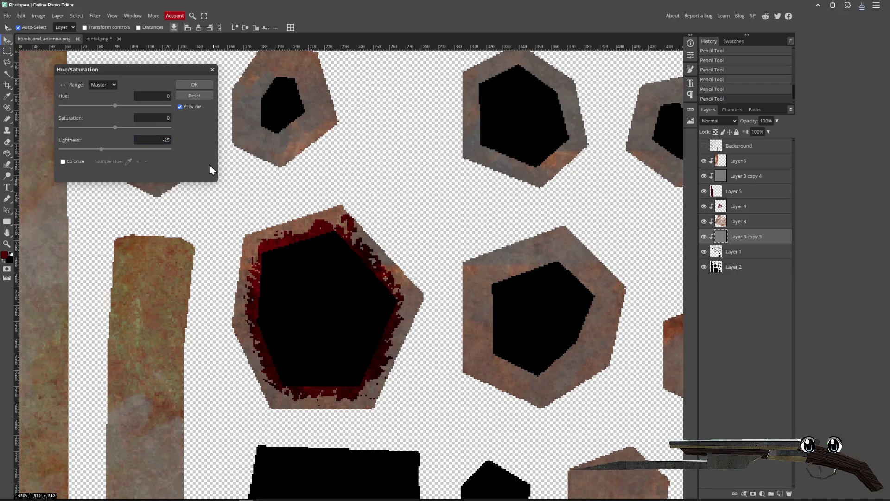
click(194, 85)
- Set Layer 3's blend mode to Vivid Light
click(739, 221)
click(718, 121)
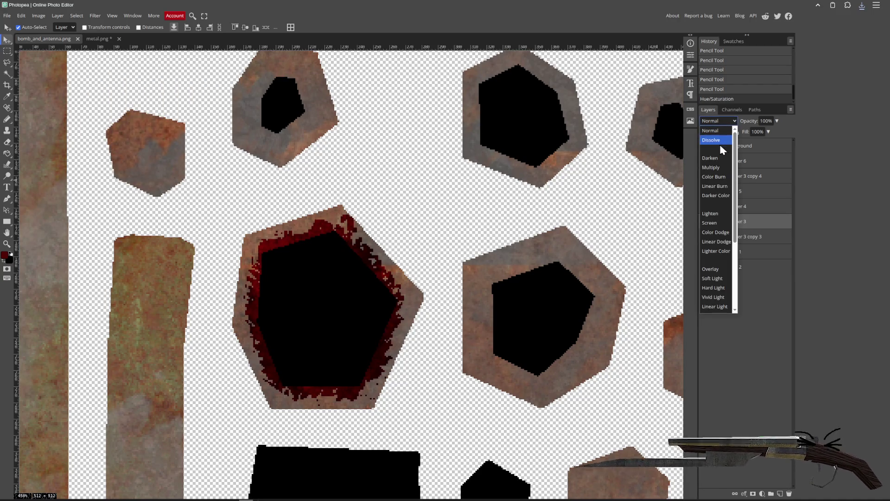
click(721, 162)
key(Down)
key(Down)
key(Down)
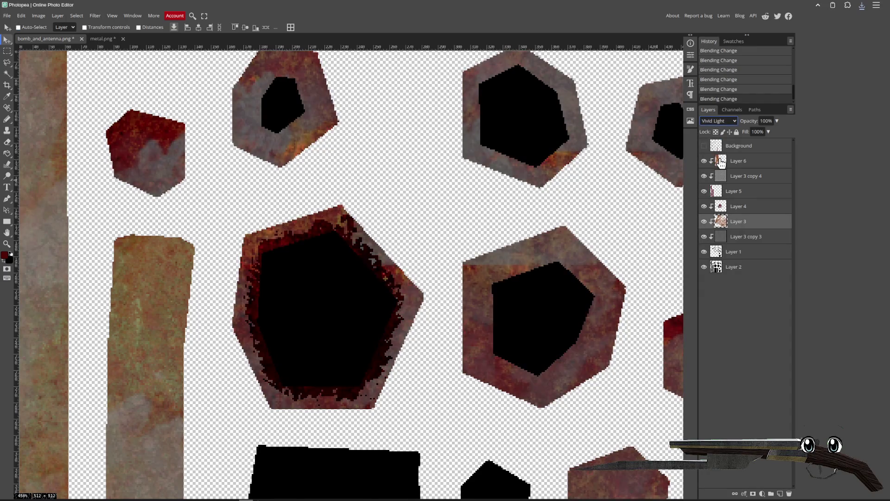
key(Up)
key(Up)
key(Up)
- Switch to the Eraser, undo a test stroke, and pick a soft brush preset
mouse_move(557, 288)
mouse_down()
mouse_move(527, 268)
mouse_move(318, 304)
mouse_move(285, 354)
mouse_move(419, 263)
mouse_move(334, 311)
mouse_move(341, 319)
mouse_up()
key(e)
click(321, 246)
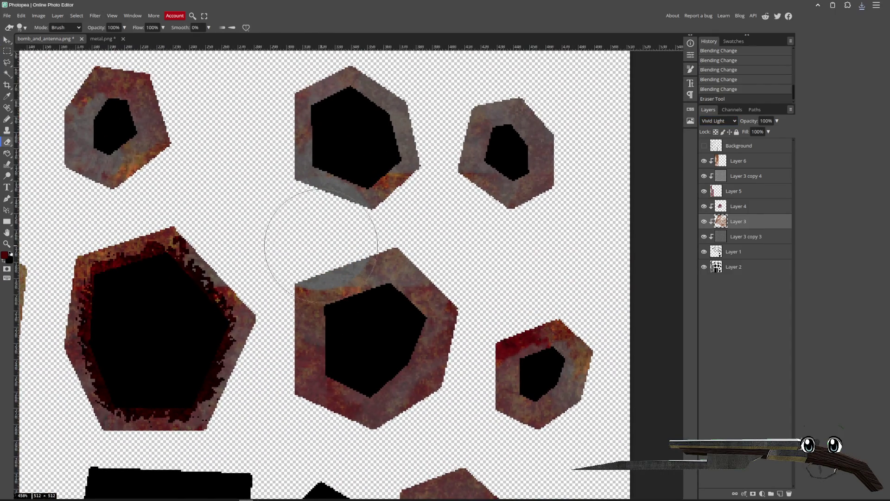
key(ctrl+z)
click(23, 28)
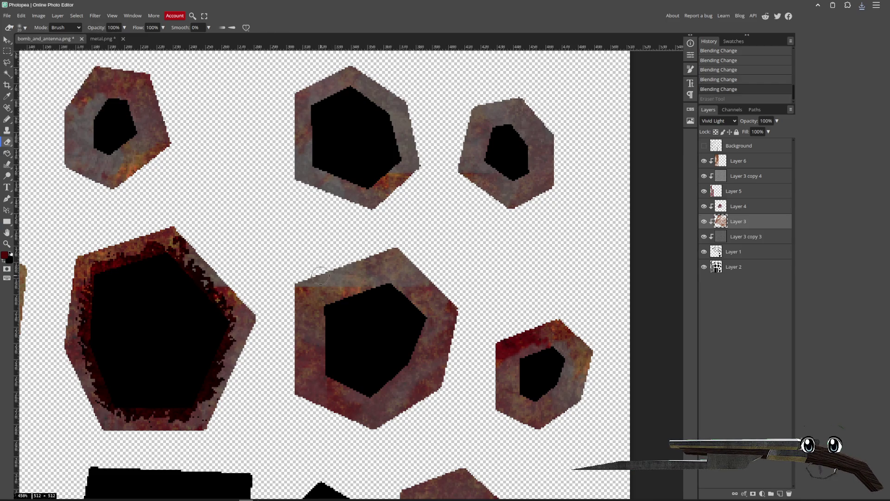
- Erase rust along the hexagon edges, undoing the last unwanted stroke
drag(316, 276, 306, 283)
drag(394, 260, 408, 243)
drag(403, 241, 419, 209)
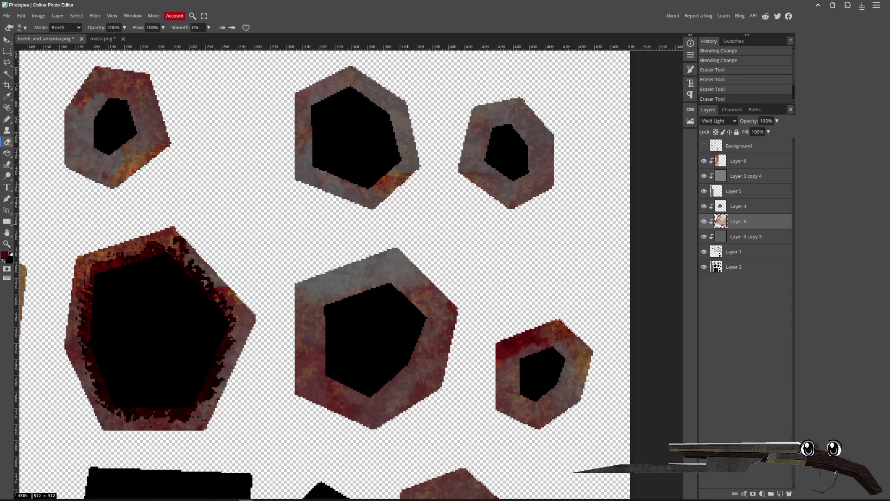
drag(421, 147, 448, 165)
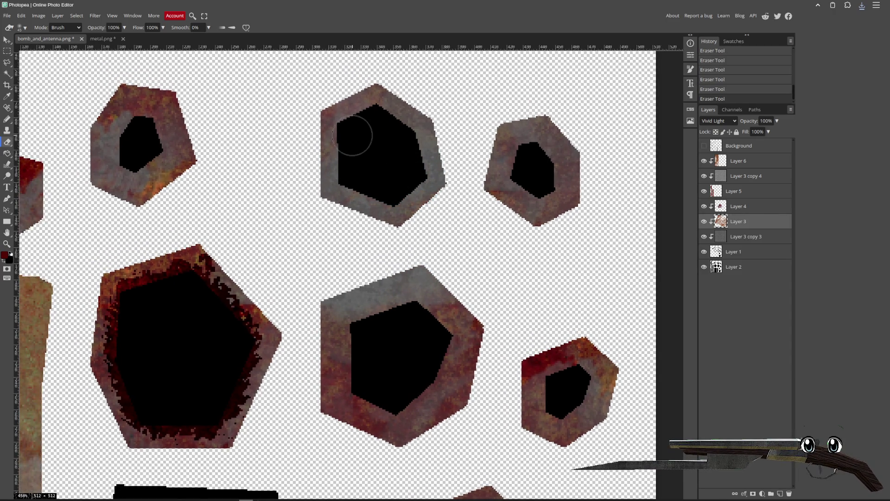
key(ctrl+z)
key(ctrl+z)
- Erase rust from the lower hexagon so grey metal shows through
scroll(459, 246, left, 3)
scroll(339, 238, down, 5)
scroll(339, 238, right, 4)
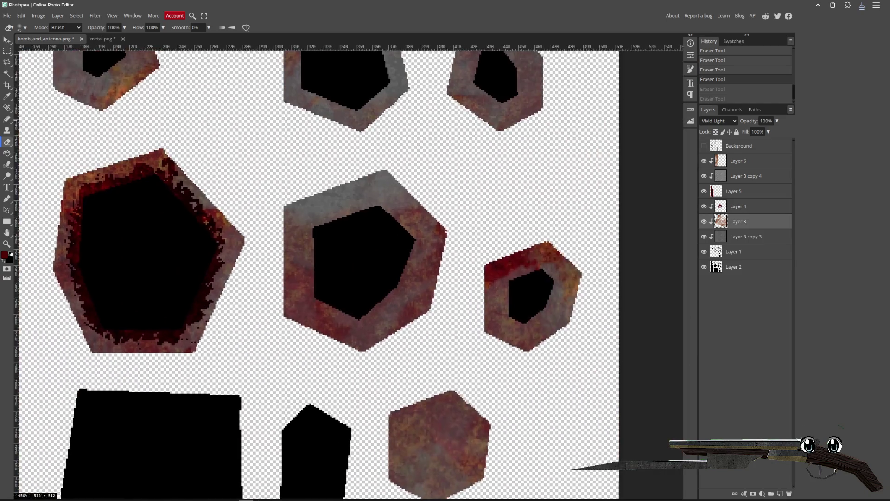
scroll(300, 127, down, 3)
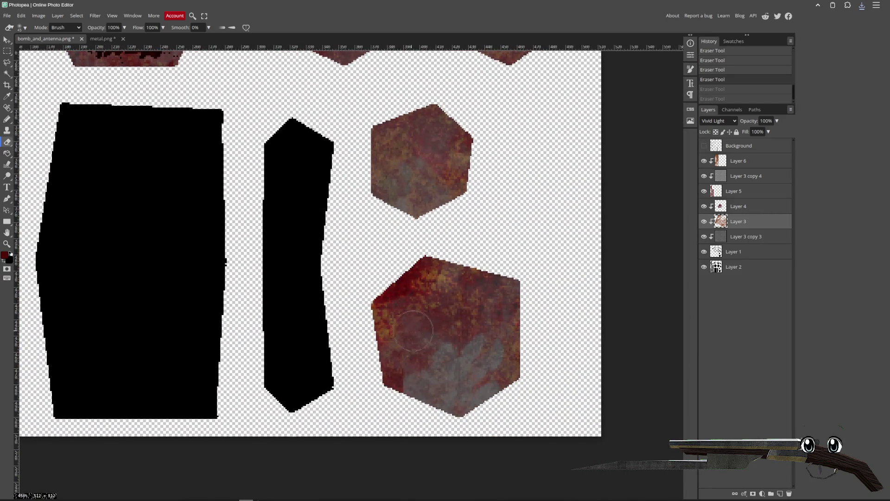
drag(413, 376, 445, 358)
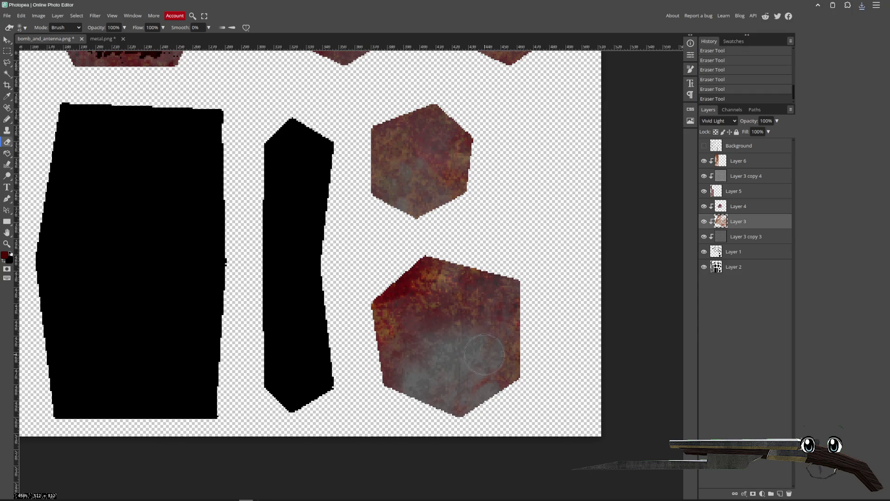
click(7, 16)
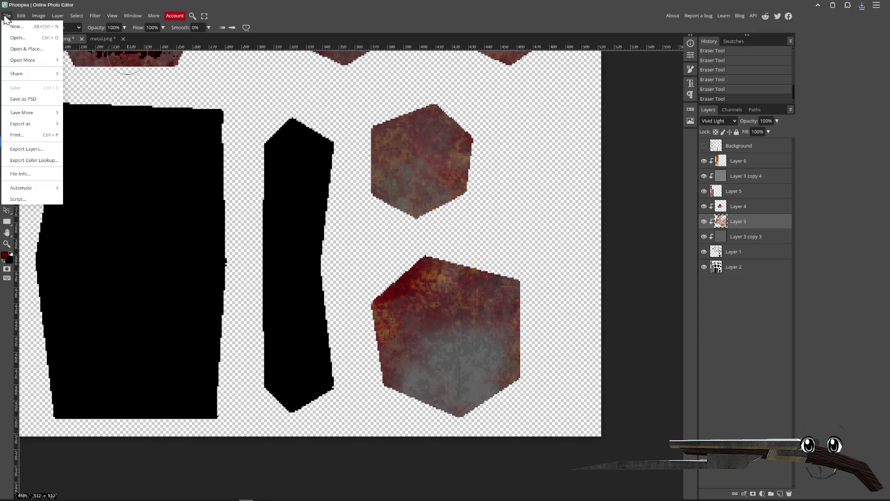
- Export the texture as PNG, replacing bomb_and_antenna.png (177 KB) in the zombie_dynamite folder
mouse_move(37, 124)
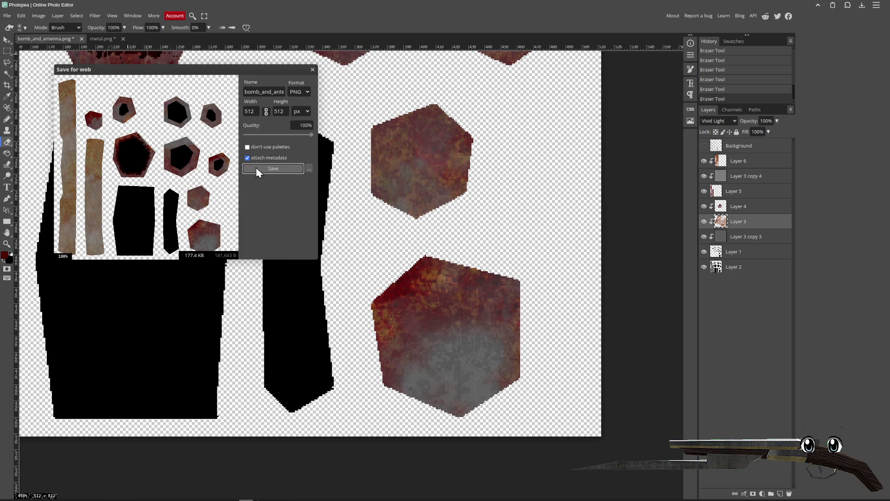
click(258, 170)
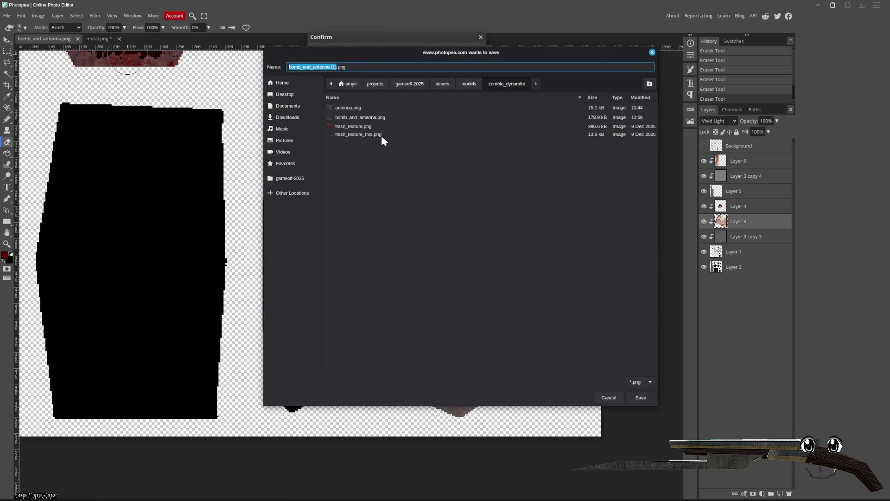
double_click(366, 117)
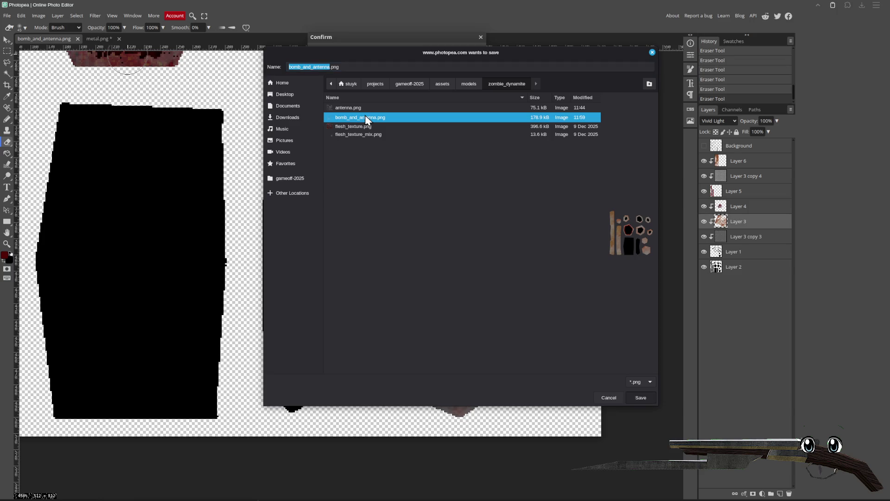
key(Escape)
key(Return)
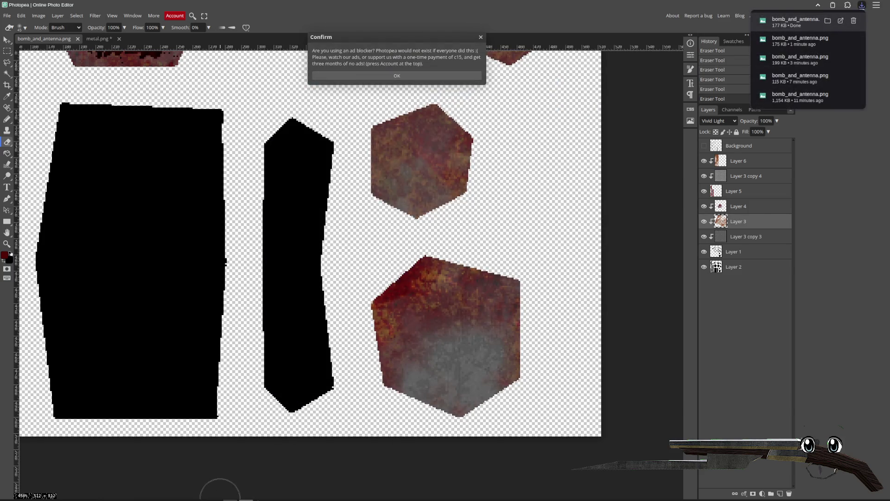
key(alt+Tab)
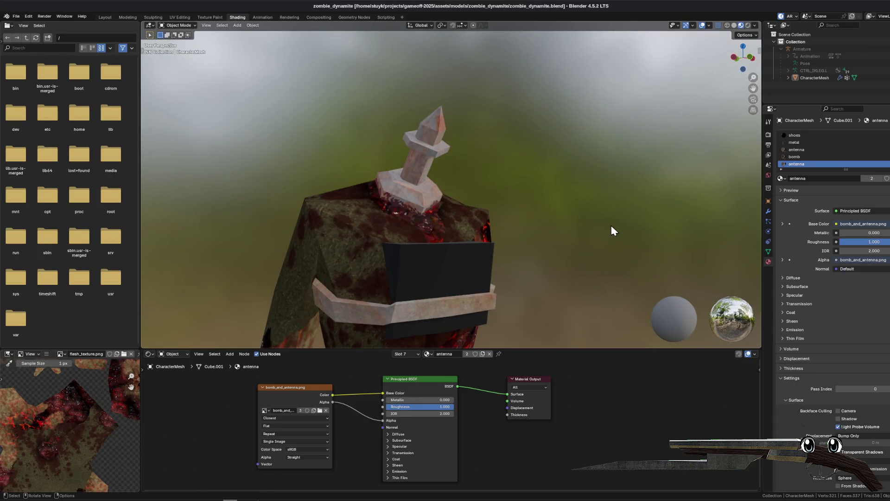
- Set the antenna material's Principled BSDF IOR to 1 and save zombie_dynamite.blend
mouse_move(576, 236)
mouse_down()
mouse_move(427, 246)
mouse_move(507, 244)
mouse_move(397, 177)
mouse_move(292, 218)
mouse_up()
scroll(293, 219, up, 4)
click(437, 414)
text(1)
key(Return)
mouse_move(452, 258)
mouse_down()
mouse_move(416, 215)
mouse_move(469, 210)
mouse_move(582, 257)
mouse_up()
key(ctrl+s)
- Orbit around the antenna to inspect its rust, then dismiss Photopea's ad-blocker notice
scroll(584, 282, up, 3)
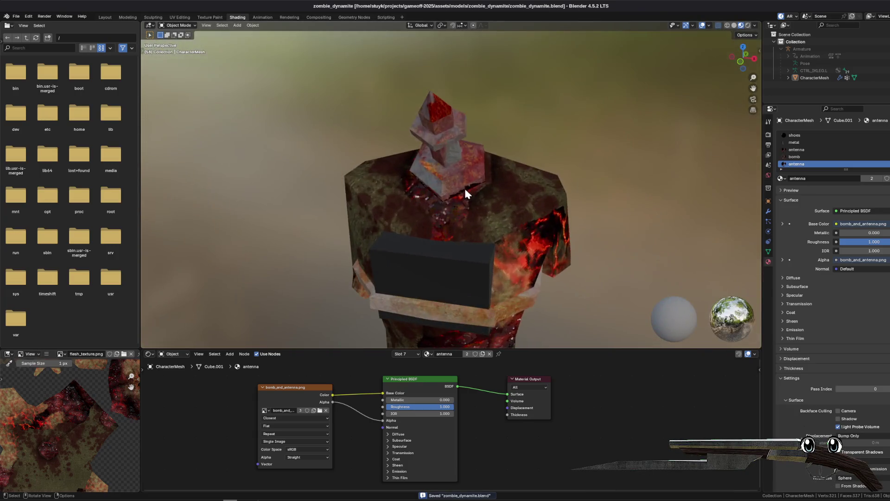
drag(465, 193, 441, 143)
scroll(442, 143, up, 5)
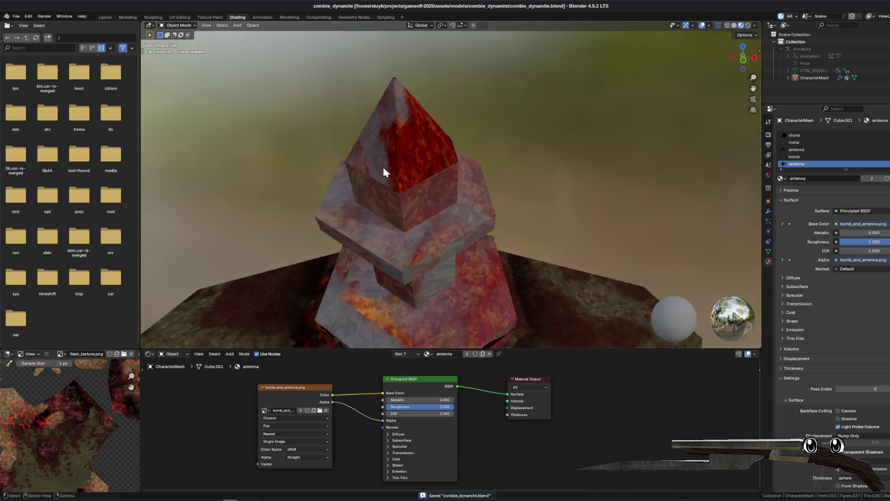
mouse_move(383, 168)
mouse_down()
mouse_move(363, 185)
mouse_move(406, 140)
mouse_up()
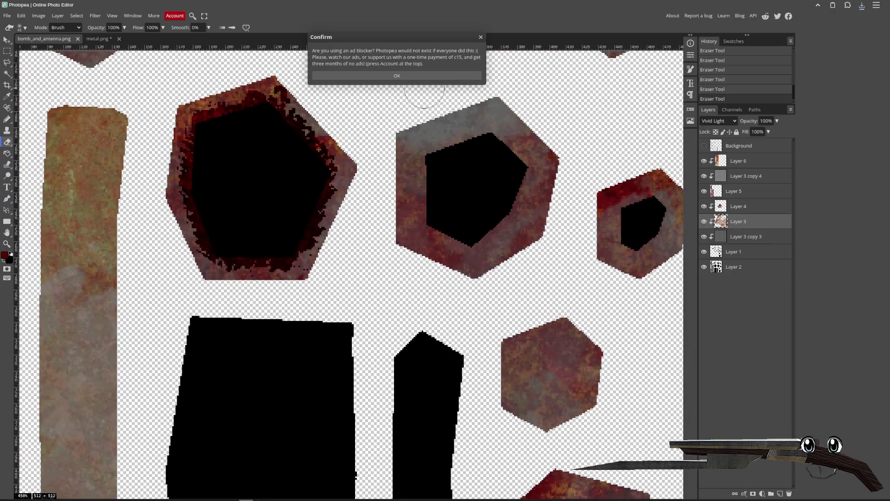
click(418, 75)
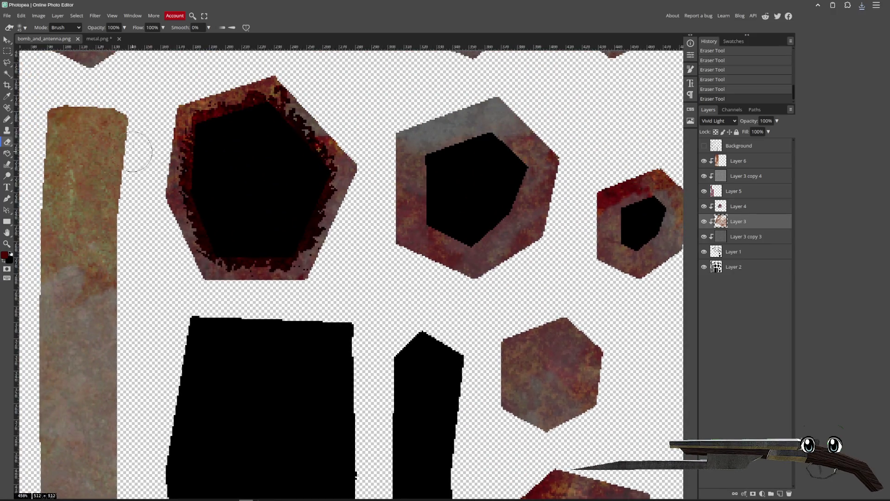
- Erase the rust on the small solid hexagon to plain grey, discarding the pentagon stroke
scroll(138, 156, up, 5)
scroll(137, 156, left, 3)
mouse_move(132, 199)
mouse_down()
mouse_move(159, 143)
mouse_move(204, 185)
mouse_move(167, 195)
mouse_move(200, 209)
mouse_up()
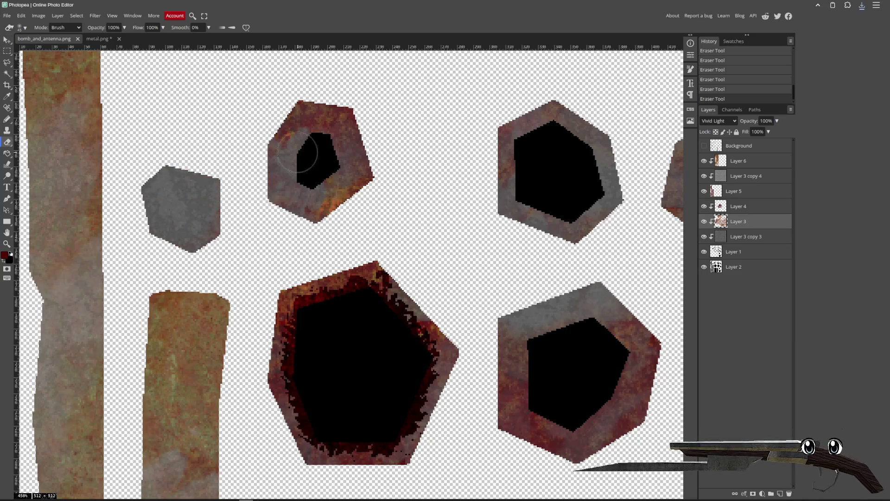
key(ctrl+z)
mouse_move(310, 153)
mouse_down()
mouse_move(324, 148)
mouse_move(317, 170)
mouse_up()
key(ctrl+z)
key(ctrl+shift+z)
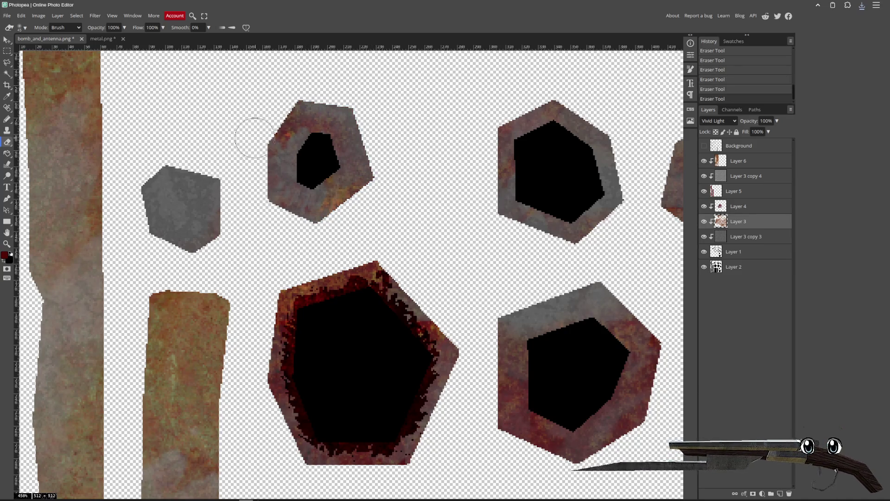
mouse_move(626, 214)
mouse_down()
mouse_move(299, 174)
mouse_move(298, 123)
mouse_up()
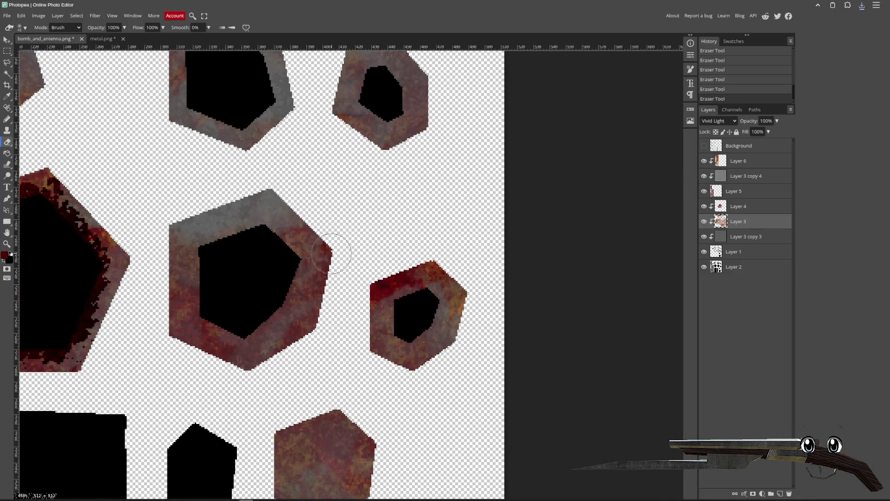
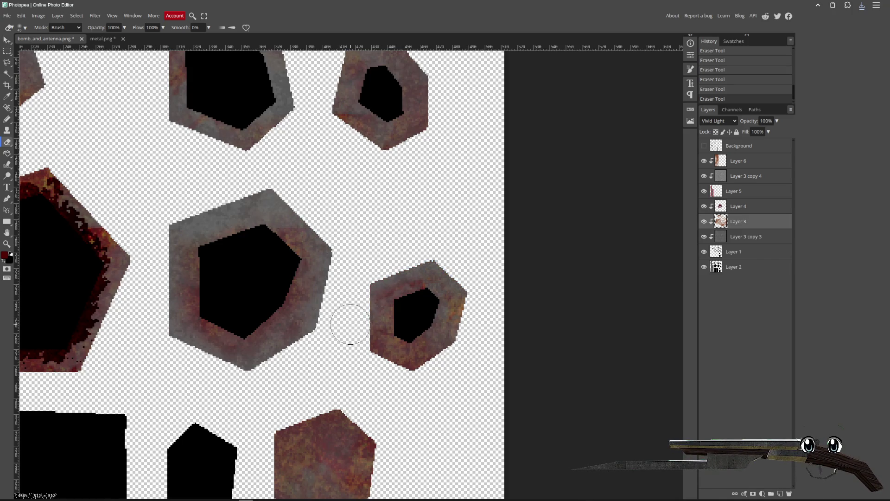
- Erase the rust along the lower hexagon's left edge
scroll(477, 304, down, 4)
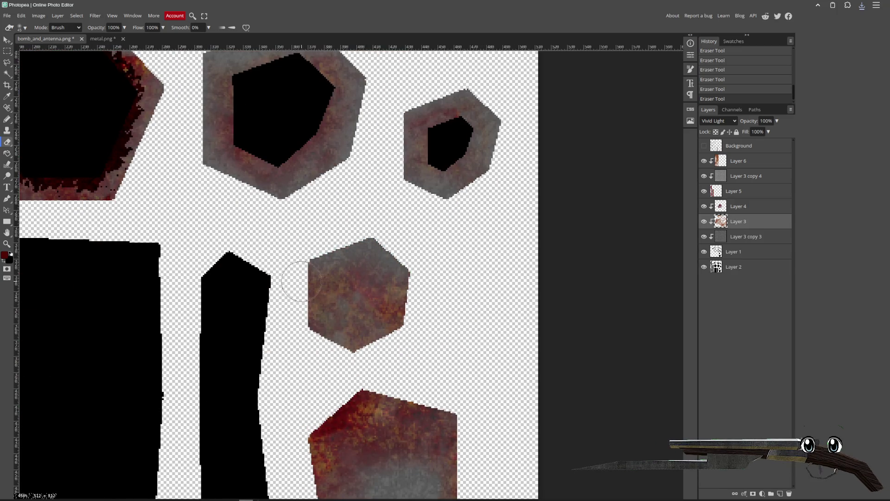
scroll(409, 360, down, 3)
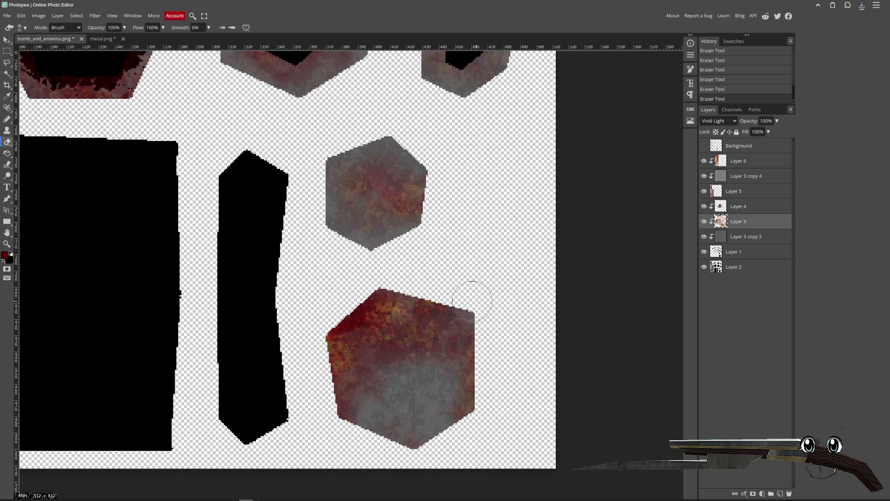
drag(307, 329, 330, 448)
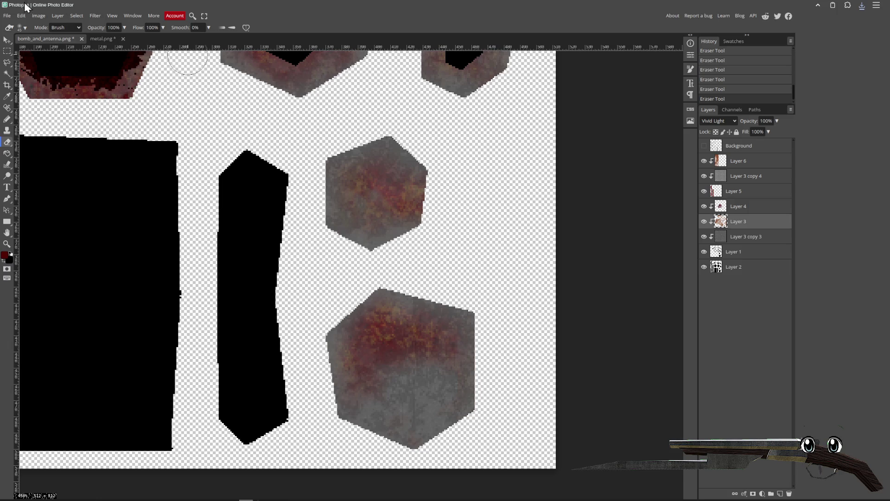
- Export the texture as a PNG, replacing bomb_and_antenna.png
click(7, 15)
mouse_move(34, 124)
click(96, 131)
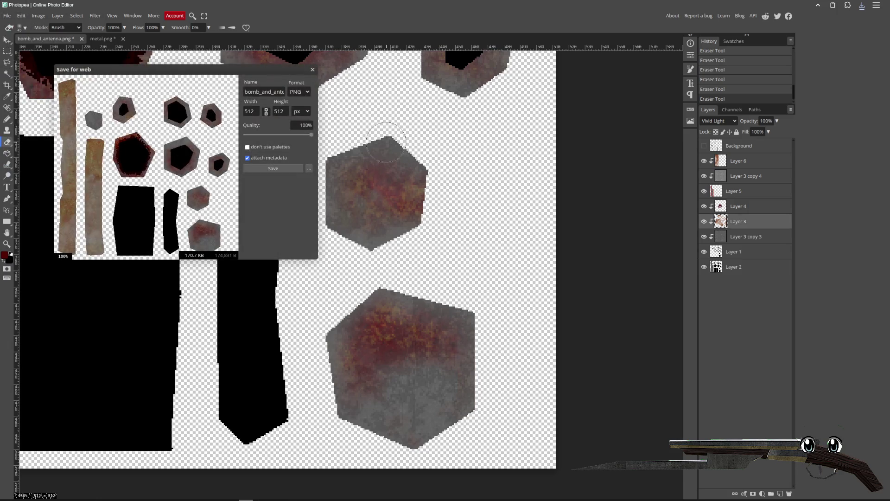
click(264, 173)
double_click(360, 117)
click(510, 271)
- Check the textured antenna in Blender, then return to Photopea
click(216, 492)
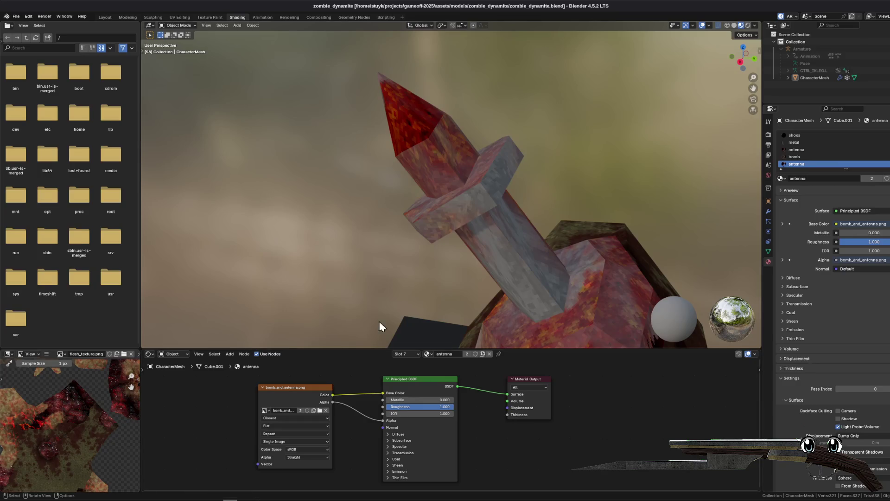
mouse_move(452, 239)
mouse_down()
mouse_move(441, 239)
mouse_move(533, 238)
mouse_move(443, 152)
mouse_up()
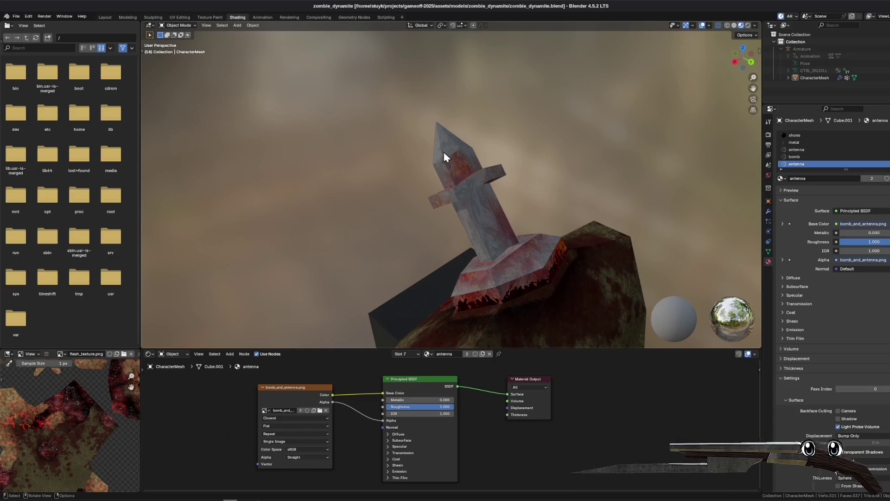
key(alt+Tab)
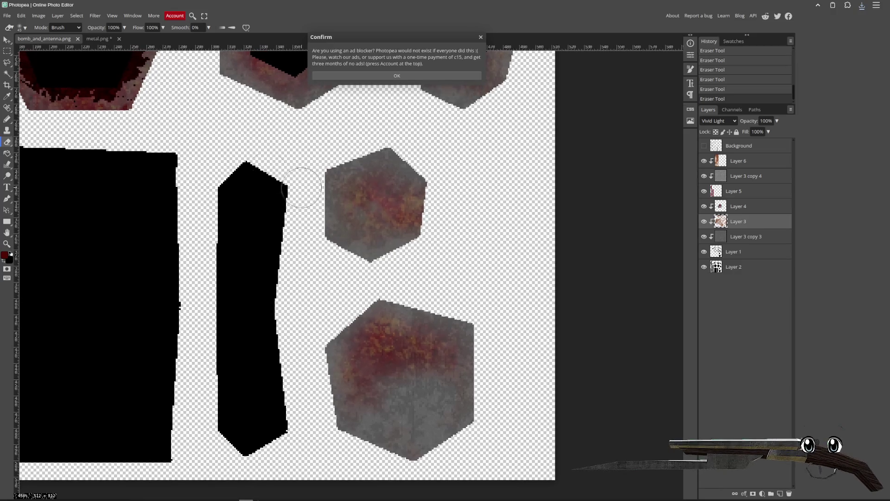
- Dismiss the ad-blocker notice, re-export the PNG over bomb_and_antenna.png, and switch to Blender
click(366, 75)
click(7, 15)
mouse_move(41, 124)
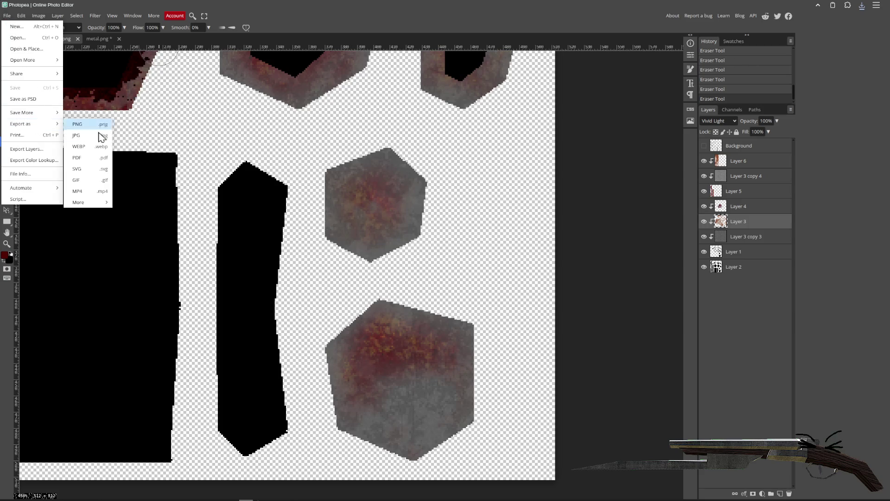
click(96, 125)
click(255, 171)
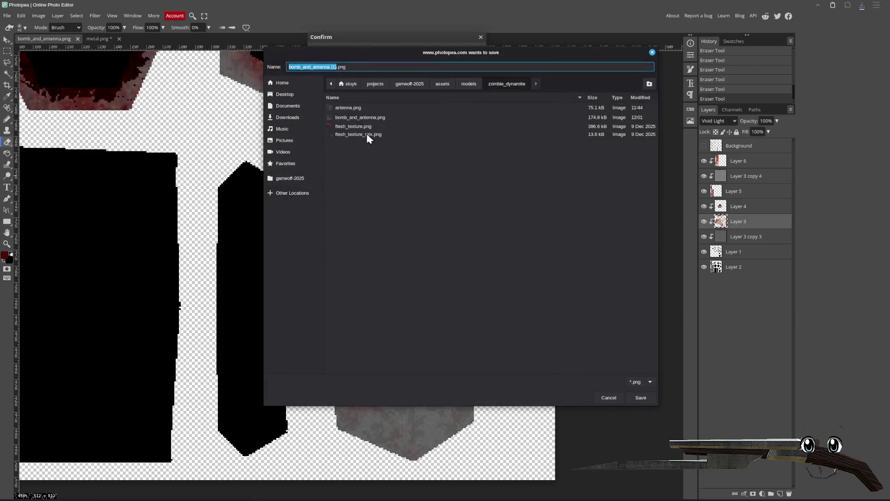
double_click(380, 126)
click(489, 263)
key(alt+Tab)
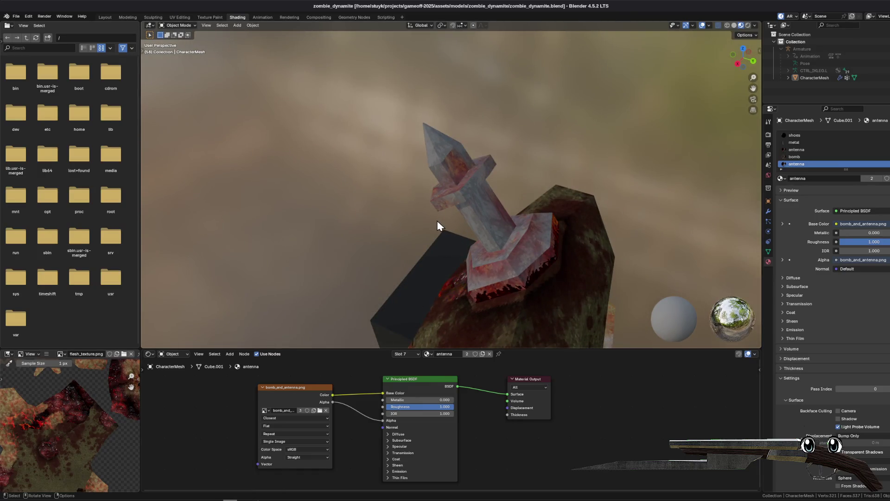
- Orbit around the rusty antenna, save zombie_dynamite.blend, and dismiss Photopea's ad-blocker notice
mouse_move(360, 206)
mouse_down()
mouse_move(419, 207)
mouse_move(489, 167)
mouse_move(555, 223)
mouse_move(410, 202)
mouse_move(432, 222)
mouse_move(393, 224)
mouse_move(463, 261)
mouse_up()
scroll(410, 207, down, 3)
key(ctrl+s)
mouse_move(421, 224)
mouse_down()
mouse_move(412, 260)
mouse_move(455, 205)
mouse_move(449, 216)
mouse_move(442, 174)
mouse_move(461, 182)
mouse_move(430, 199)
mouse_move(349, 205)
mouse_move(527, 248)
mouse_move(513, 255)
mouse_move(371, 180)
mouse_move(294, 392)
mouse_up()
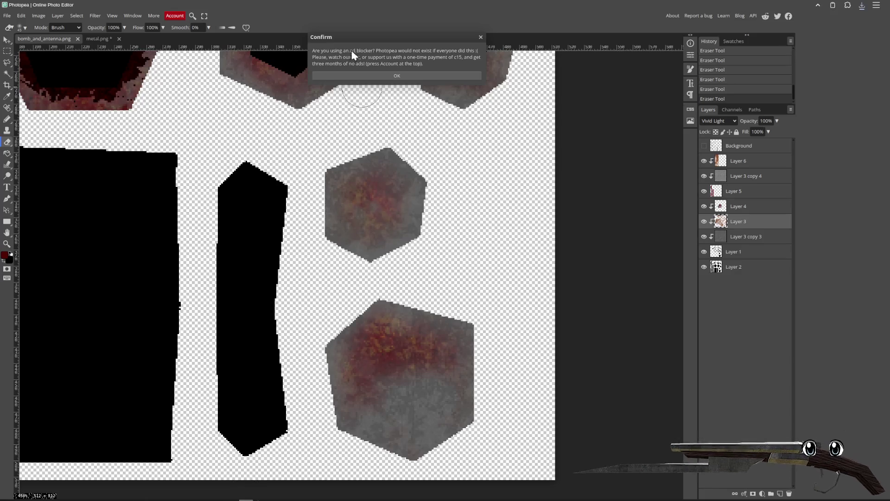
click(366, 75)
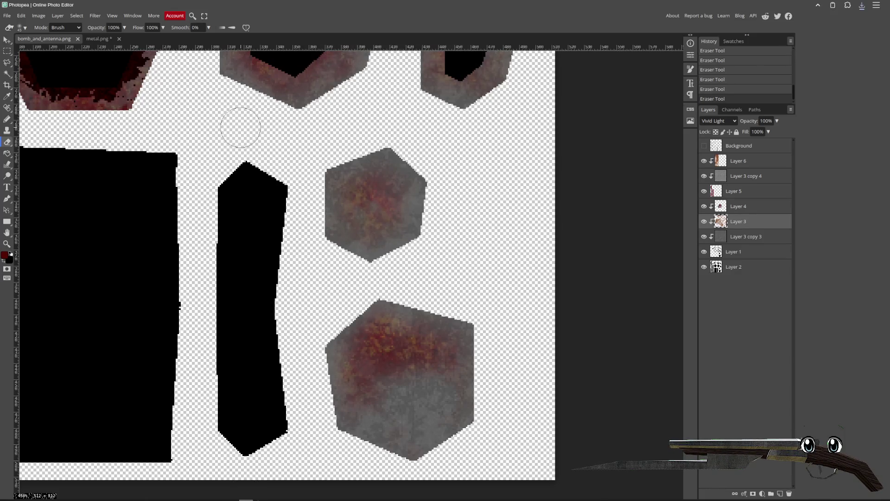
- Show the wireframe Background layer and duplicate it into a Background copy
click(704, 146)
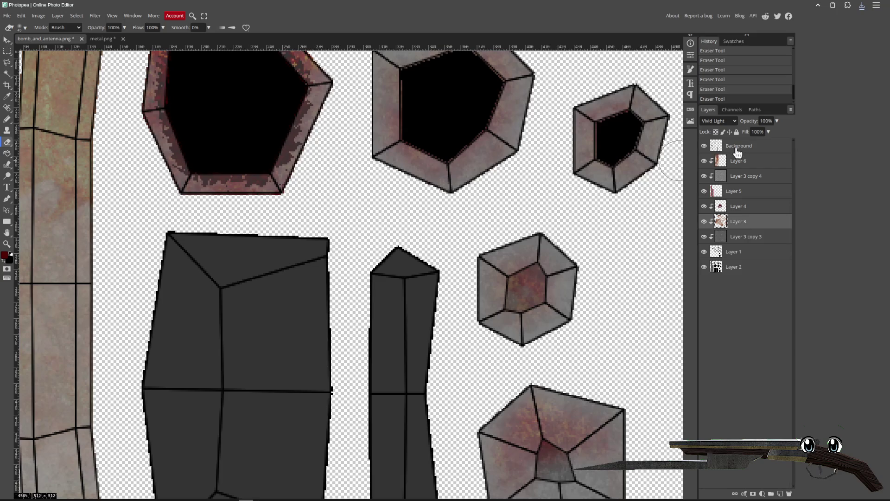
click(737, 153)
right_click(738, 152)
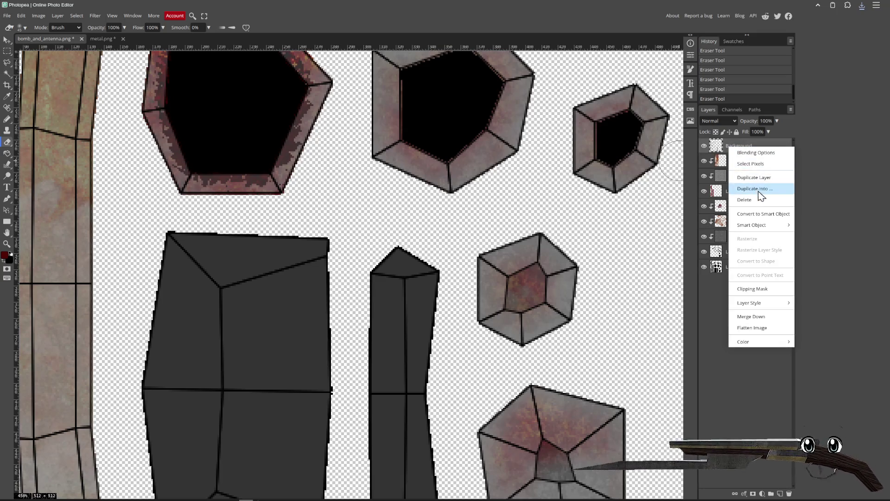
click(754, 177)
click(704, 145)
- Invert the Background copy so the UV wireframe outlines turn white
scroll(555, 200, down, 2)
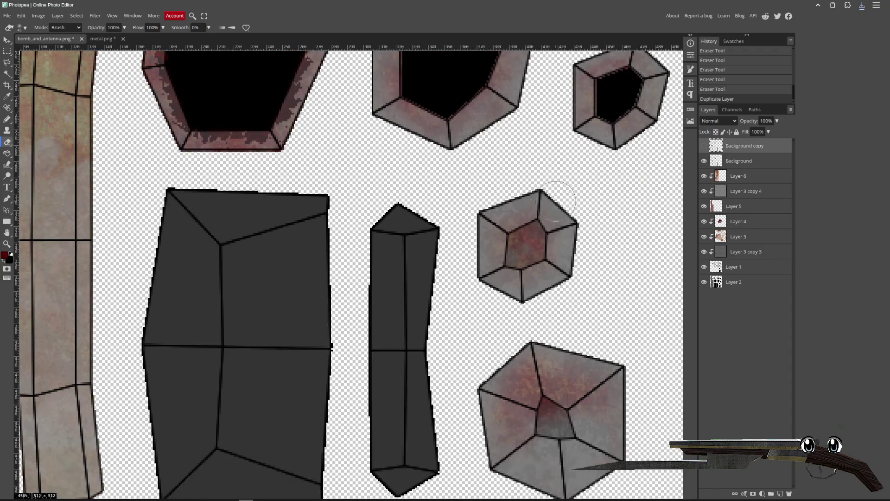
scroll(538, 190, down, 2)
scroll(457, 222, down, 1)
scroll(457, 222, up, 1)
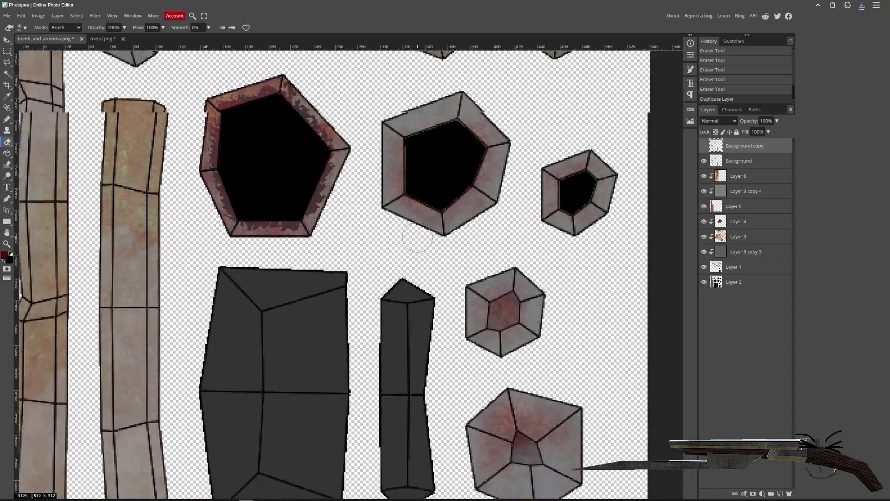
scroll(418, 238, down, 1)
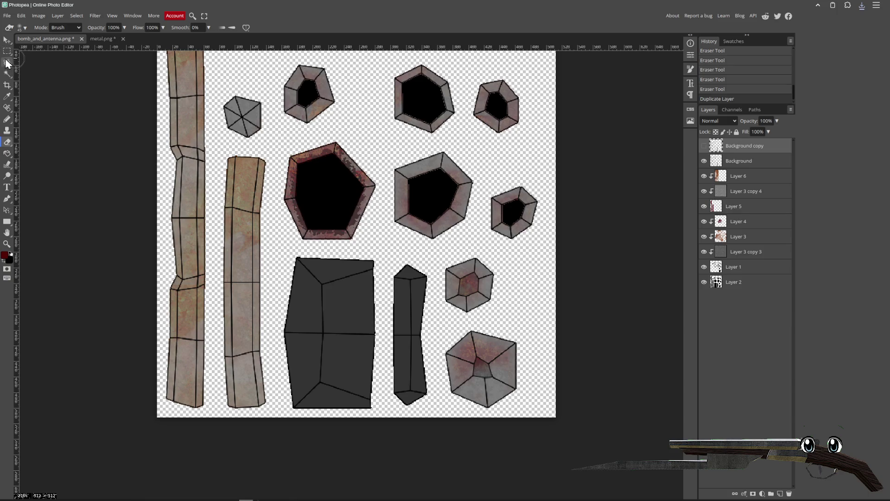
click(7, 74)
scroll(162, 144, up, 1)
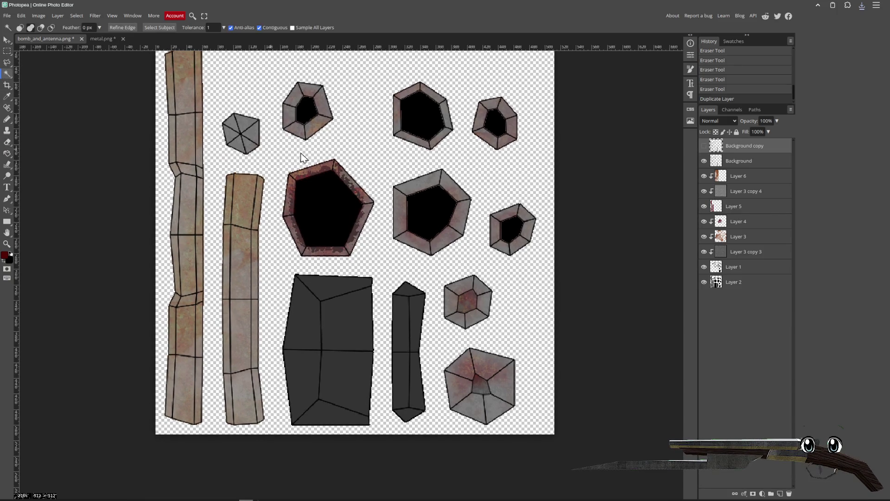
scroll(227, 88, up, 1)
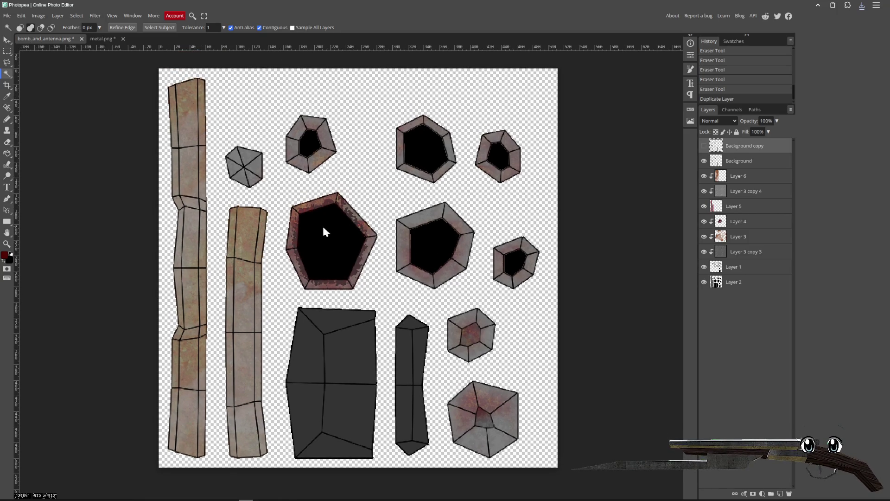
scroll(321, 227, down, 2)
scroll(325, 225, up, 2)
scroll(335, 227, down, 1)
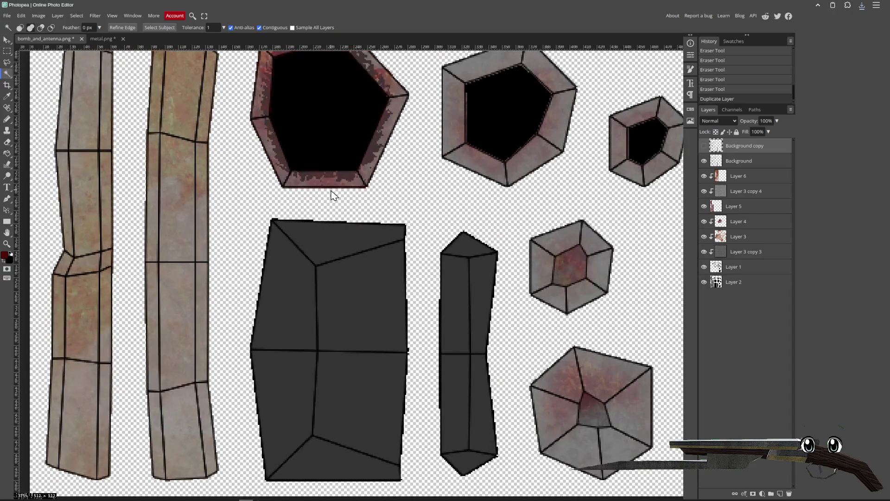
scroll(332, 193, down, 2)
drag(324, 260, 321, 264)
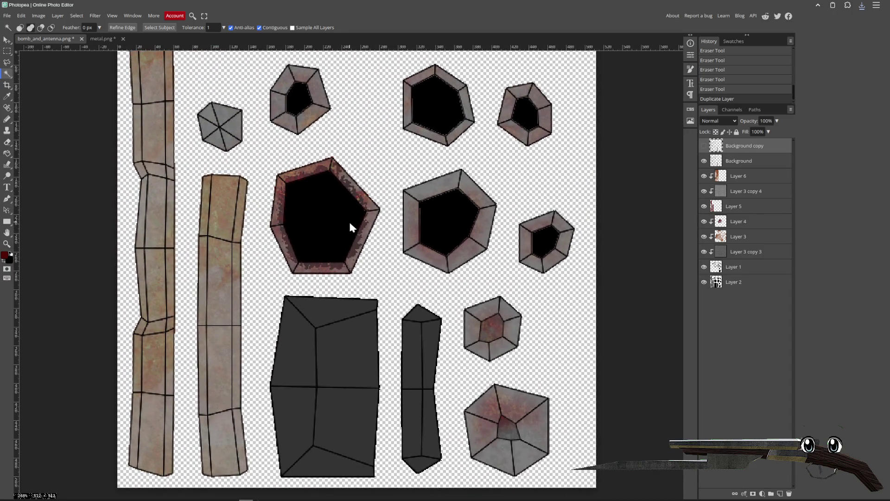
key(ctrl+i)
- Show the inverted outline layer and set its blend mode to Linear Dodge
click(708, 146)
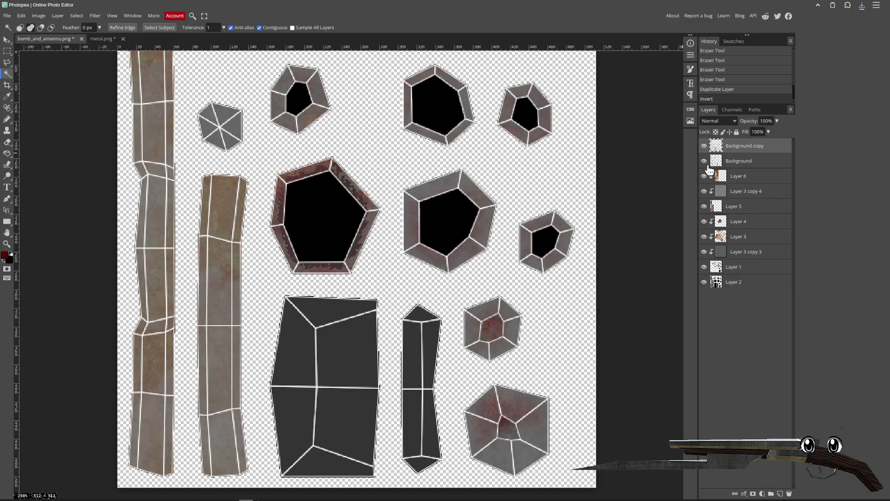
click(716, 121)
click(715, 186)
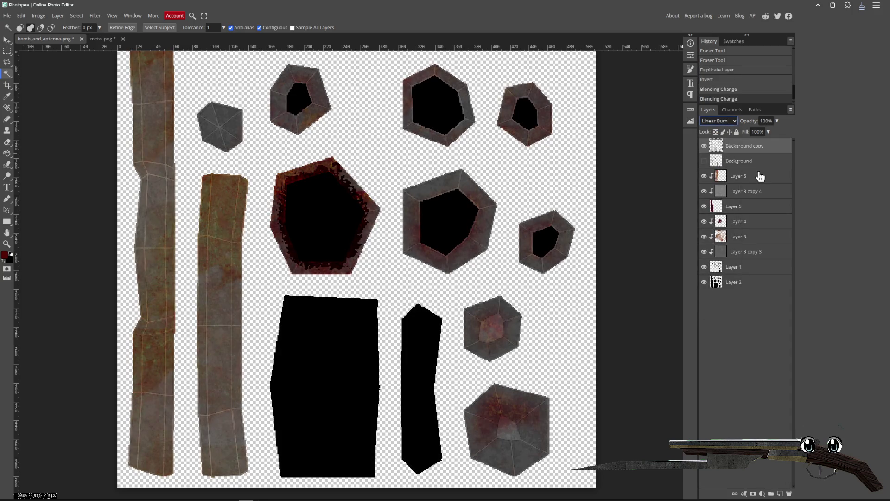
key(Down)
key(Down)
key(Down)
key(Up)
key(Up)
key(Up)
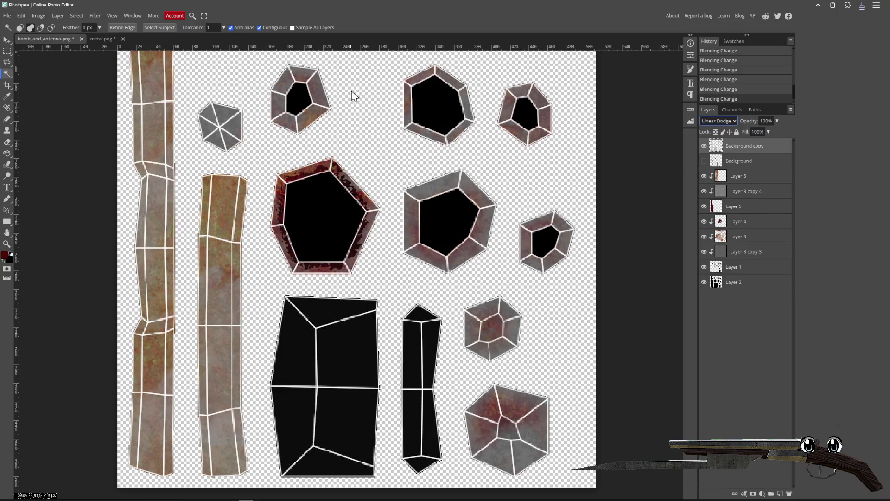
- Select the top-left strip's side slivers and the large pentagon's frame, then delete them
click(169, 90)
click(137, 83)
click(168, 125)
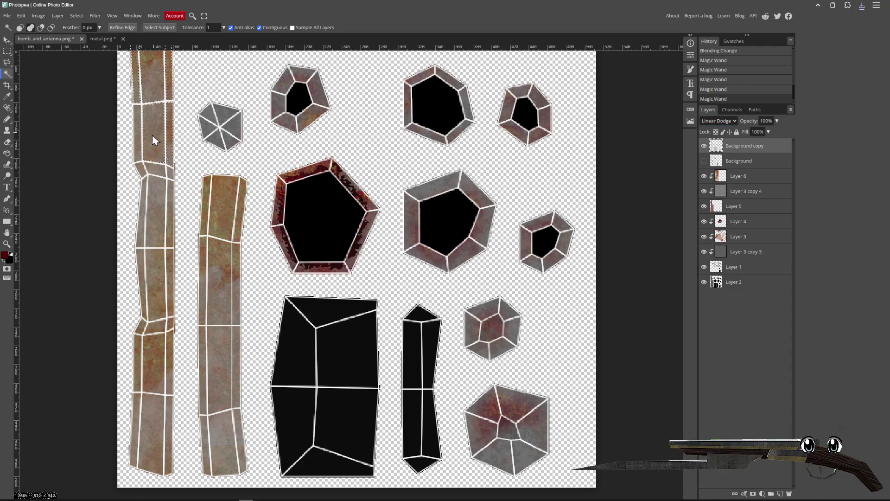
click(148, 181)
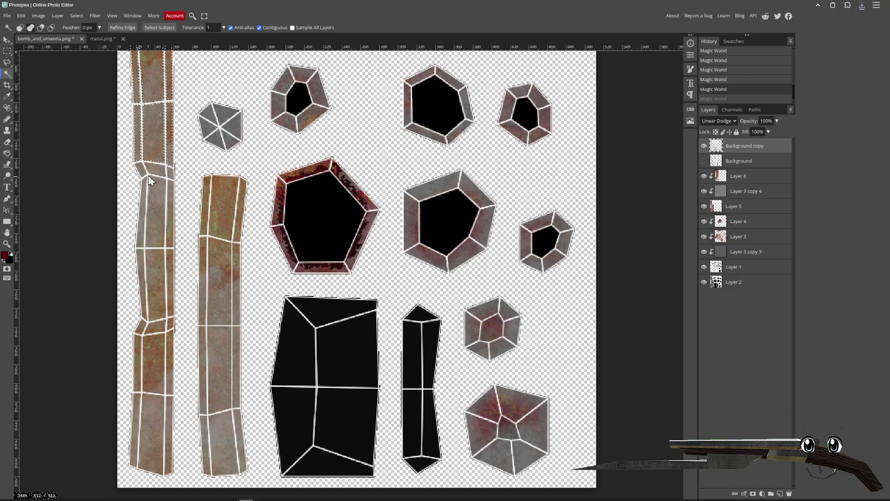
click(160, 175)
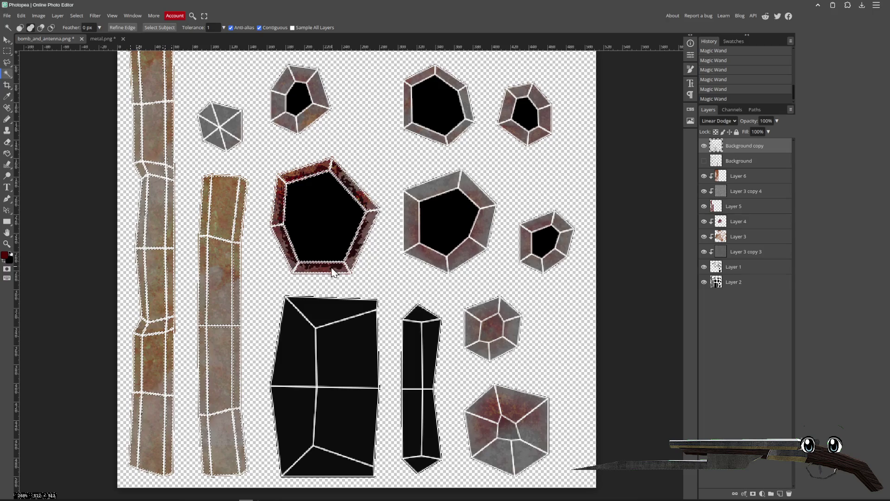
click(431, 252)
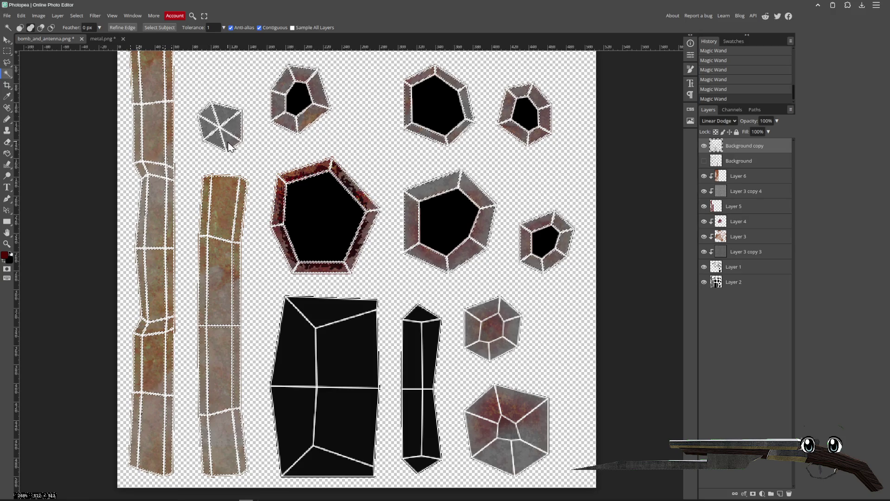
scroll(366, 284, up, 4)
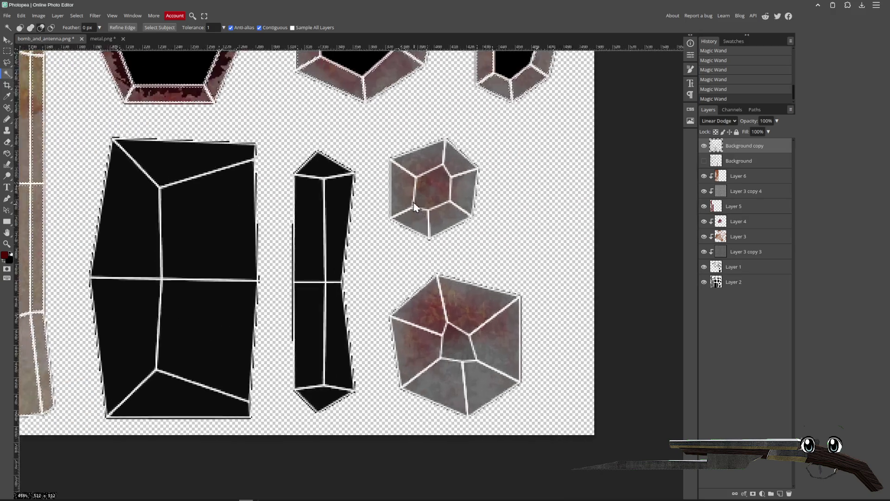
scroll(415, 207, up, 2)
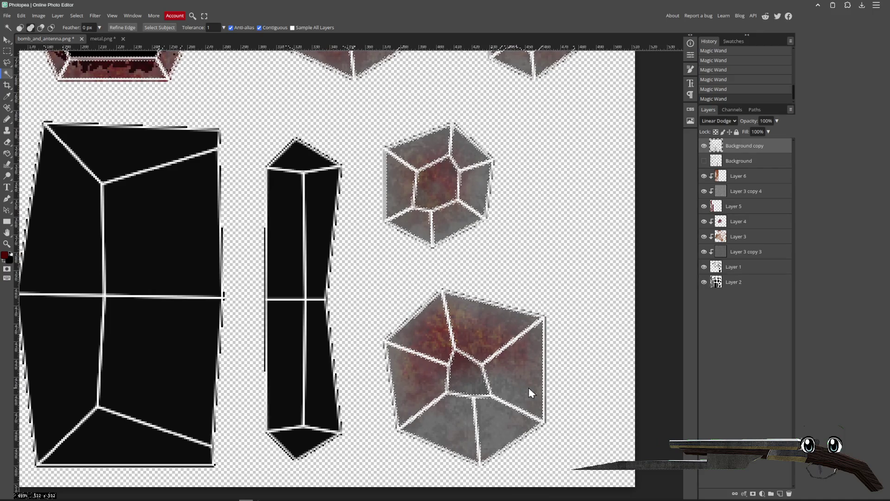
key(Delete)
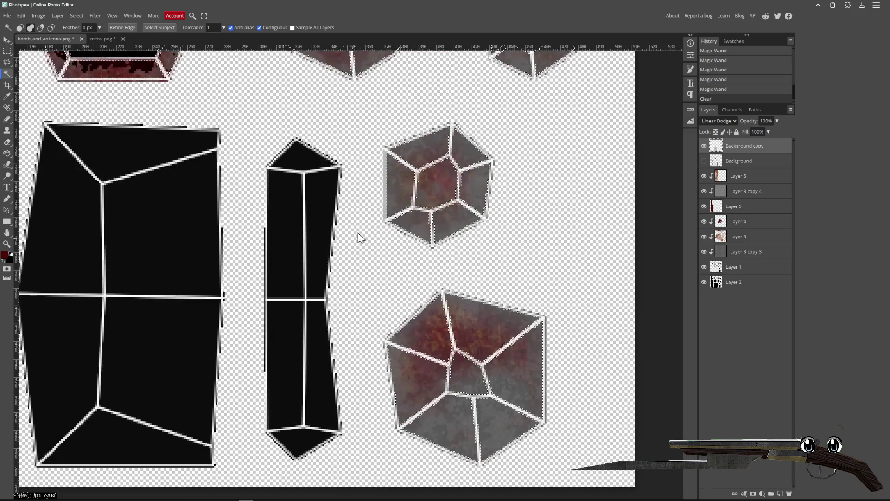
scroll(355, 218, down, 3)
scroll(352, 214, up, 3)
scroll(352, 214, left, 3)
key(ctrl+d)
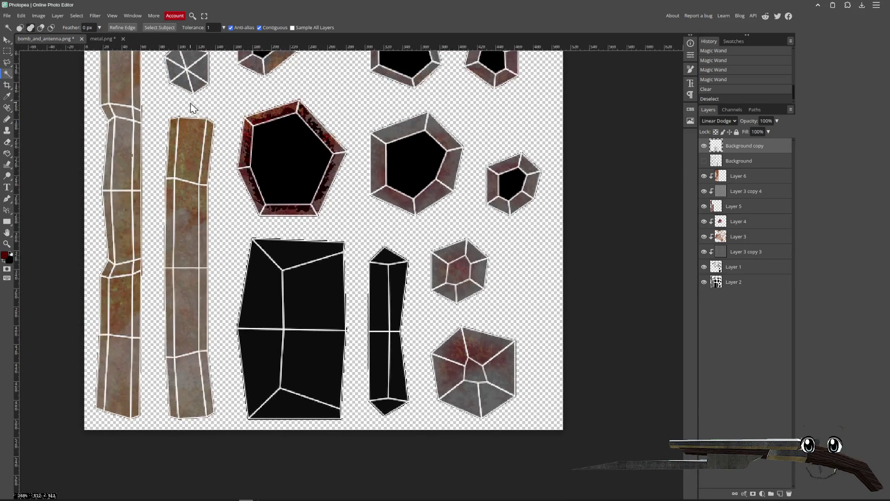
- Load the outline layer's pixels as a selection and expand it by 2 px
click(704, 160)
ctrl+click(717, 146)
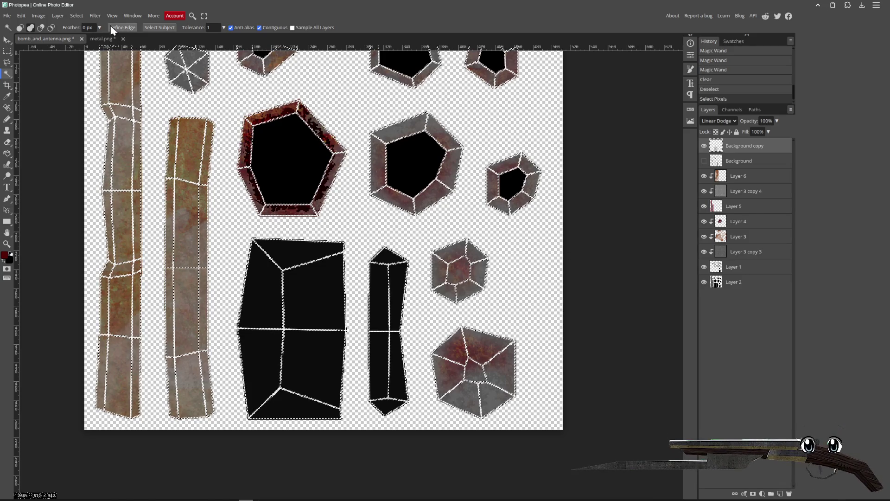
click(77, 15)
mouse_move(109, 121)
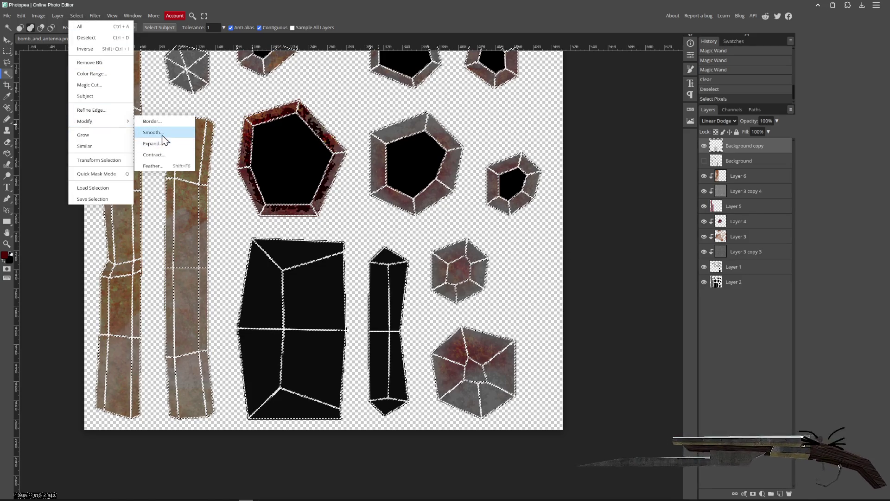
click(164, 147)
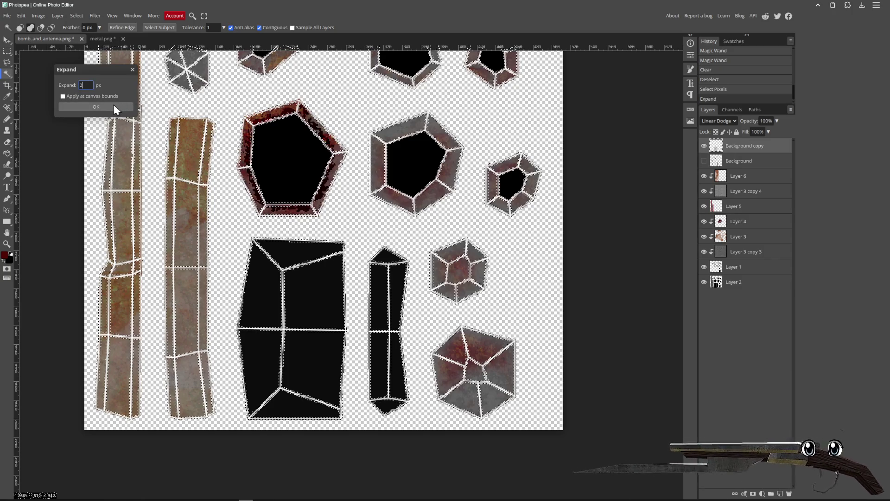
click(96, 107)
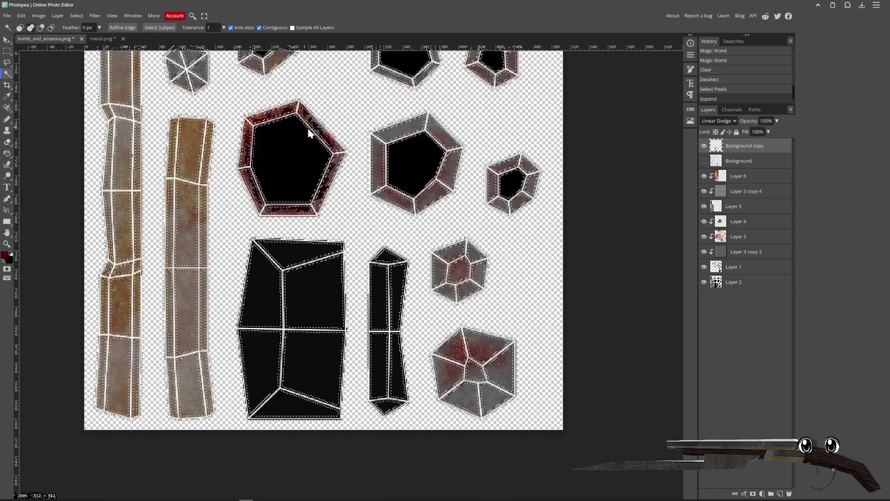
- Paint the expanded selection solid white with a size-200 brush, then deselect
scroll(76, 96, up, 2)
key(b)
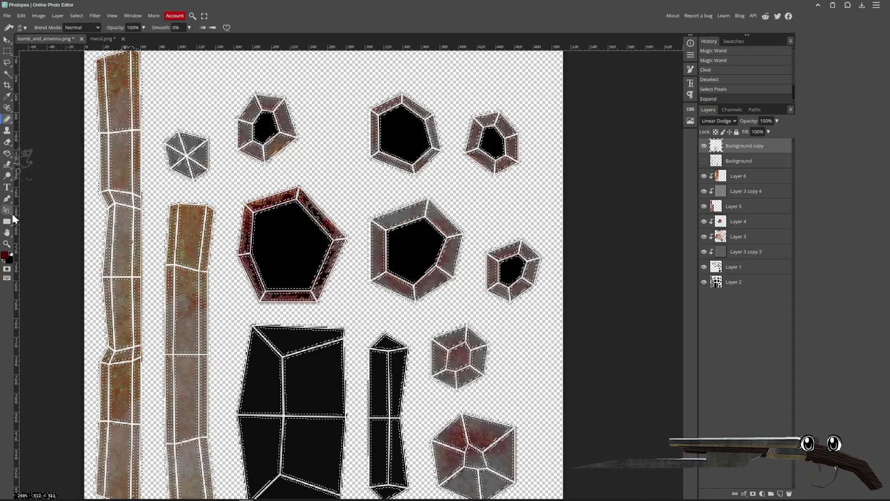
key(x)
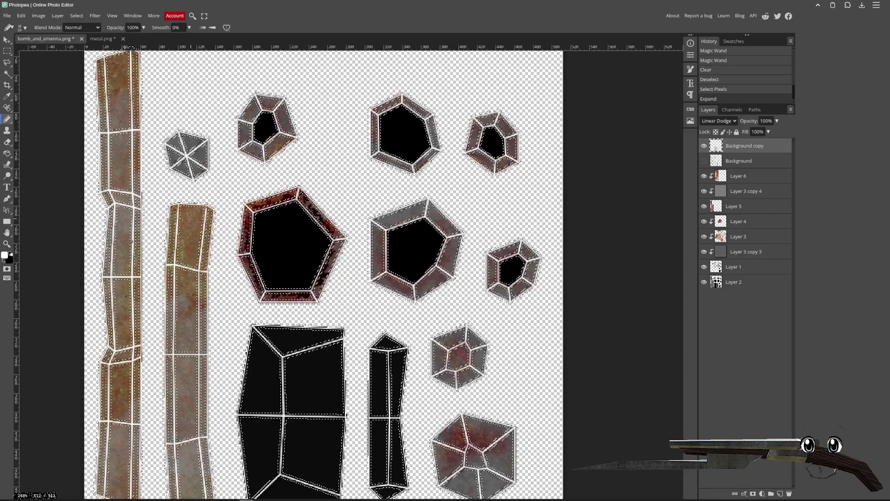
key(bracketright)
key(bracketright)
key(bracketright)
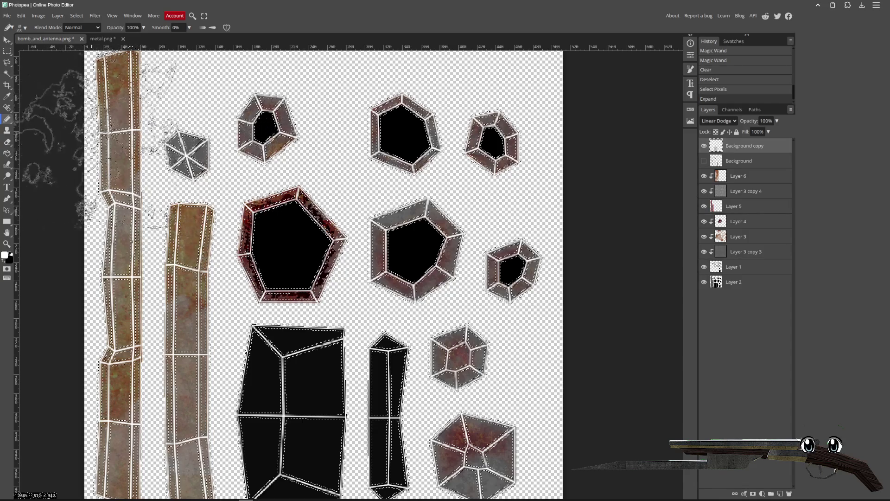
scroll(186, 134, down, 3)
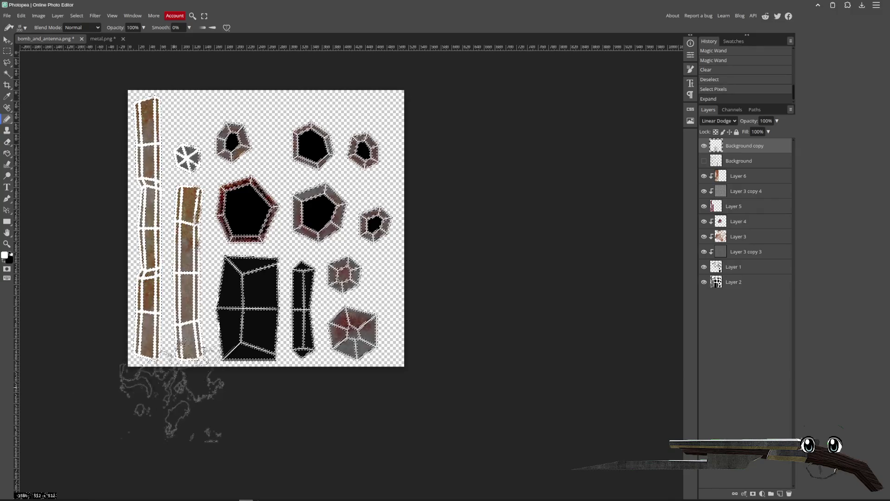
click(185, 211)
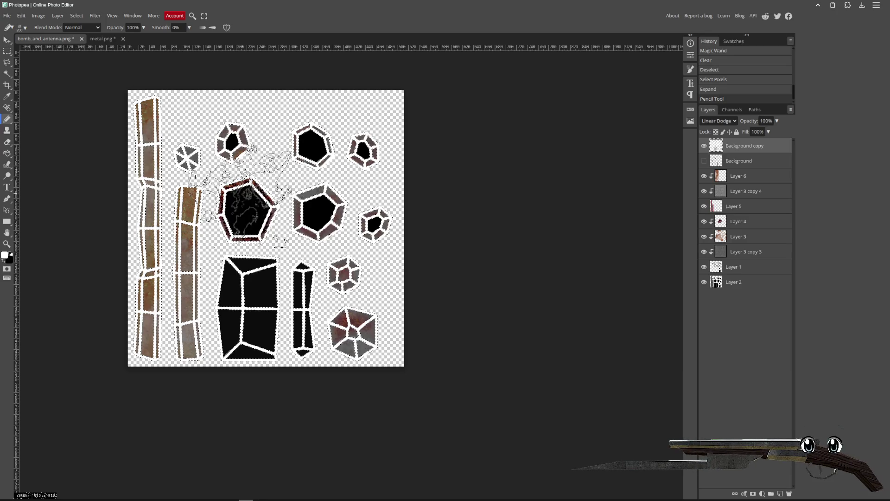
key(ctrl+d)
key(e)
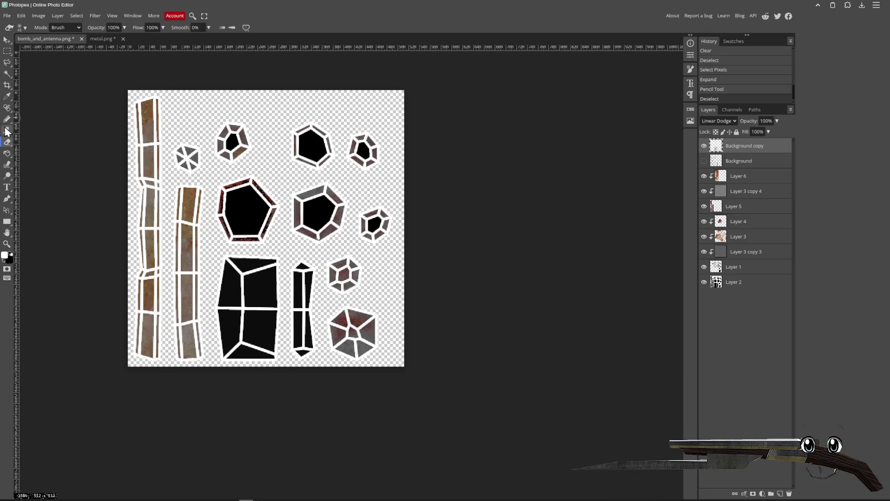
scroll(121, 153, up, 5)
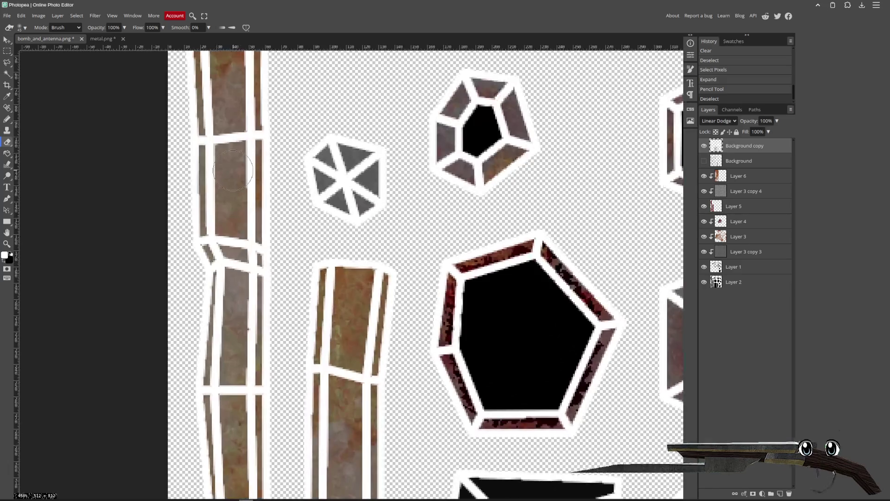
- Erase stray pieces of white outline, including segments on the left strip
click(24, 28)
click(36, 86)
key(bracketleft)
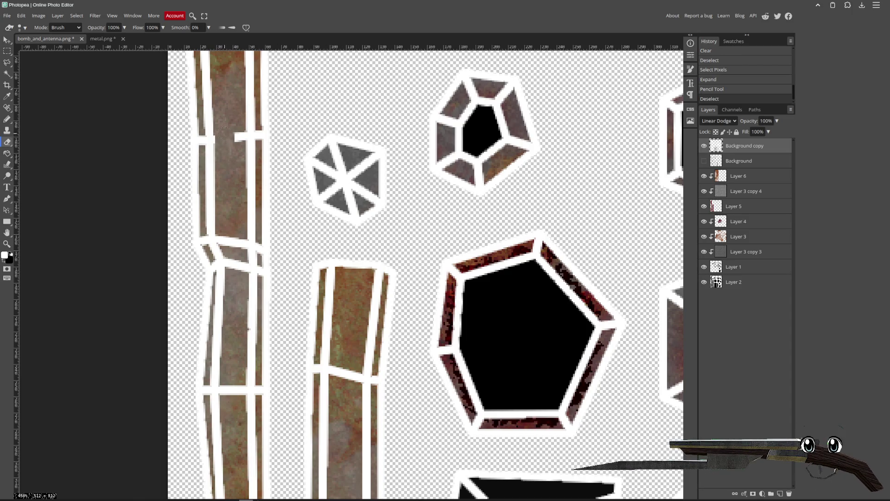
click(240, 148)
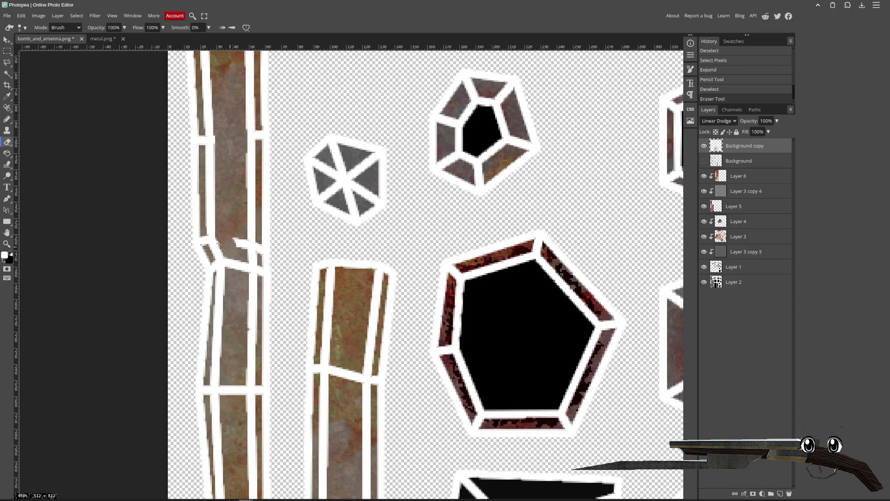
click(239, 248)
click(237, 386)
scroll(420, 408, down, 5)
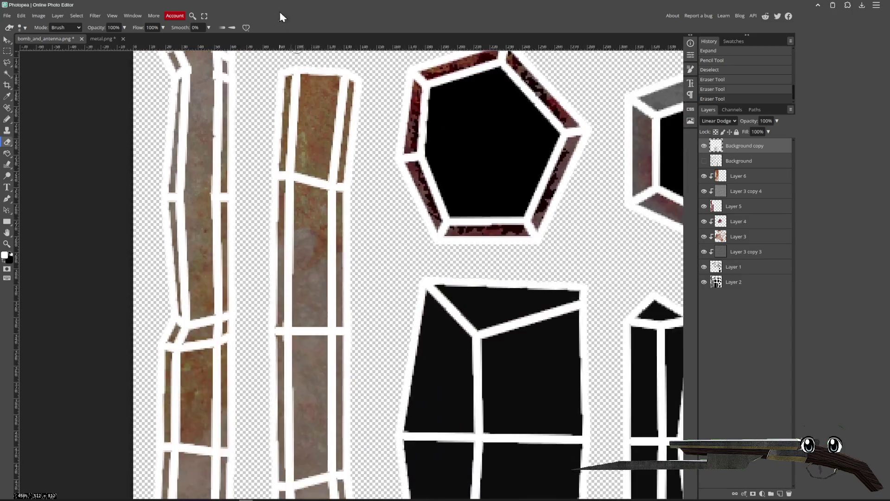
scroll(387, 76, down, 5)
drag(277, 204, 261, 174)
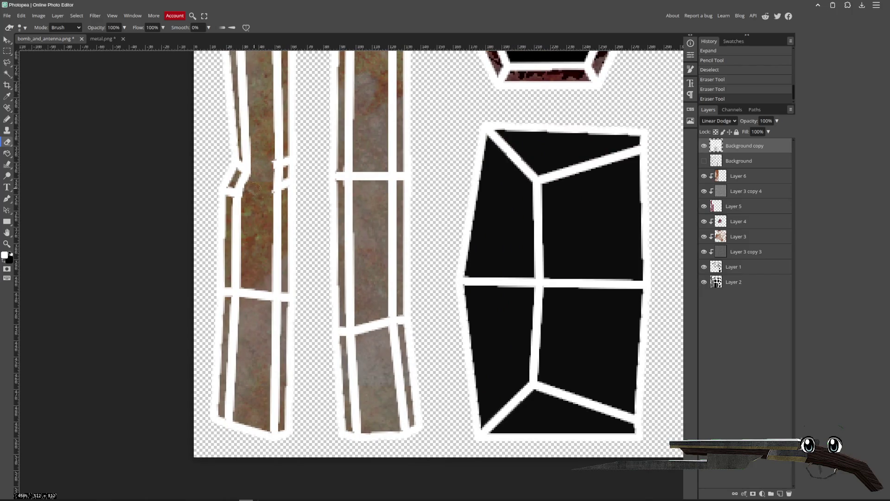
drag(257, 269, 247, 299)
- Paint black over the white lines inside the large four-sided island and narrow strip
scroll(460, 231, right, 8)
scroll(394, 209, up, 5)
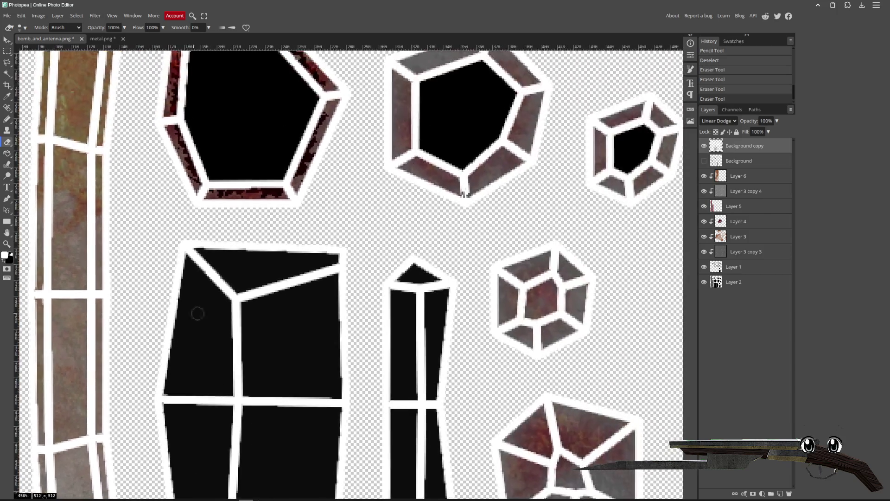
mouse_move(222, 91)
mouse_down()
mouse_move(408, 231)
mouse_move(255, 264)
mouse_move(213, 194)
mouse_up()
drag(560, 299, 342, 186)
scroll(343, 186, left, 13)
scroll(354, 248, down, 4)
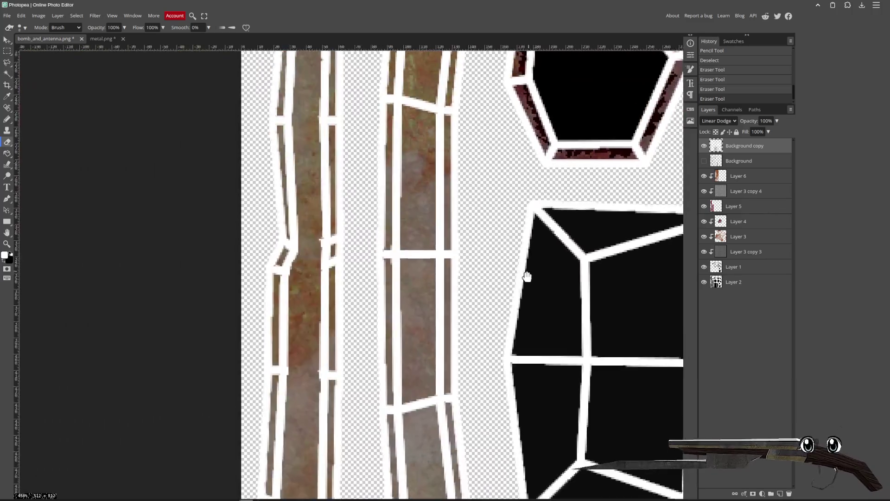
drag(527, 274, 322, 212)
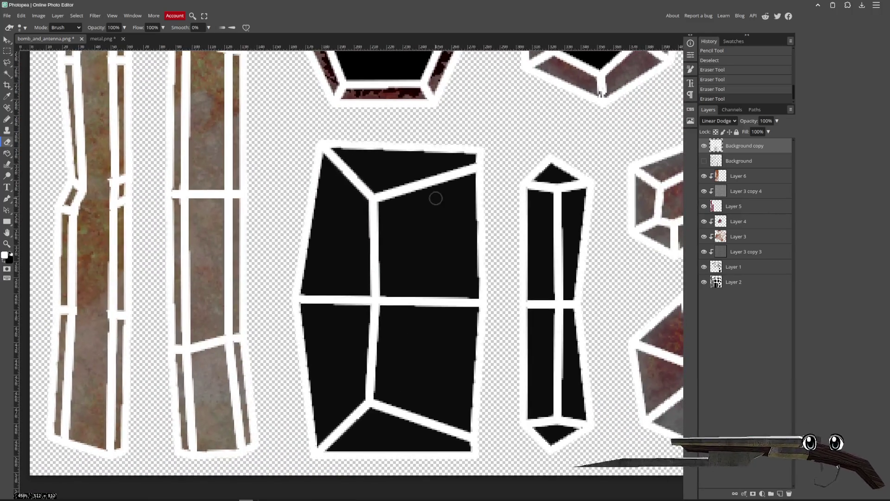
scroll(392, 215, right, 4)
scroll(392, 215, down, 2)
key(bracketright)
key(bracketright)
key(bracketright)
mouse_move(274, 195)
mouse_down()
mouse_move(267, 139)
mouse_move(461, 127)
mouse_move(464, 325)
mouse_move(391, 294)
mouse_move(248, 193)
mouse_move(239, 363)
mouse_move(291, 250)
mouse_move(368, 312)
mouse_move(378, 179)
mouse_move(408, 124)
mouse_move(465, 176)
mouse_move(464, 367)
mouse_up()
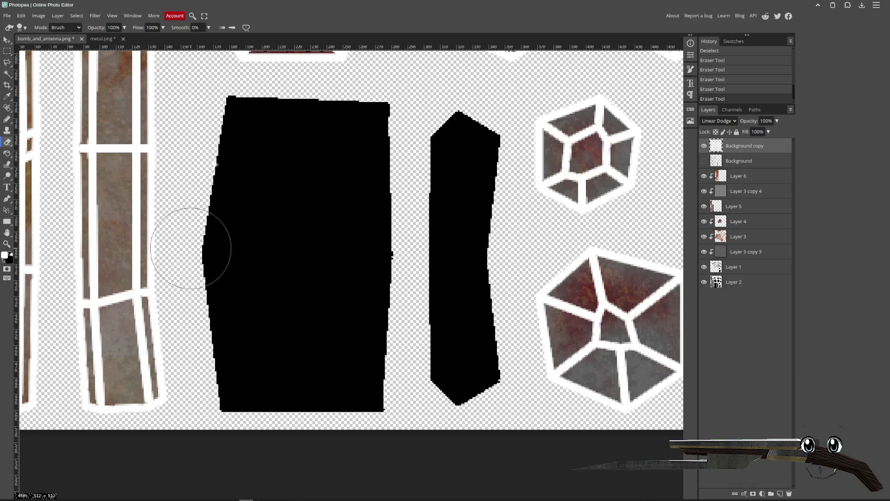
drag(154, 201, 346, 271)
click(723, 121)
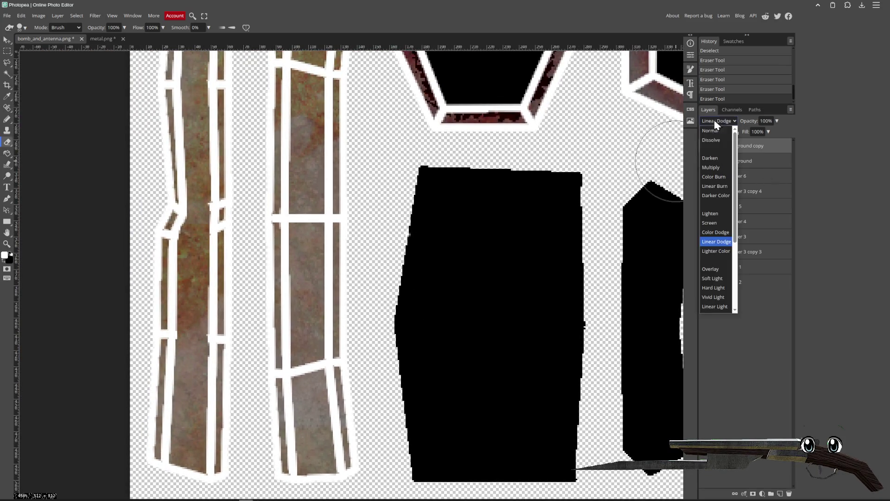
- Set the outline layer to Overlay blending with 35% fill
click(725, 158)
key(Down)
key(Down)
key(Down)
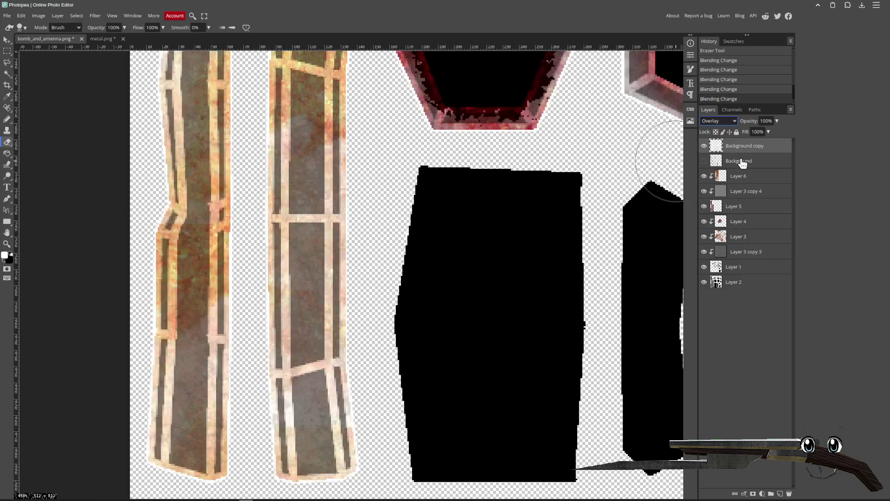
key(Up)
key(Up)
key(Up)
text(5)
key(Return)
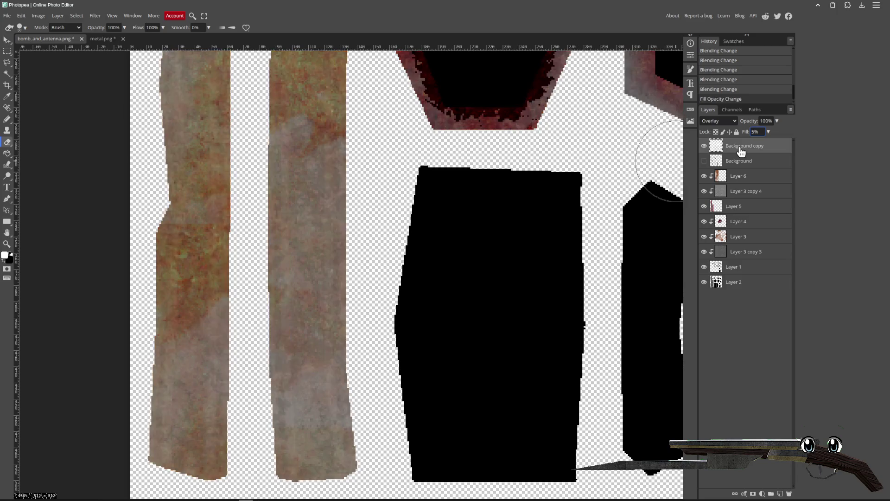
click(756, 131)
text(15)
key(Return)
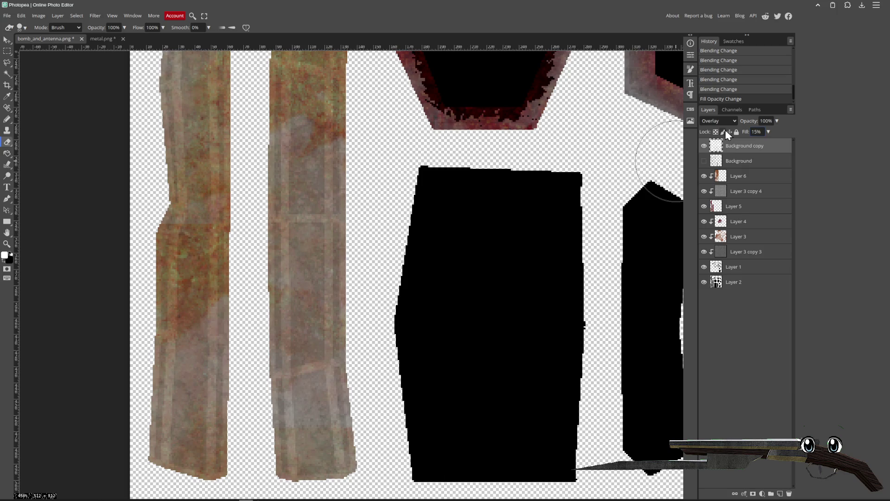
drag(383, 150, 194, 312)
scroll(195, 312, up, 2)
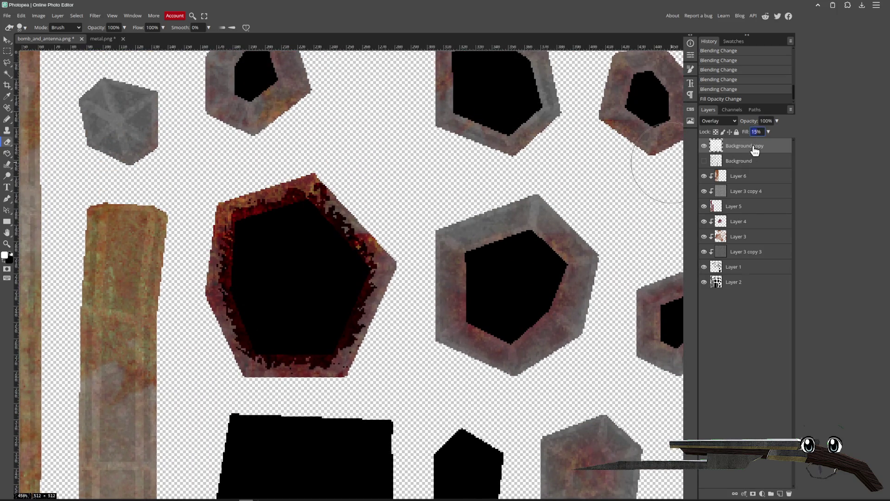
text(30)
key(Return)
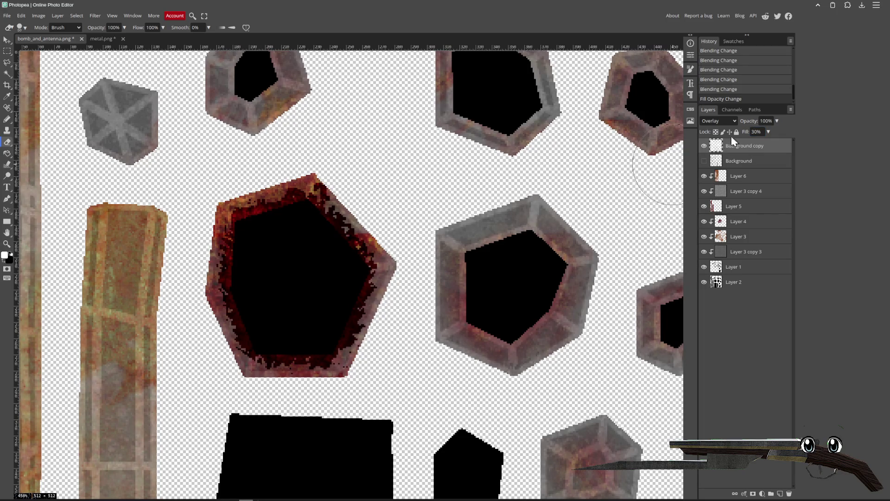
key(Return)
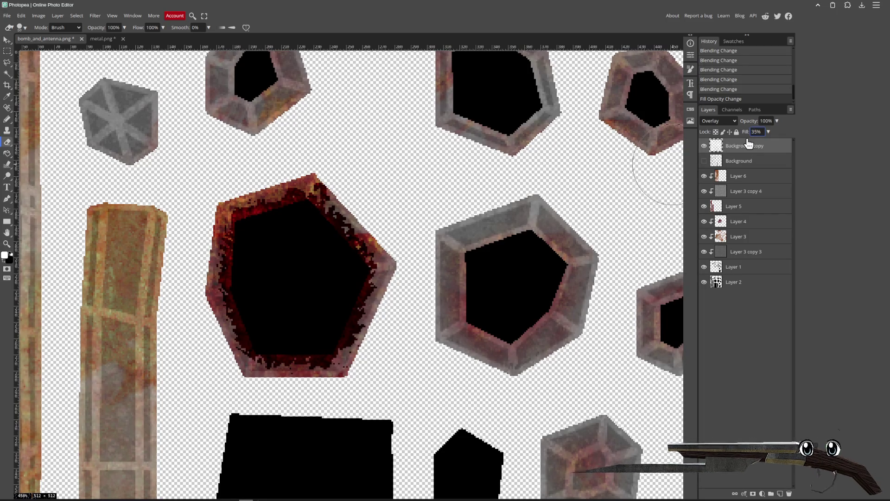
scroll(229, 239, left, 5)
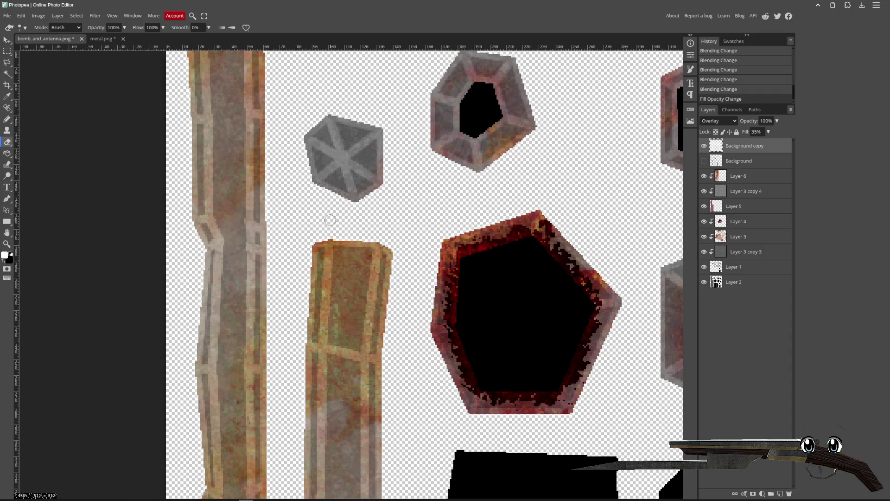
- Erase the stray light stripes on the left strip and the second strip
drag(201, 117, 210, 243)
drag(257, 114, 258, 231)
drag(256, 114, 256, 149)
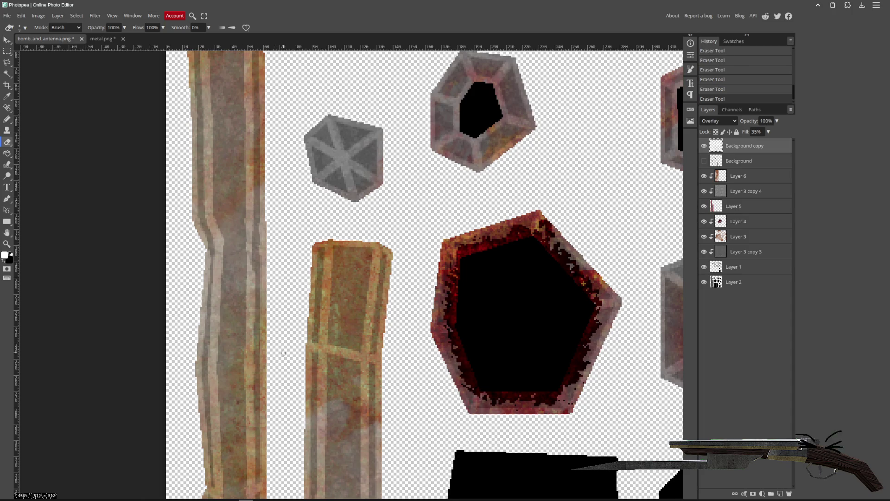
scroll(373, 315, down, 5)
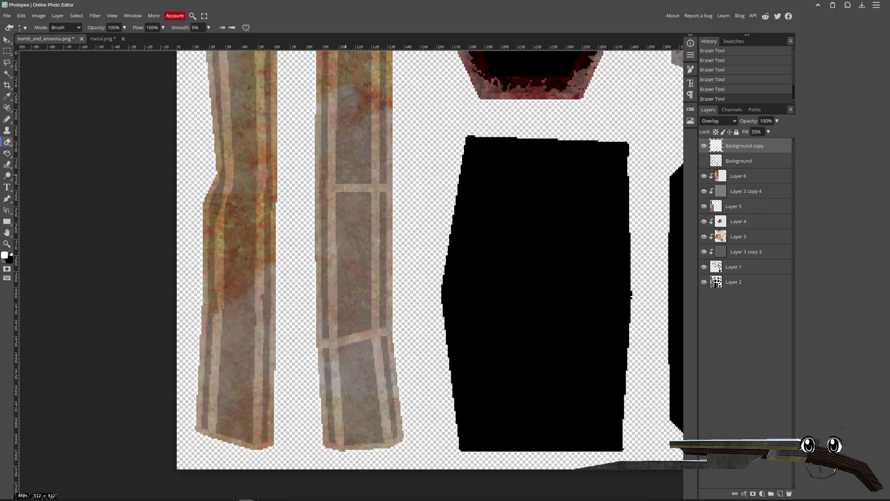
drag(345, 175, 341, 196)
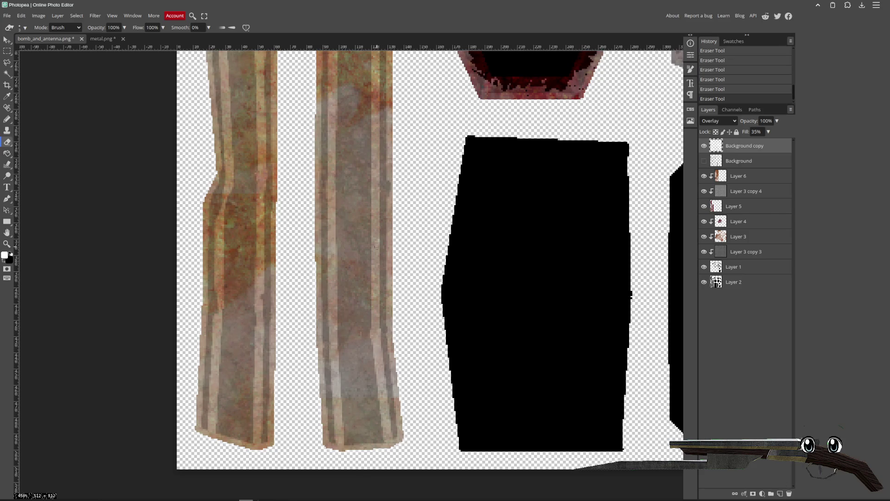
scroll(376, 247, up, 4)
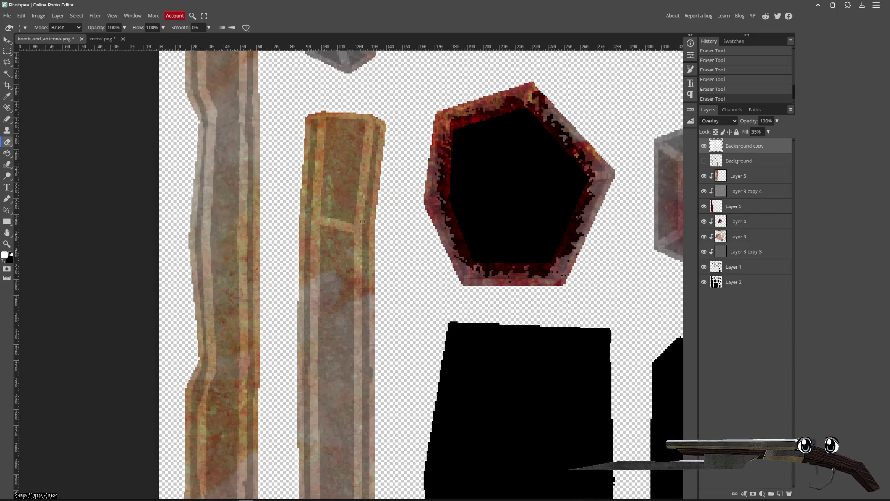
scroll(374, 213, down, 1)
scroll(374, 214, down, 3)
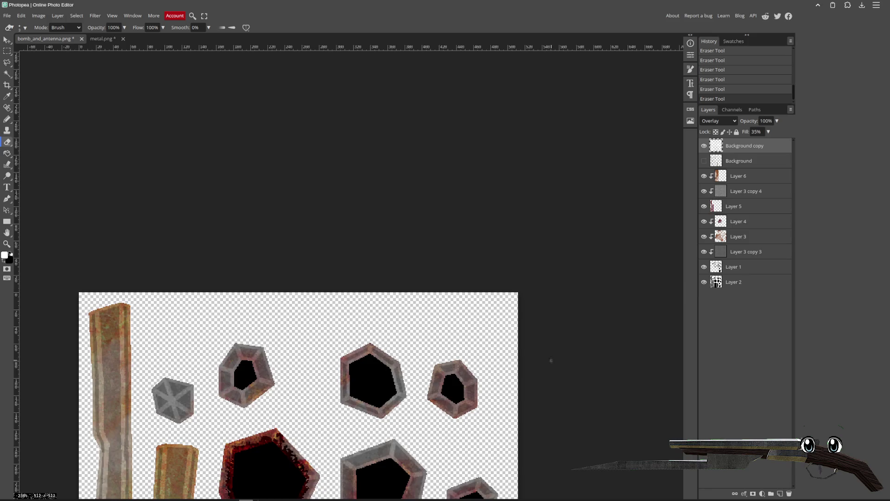
scroll(551, 360, down, 5)
scroll(321, 155, up, 3)
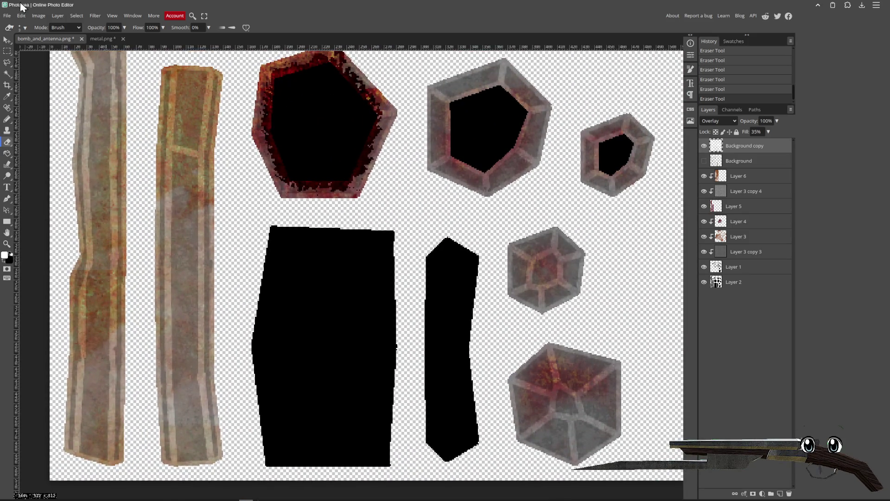
- Compare Soft Light and Normal blending for the outlines, then keep Overlay
key(v)
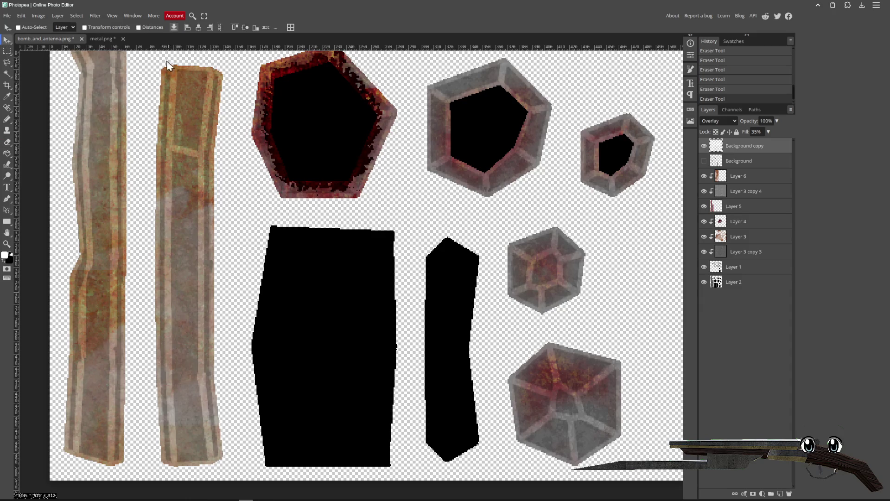
click(709, 121)
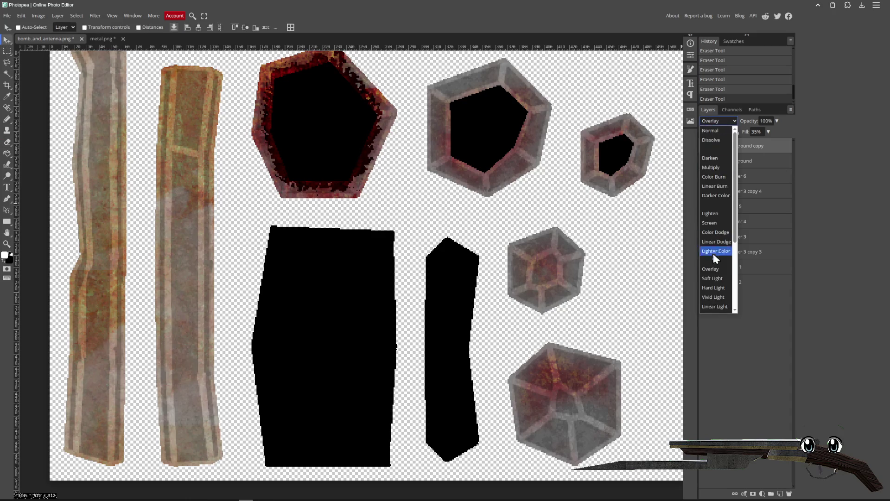
click(714, 279)
key(Down)
key(Down)
key(Down)
key(Up)
key(Up)
key(Up)
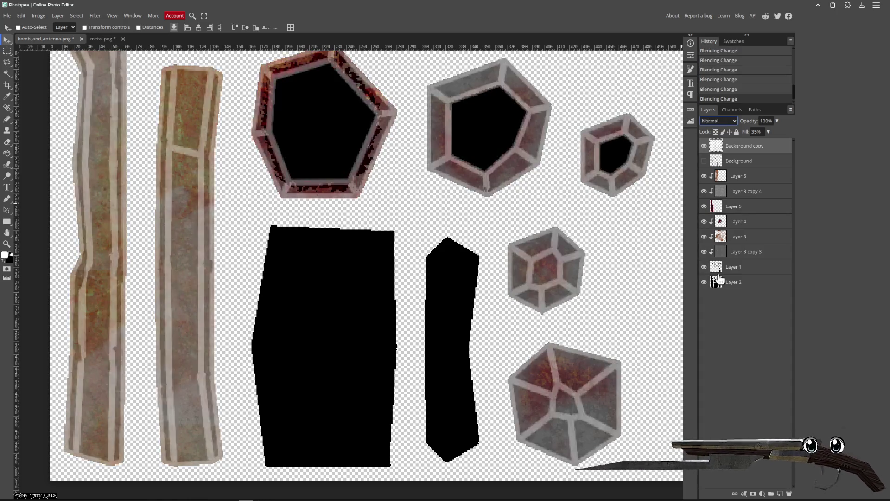
key(Down)
key(Down)
key(Down)
key(Up)
key(Down)
key(Up)
key(Down)
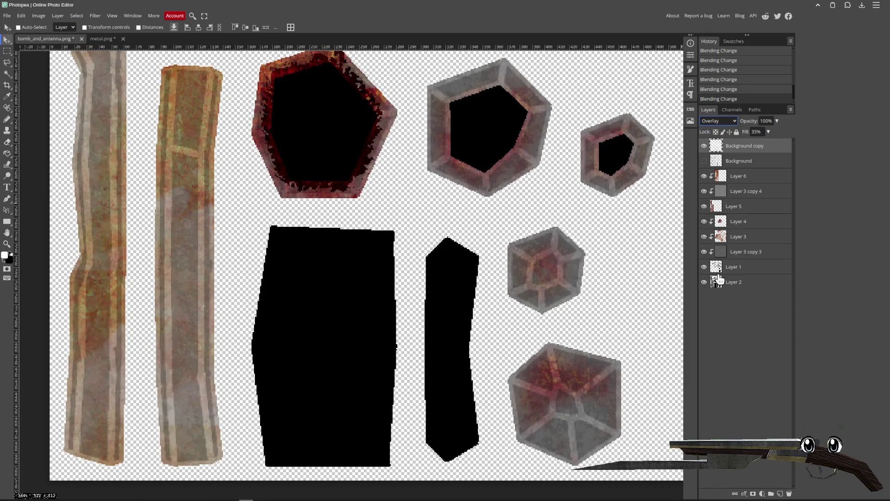